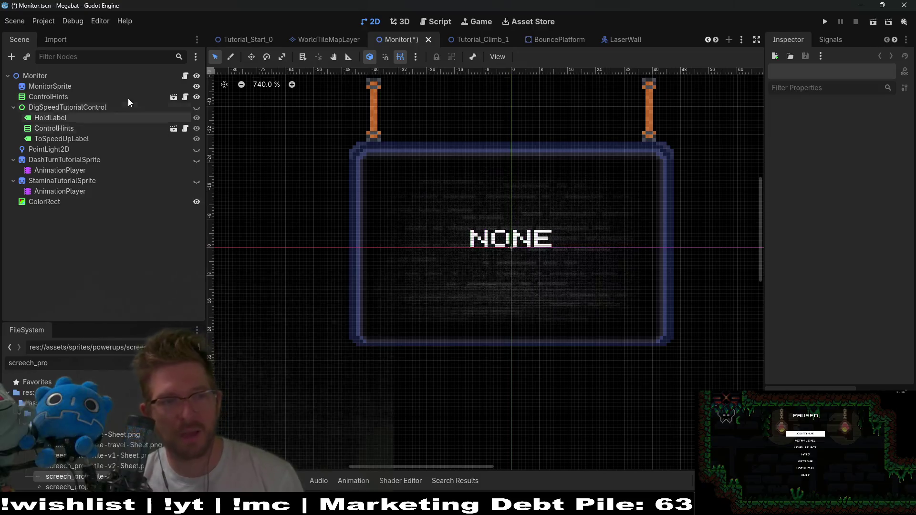
# Save Monitor.tscn with Ctrl+S after checking Monitor.gd, then return to its 2D view
pyautogui.click(185, 76)
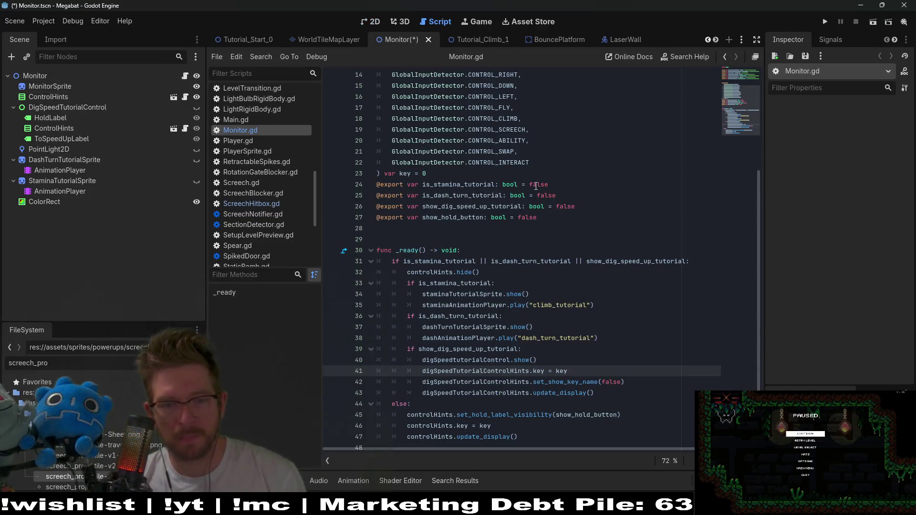
pyautogui.scroll(4, 536, 186)
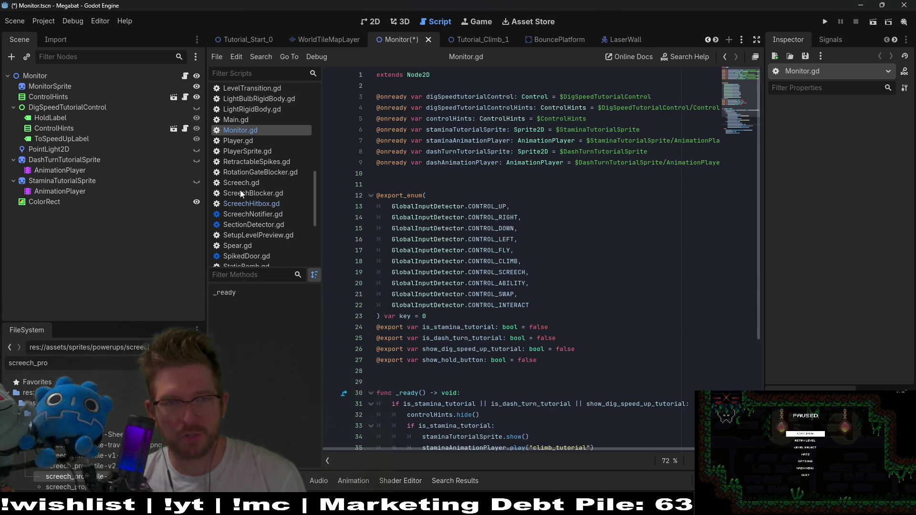
pyautogui.hotkey('ctrl', 's')
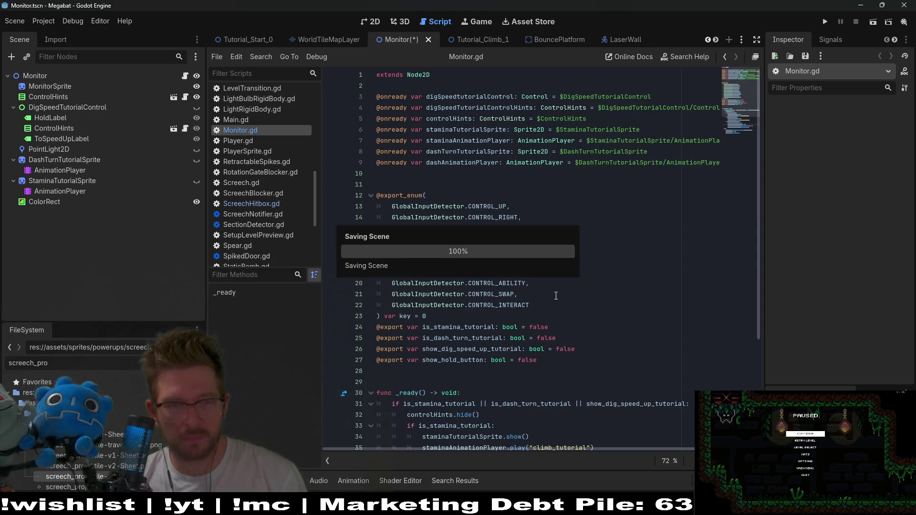
pyautogui.moveTo(395, 134)
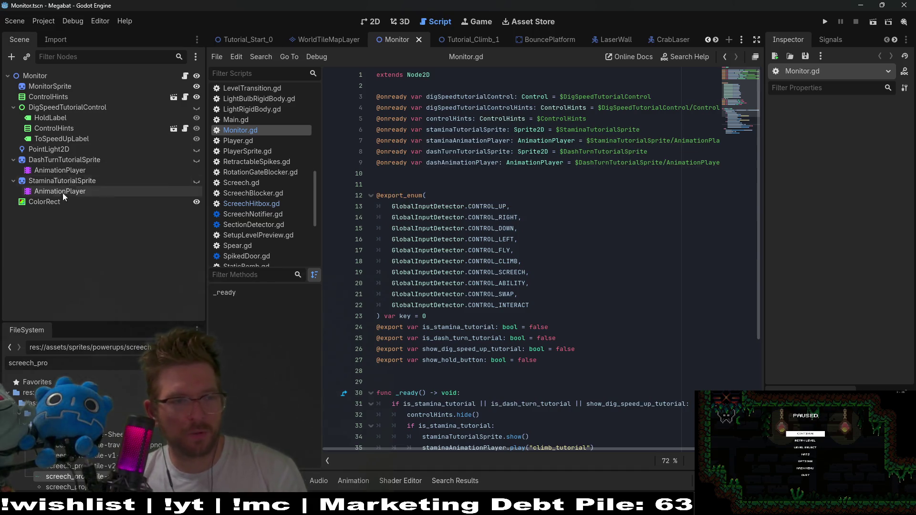
pyautogui.click(366, 22)
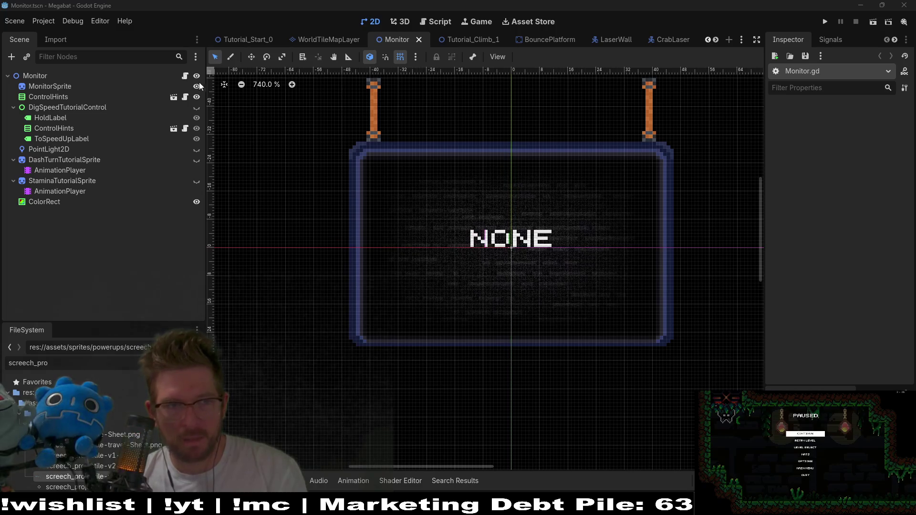
# Browse the Monitor script and the ControlHints tutorial sprite and AnimationPlayer nodes
pyautogui.click(185, 75)
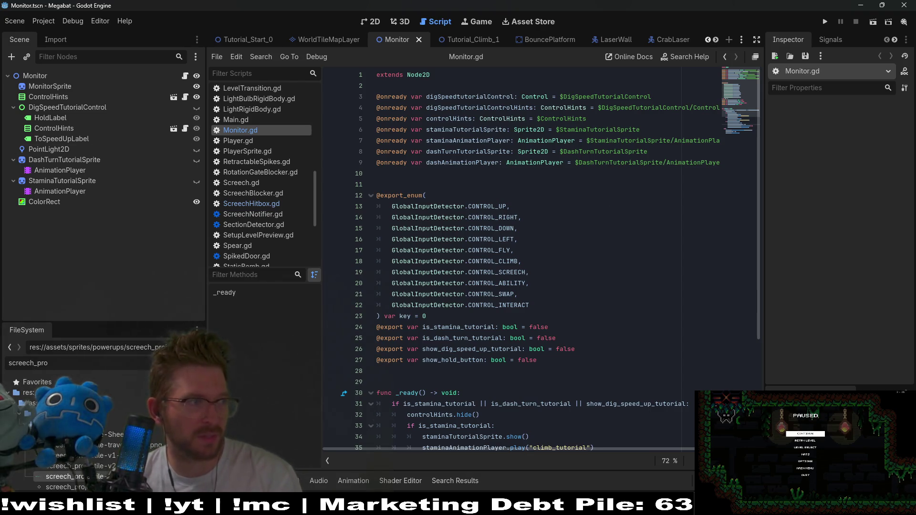
pyautogui.scroll(-5, 594, 226)
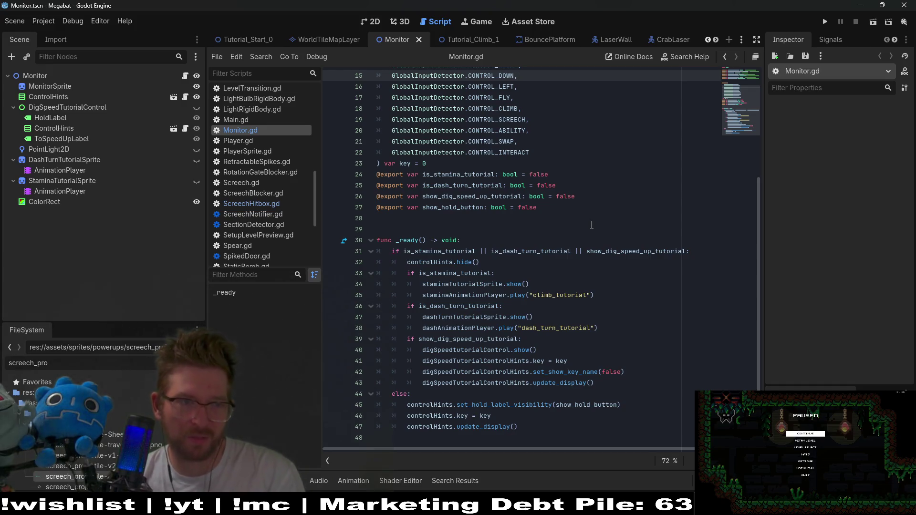
pyautogui.click(66, 95)
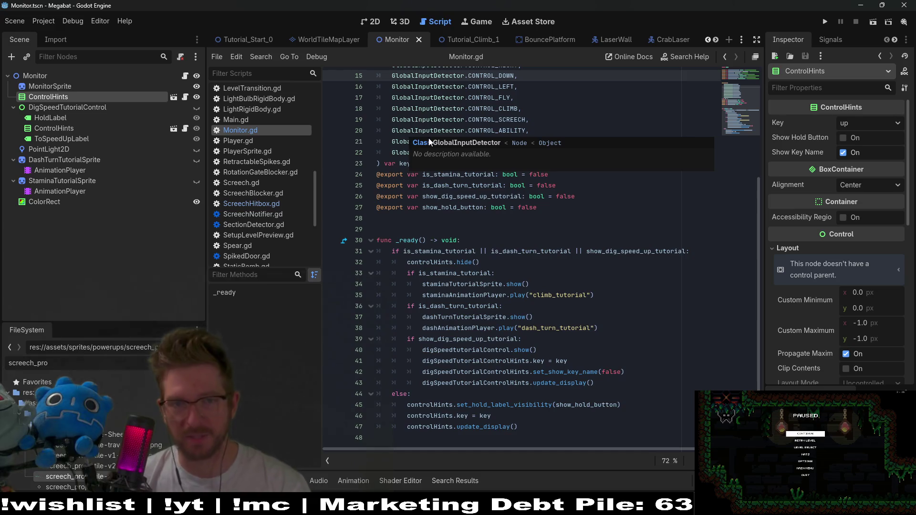
pyautogui.click(53, 160)
pyautogui.click(56, 187)
pyautogui.click(61, 180)
pyautogui.click(70, 160)
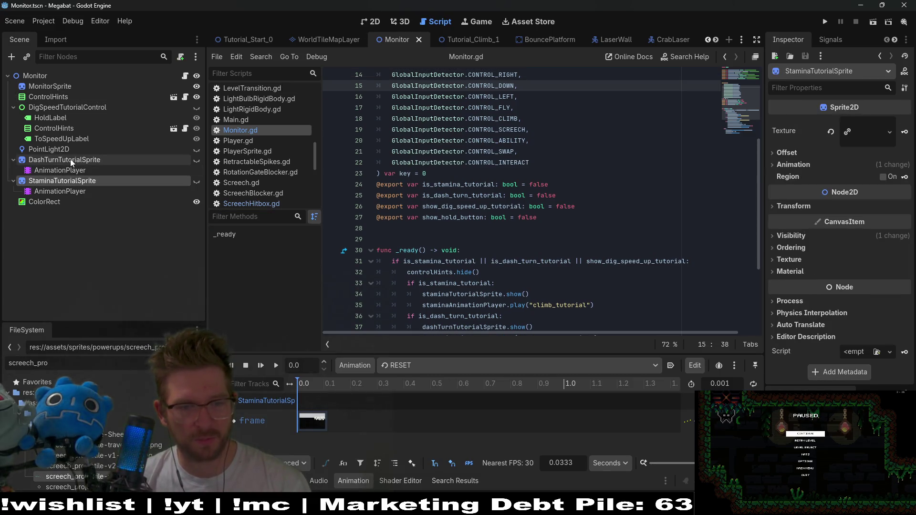
# Confirm MonitorSprite's texture is tv.png at 128×128, then switch to Aseprite
pyautogui.click(367, 23)
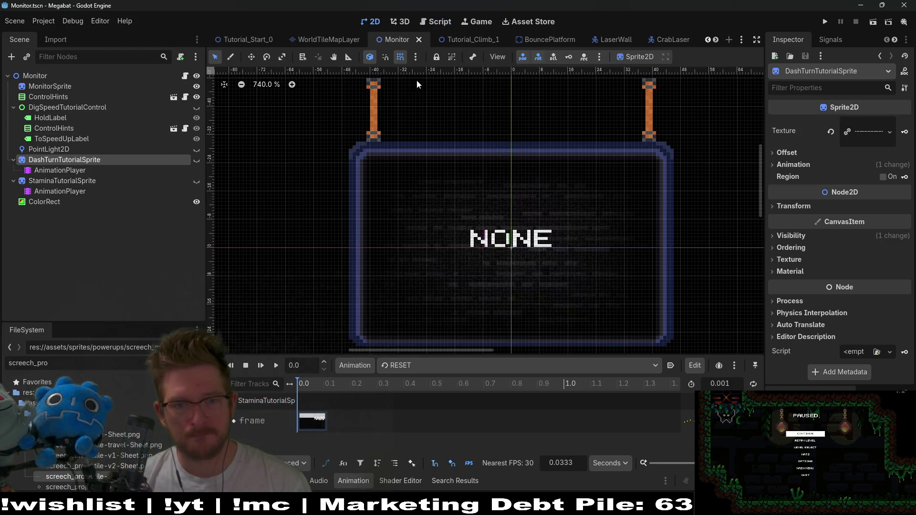
pyautogui.scroll(-2, 566, 207)
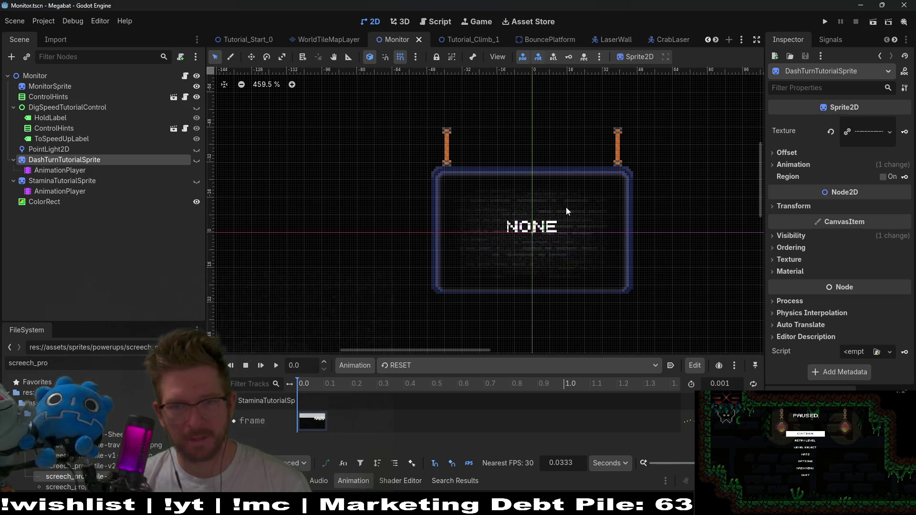
pyautogui.click(38, 89)
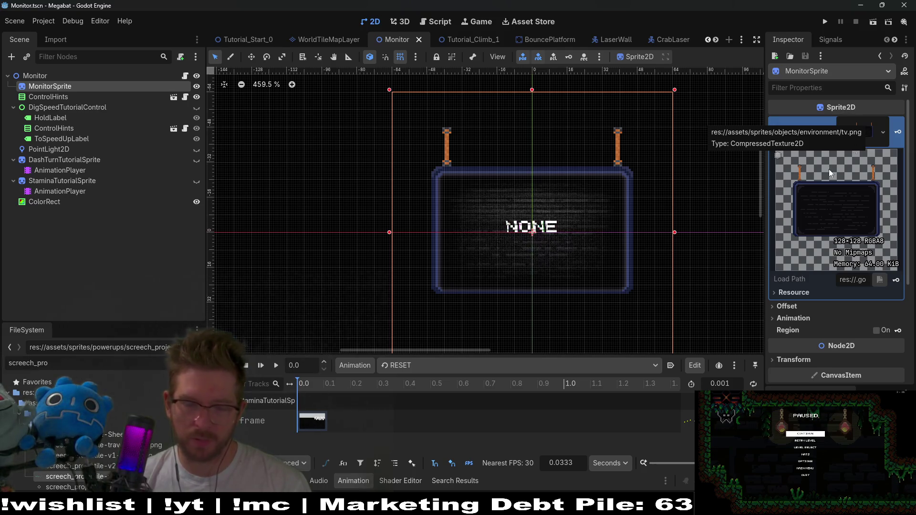
pyautogui.hotkey('alt', 'Tab')
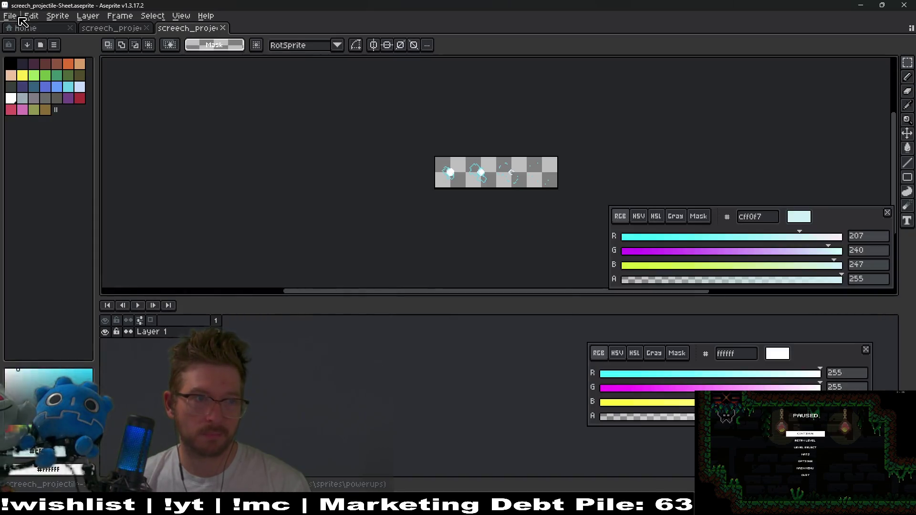
# Close the screech_projectile-Sheet document tab
pyautogui.click(21, 16)
pyautogui.moveTo(11, 17)
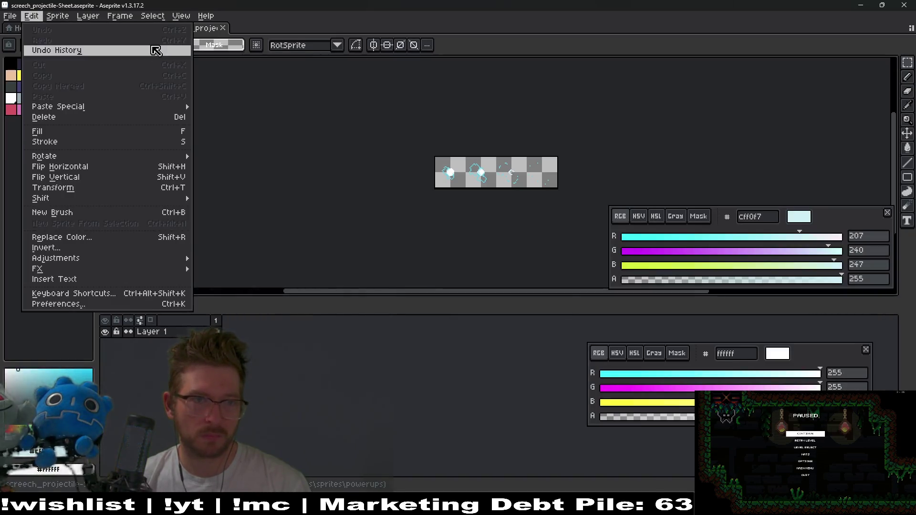
pyautogui.hotkey('ctrl', 'shift', 'Tab')
pyautogui.middleClick(181, 31)
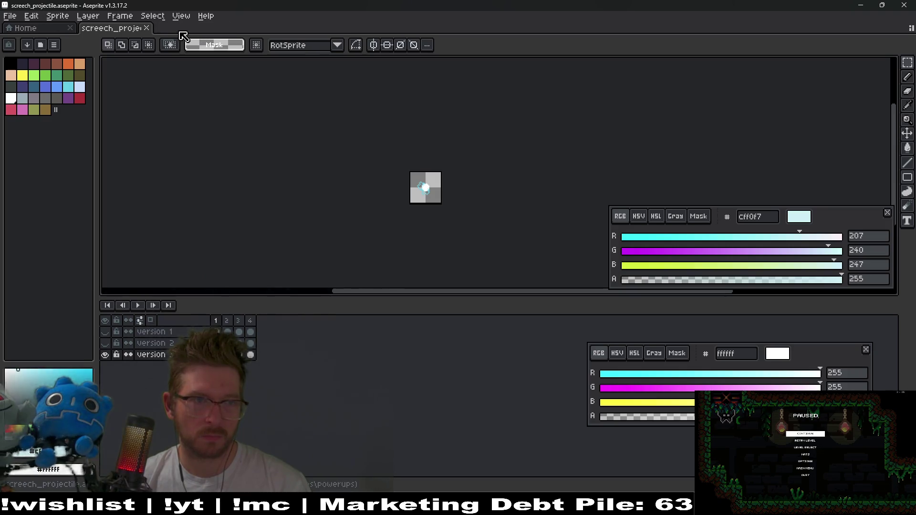
# Open tv.aseprite from assets/sprites/objects/environment
pyautogui.click(10, 16)
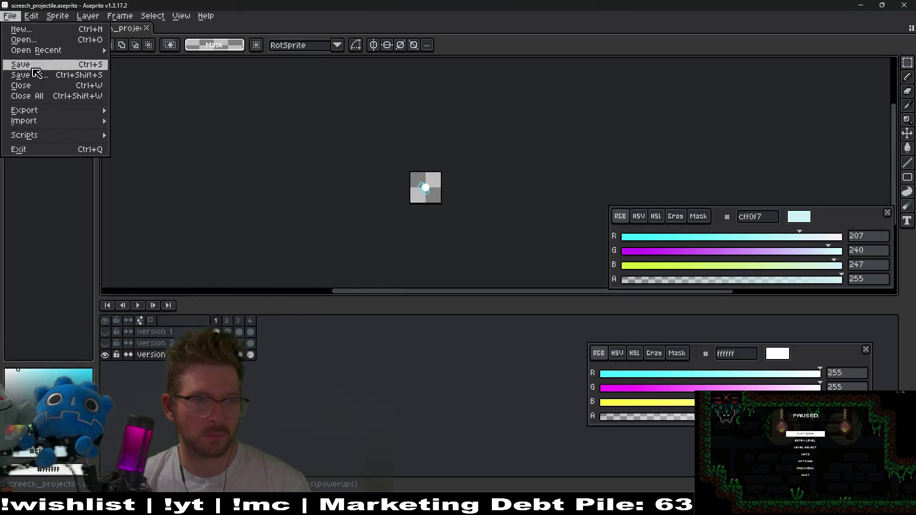
pyautogui.click(24, 40)
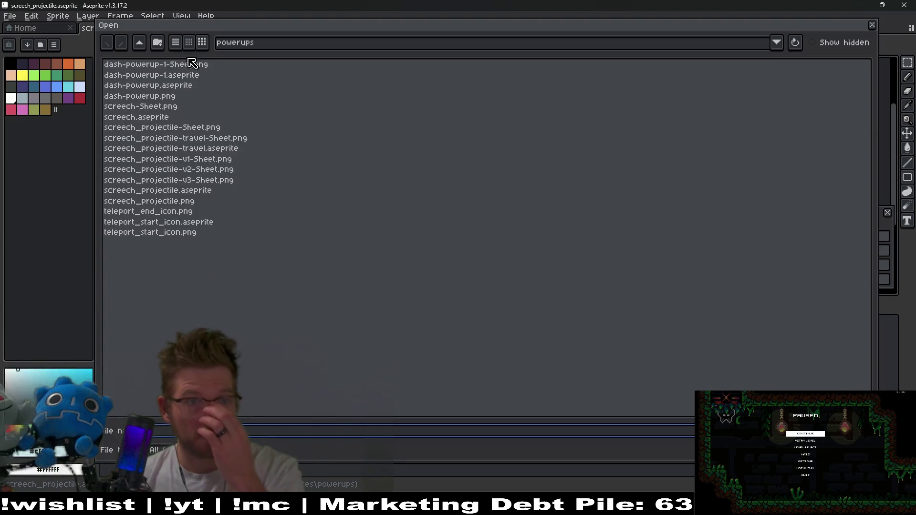
pyautogui.click(140, 47)
pyautogui.click(140, 47)
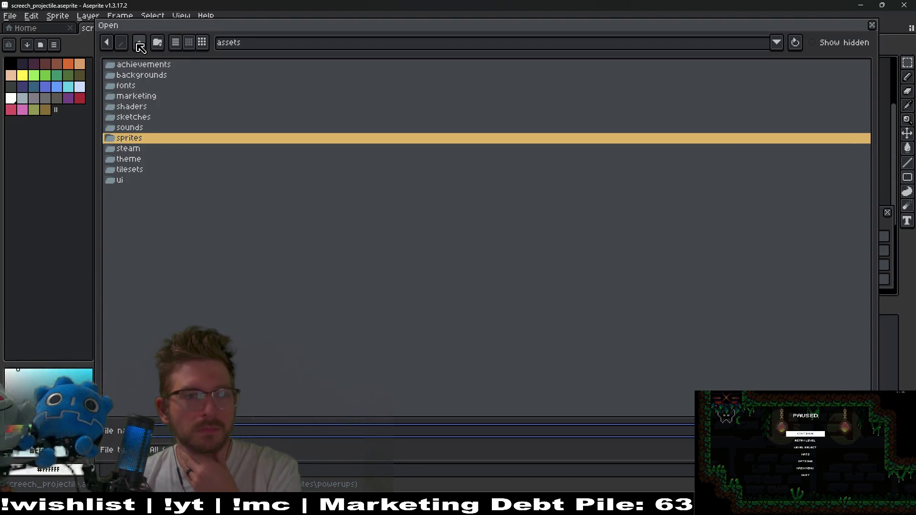
pyautogui.doubleClick(146, 137)
pyautogui.doubleClick(150, 128)
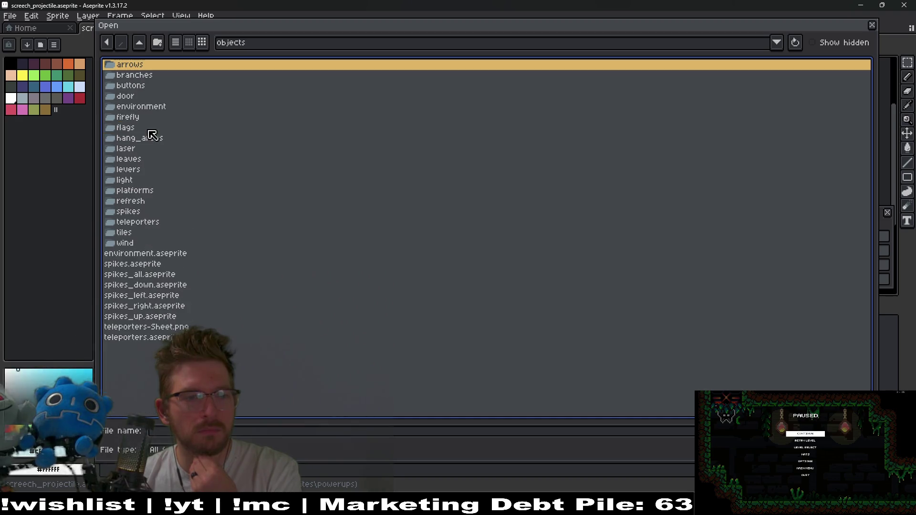
pyautogui.doubleClick(150, 108)
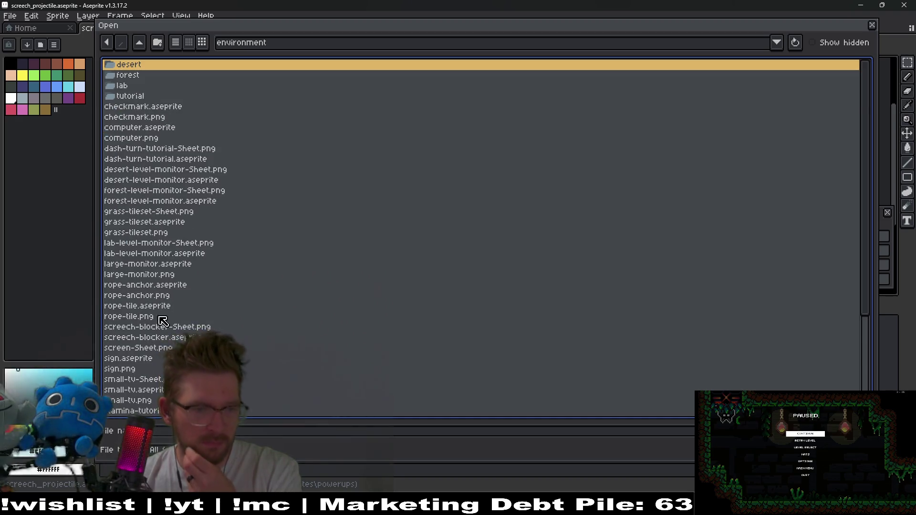
pyautogui.scroll(-4, 157, 327)
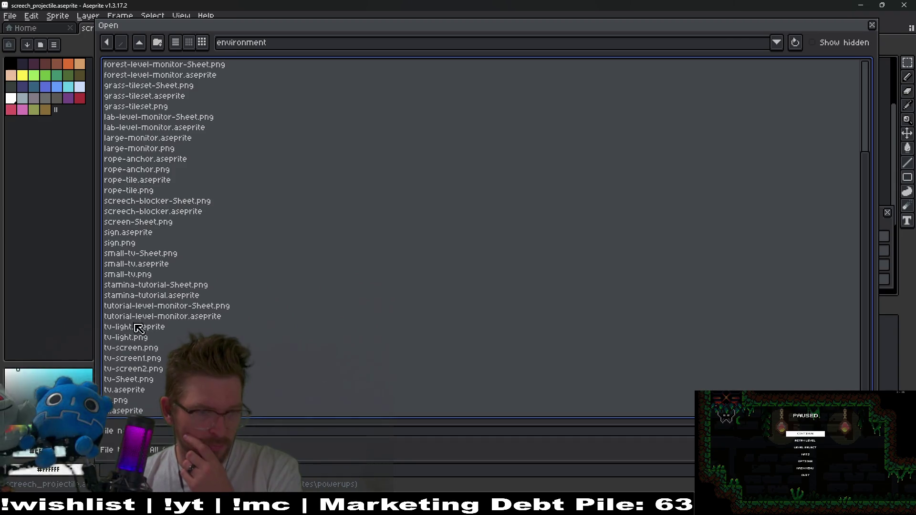
pyautogui.click(136, 326)
pyautogui.click(136, 391)
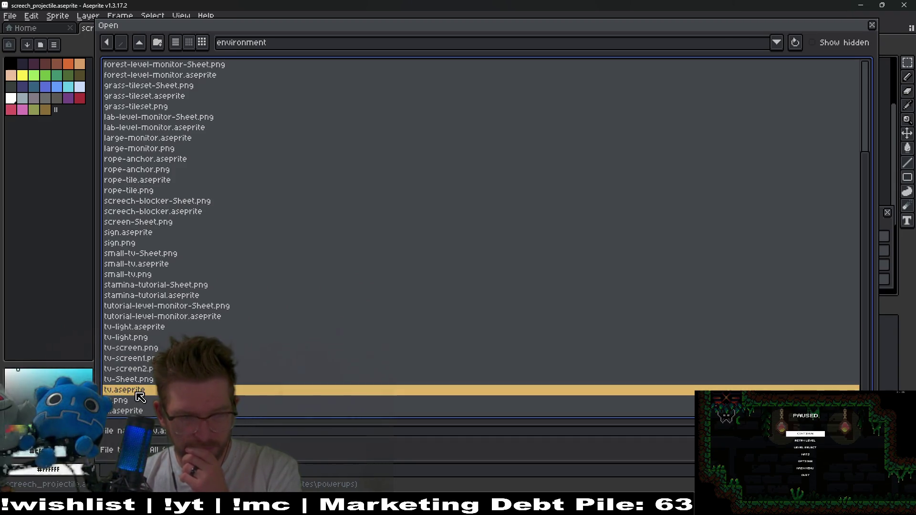
pyautogui.doubleClick(140, 396)
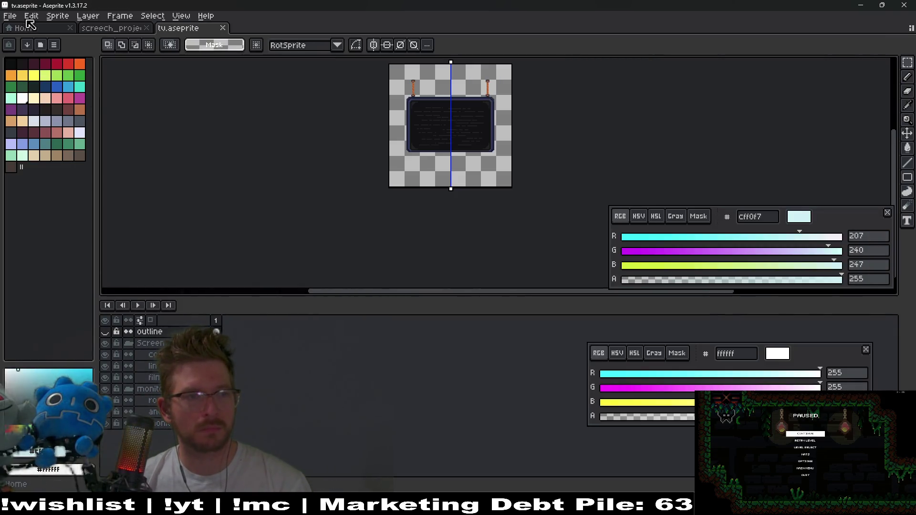
# Save a copy of the sprite as tv-small.aseprite
pyautogui.click(10, 15)
pyautogui.click(22, 75)
pyautogui.write('tv-small')
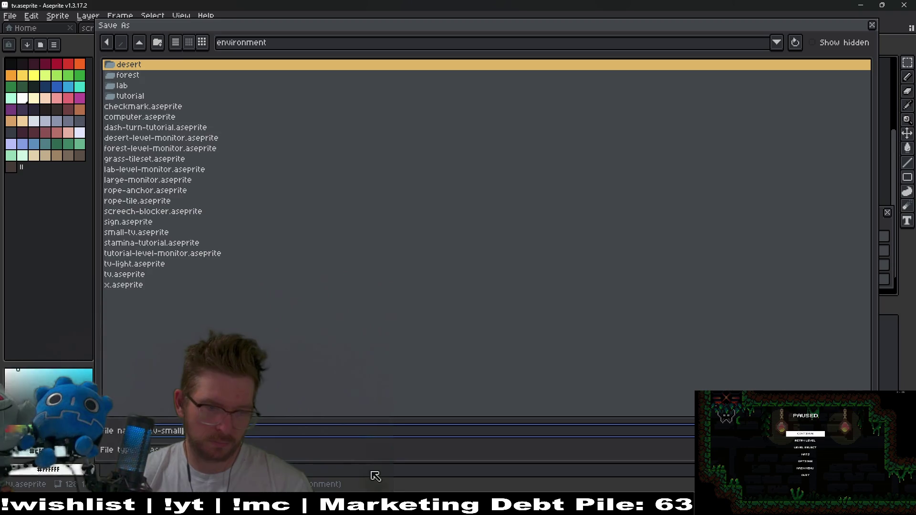
pyautogui.press('Return')
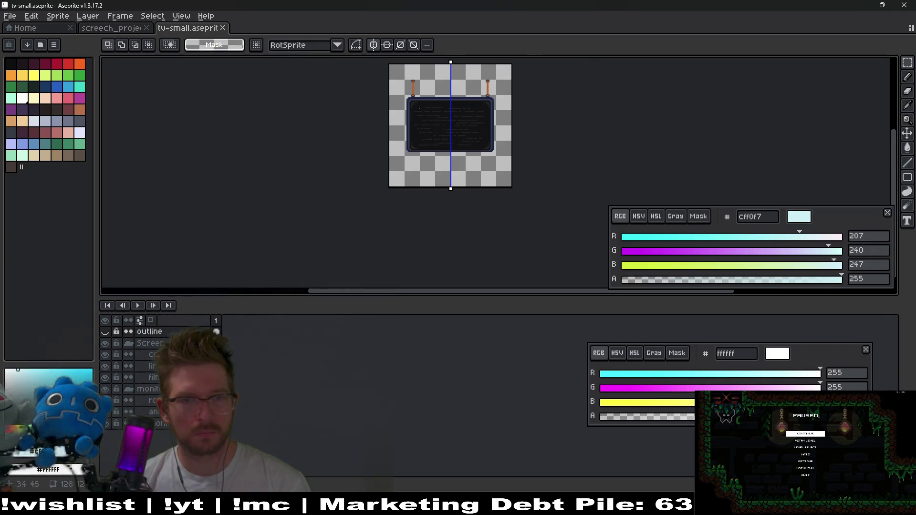
# Delete the outline layer and hide the Screen group's layers
pyautogui.scroll(5, 419, 108)
pyautogui.scroll(-1, 468, 120)
pyautogui.scroll(-2, 445, 182)
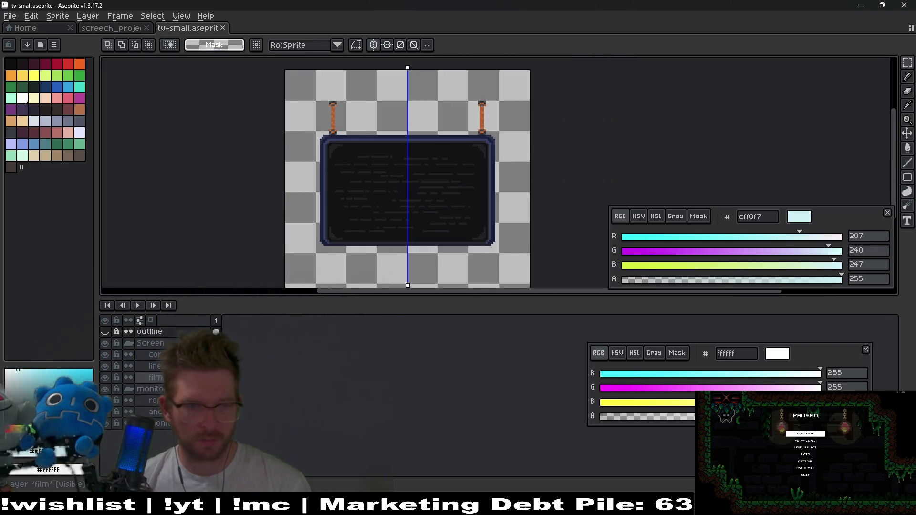
pyautogui.click(105, 333)
pyautogui.click(105, 334)
pyautogui.press('Delete')
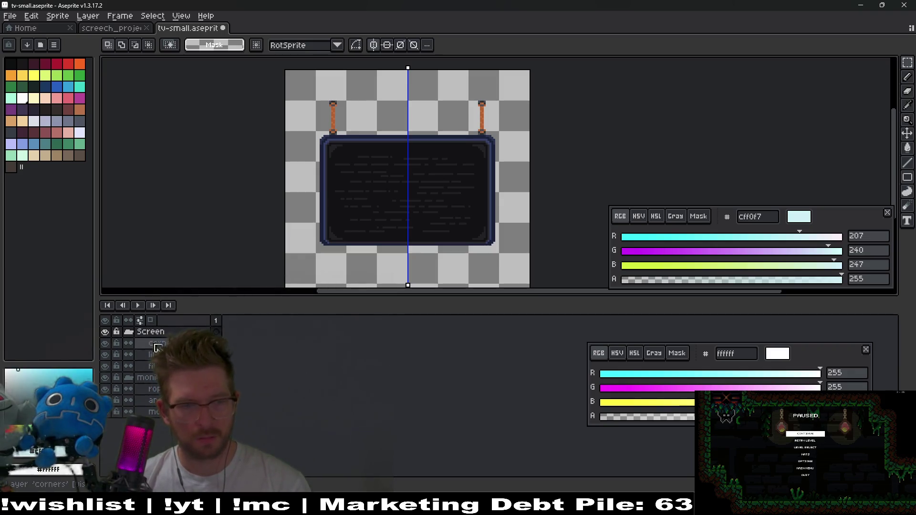
pyautogui.click(106, 332)
pyautogui.click(106, 333)
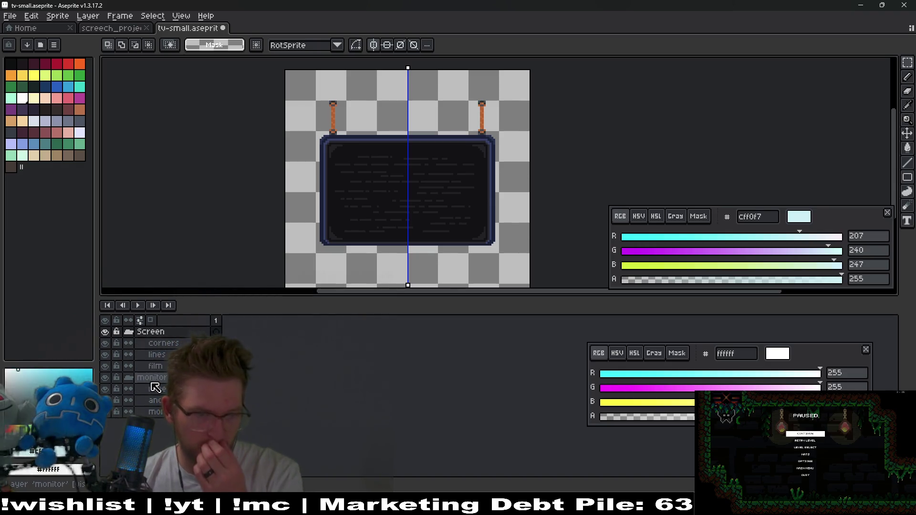
pyautogui.click(105, 333)
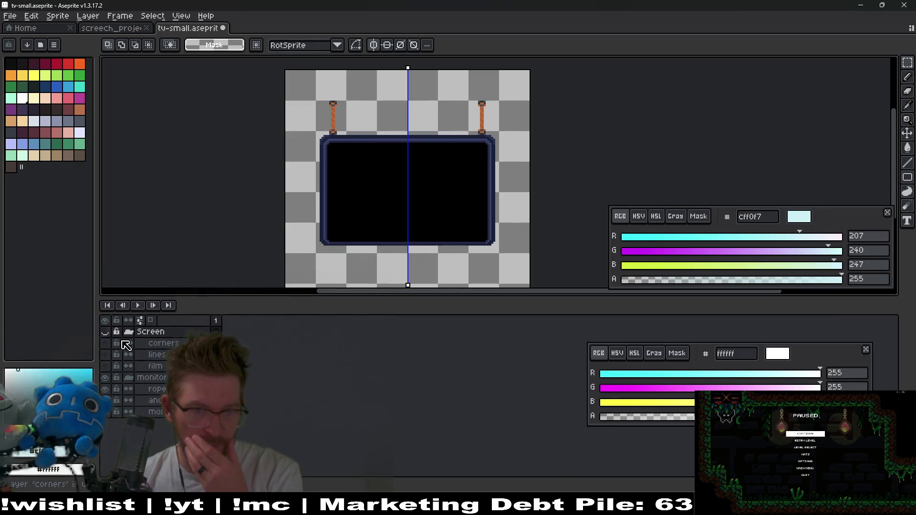
# Select the bottom layer and turn off mirrored symmetry editing
pyautogui.click(151, 379)
pyautogui.click(105, 378)
pyautogui.click(106, 378)
pyautogui.click(158, 389)
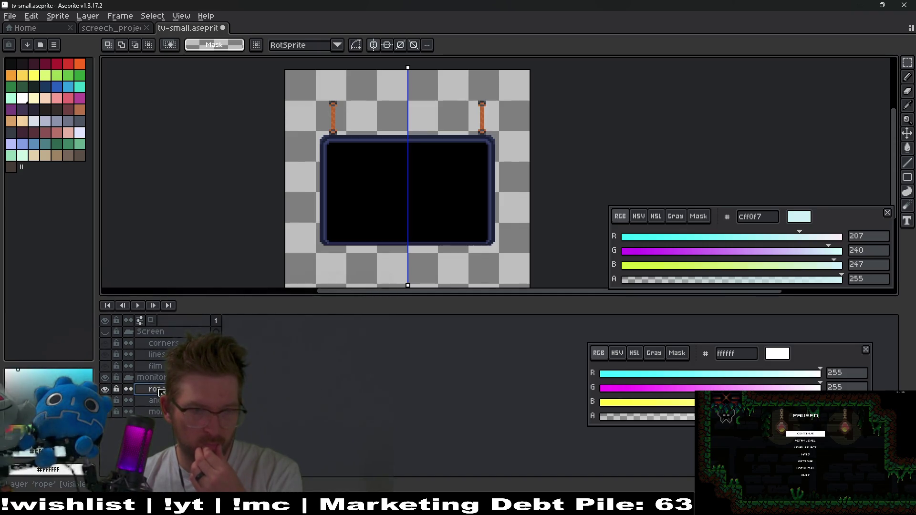
pyautogui.click(155, 411)
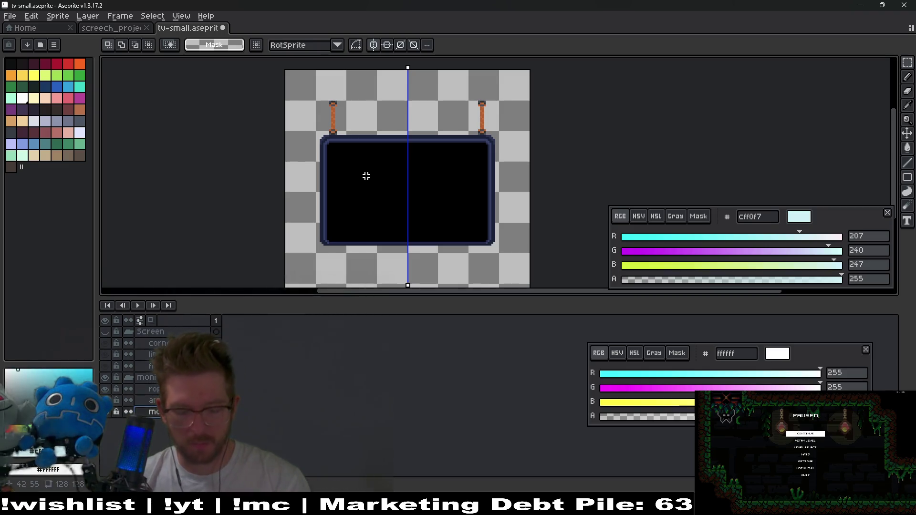
pyautogui.moveTo(423, 116); pyautogui.dragTo(511, 254)
pyautogui.hotkey('ctrl', 'd')
pyautogui.click(374, 45)
pyautogui.click(387, 45)
pyautogui.click(394, 45)
# Select the TV's right half and nudge it left to narrow the screen
pyautogui.moveTo(414, 115); pyautogui.dragTo(553, 278)
pyautogui.press('Left')
pyautogui.press('Left')
pyautogui.press('Left')
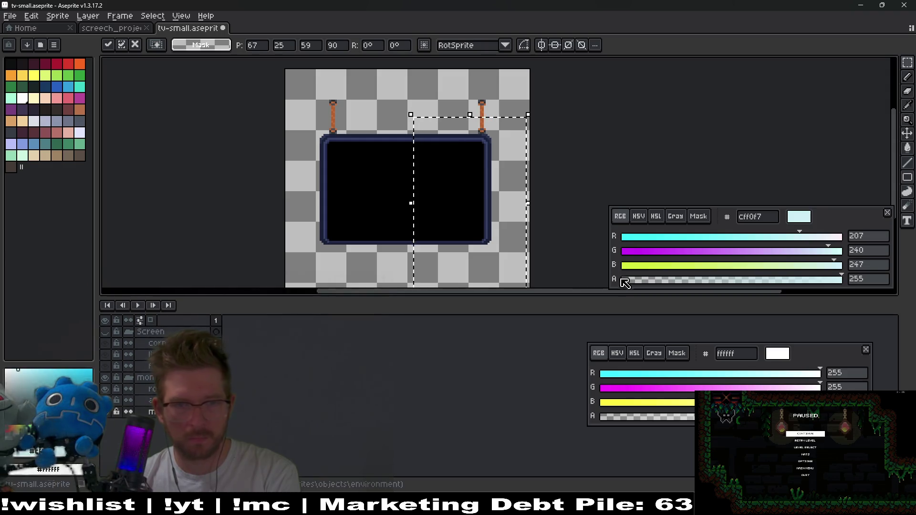
pyautogui.press('Left')
pyautogui.press('Left')
pyautogui.press('Left')
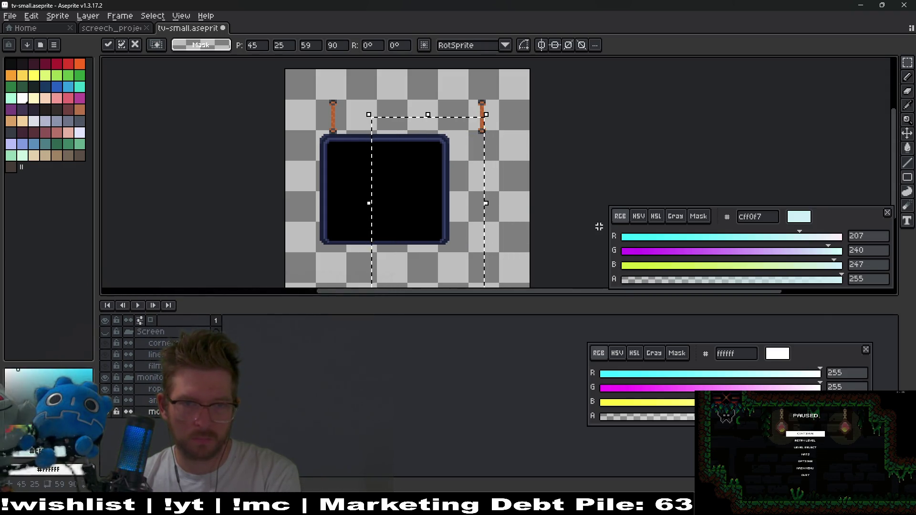
pyautogui.press('Left')
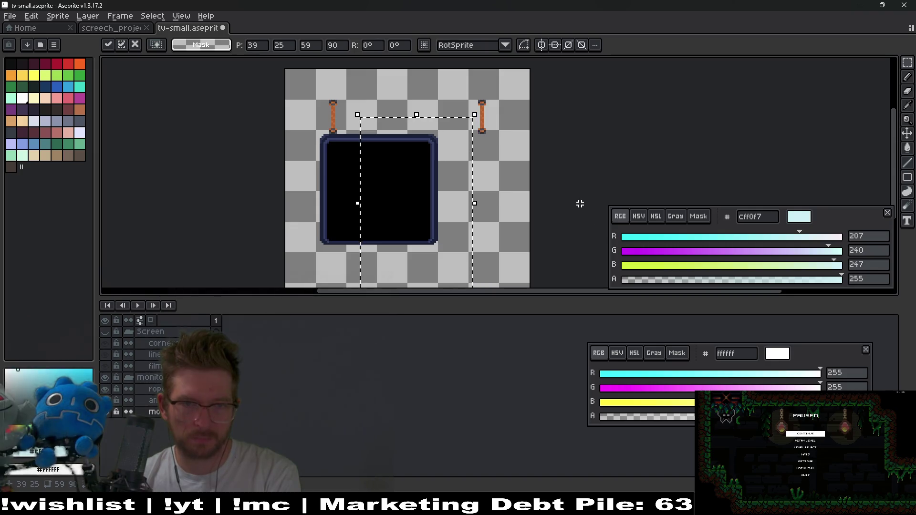
pyautogui.press('Right')
pyautogui.press('Right')
pyautogui.press('Right')
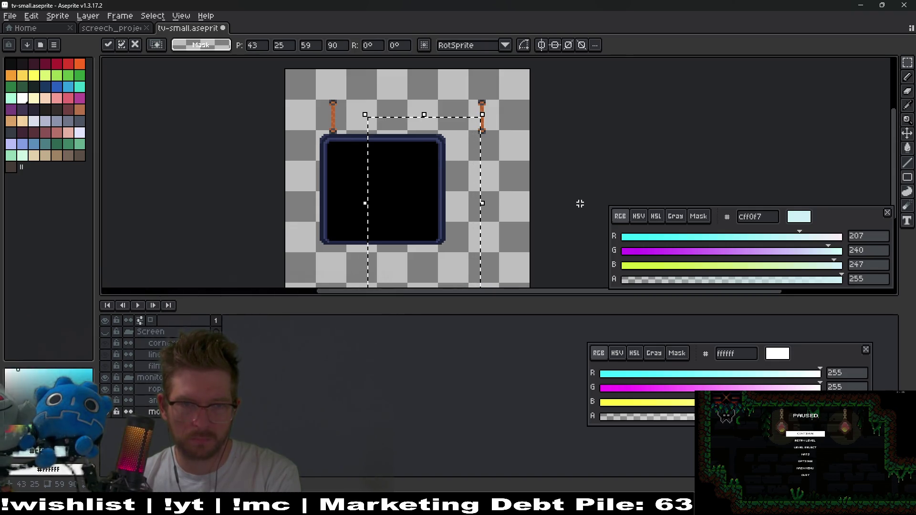
pyautogui.press('Right')
pyautogui.scroll(5, 458, 148)
pyautogui.moveTo(482, 172); pyautogui.dragTo(497, 157)
pyautogui.press('Right')
pyautogui.press('Left')
pyautogui.scroll(-3, 427, 160)
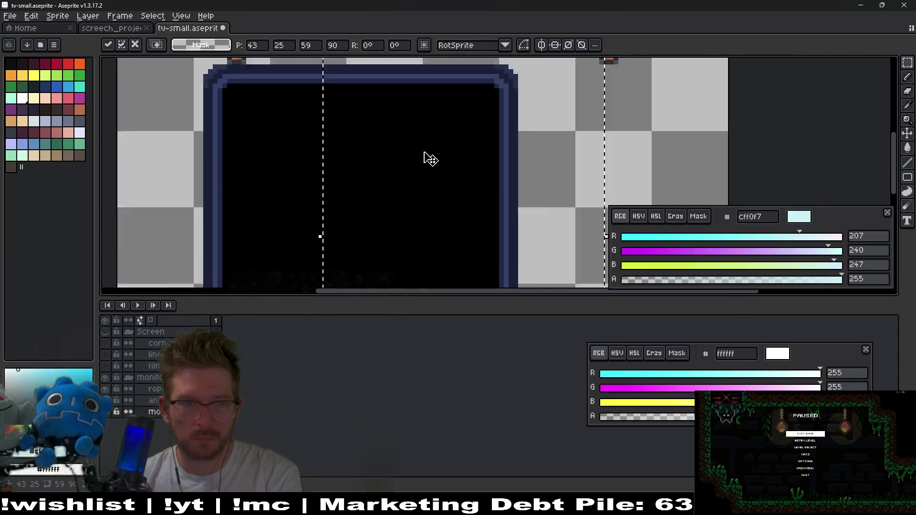
# Shift the right half further left, nine pixels in total, and commit
pyautogui.moveTo(272, 89)
pyautogui.mouseDown()
pyautogui.moveTo(382, 270)
pyautogui.moveTo(371, 263)
pyautogui.moveTo(433, 264)
pyautogui.mouseUp()
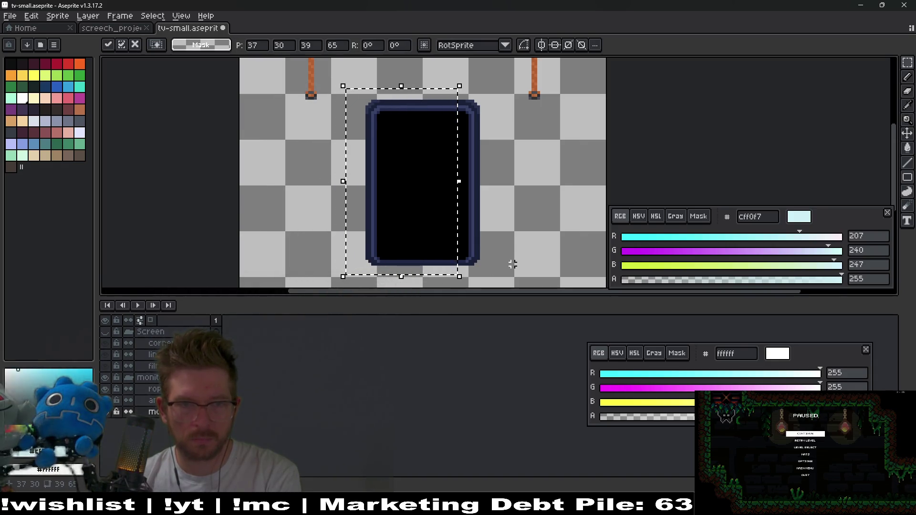
pyautogui.scroll(1, 397, 163)
pyautogui.scroll(1, 363, 124)
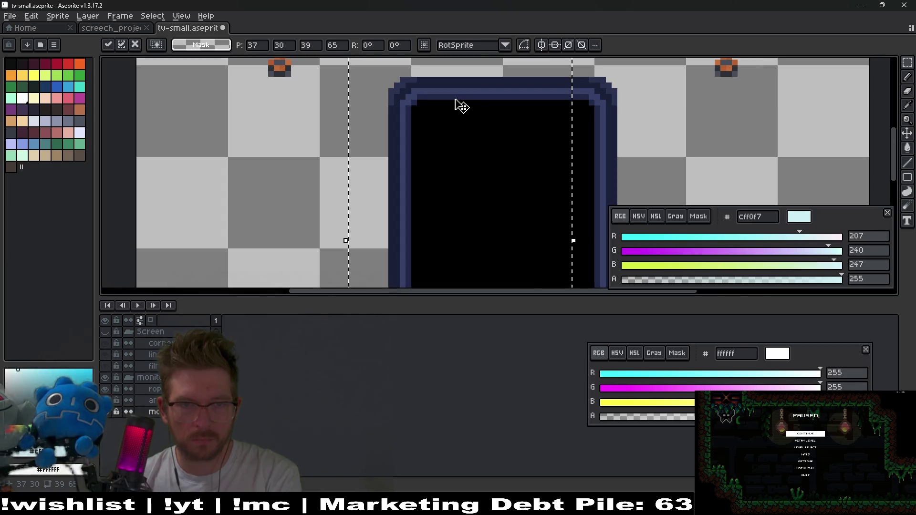
pyautogui.scroll(-2, 457, 103)
pyautogui.click(550, 214)
pyautogui.moveTo(401, 186)
pyautogui.mouseDown()
pyautogui.moveTo(501, 219)
pyautogui.moveTo(576, 273)
pyautogui.mouseUp()
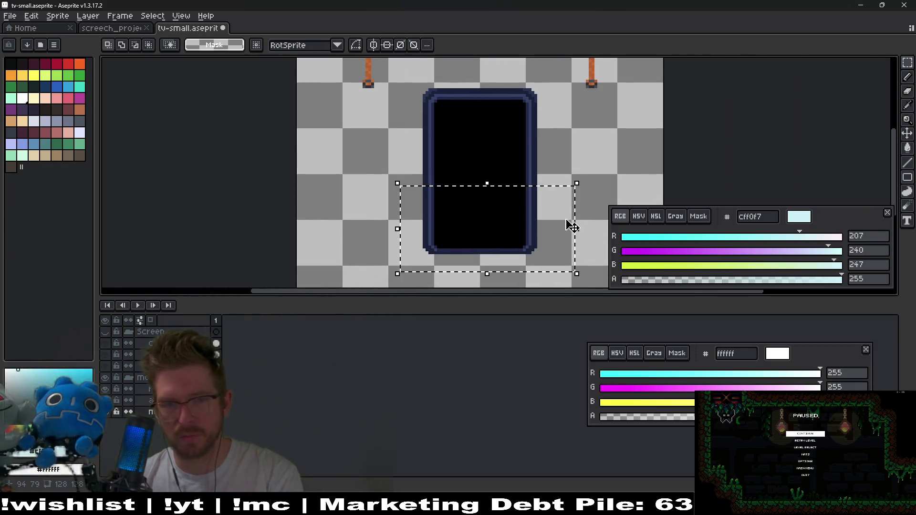
pyautogui.hotkey('ctrl', 'z')
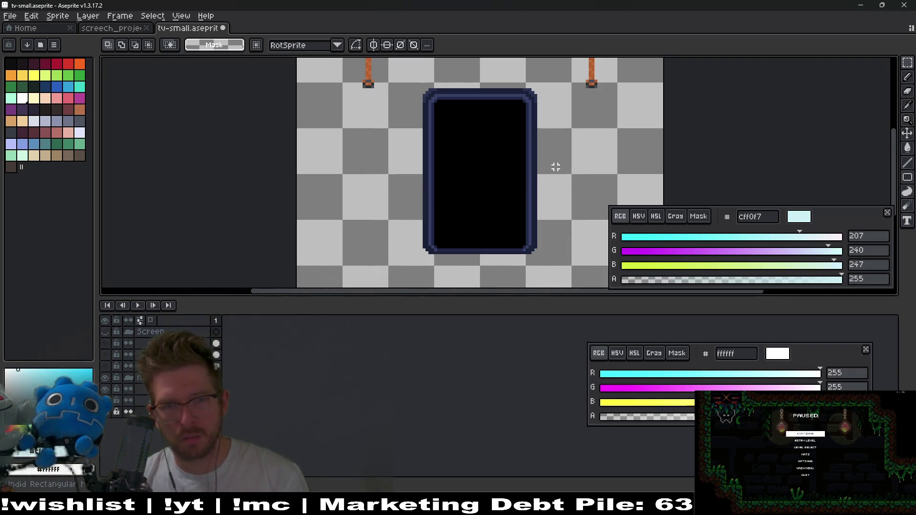
pyautogui.hotkey('ctrl', 'y')
pyautogui.hotkey('ctrl', 'y')
pyautogui.hotkey('ctrl', 'y')
pyautogui.press('Left')
pyautogui.scroll(-4, 672, 136)
pyautogui.press('Left')
pyautogui.press('Left')
pyautogui.press('Left')
pyautogui.press('Left')
pyautogui.press('Left')
pyautogui.scroll(5, 657, 135)
pyautogui.press('Left')
pyautogui.scroll(-1, 572, 122)
pyautogui.press('Left')
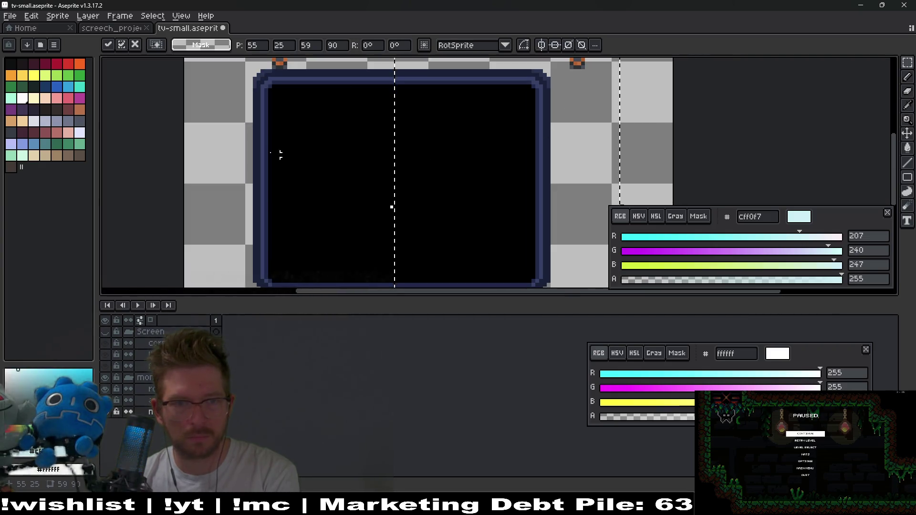
pyautogui.click(231, 154)
# Move the TV's left half right and raise the lower half to shorten it
pyautogui.moveTo(224, 67)
pyautogui.mouseDown()
pyautogui.moveTo(372, 230)
pyautogui.moveTo(401, 286)
pyautogui.mouseUp()
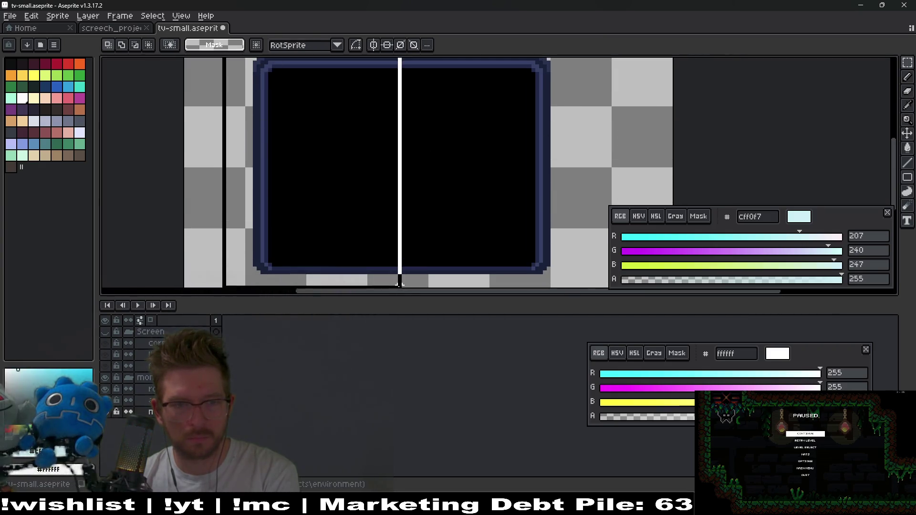
pyautogui.press('Right')
pyautogui.press('Right')
pyautogui.press('Right')
pyautogui.press('Right')
pyautogui.press('Right')
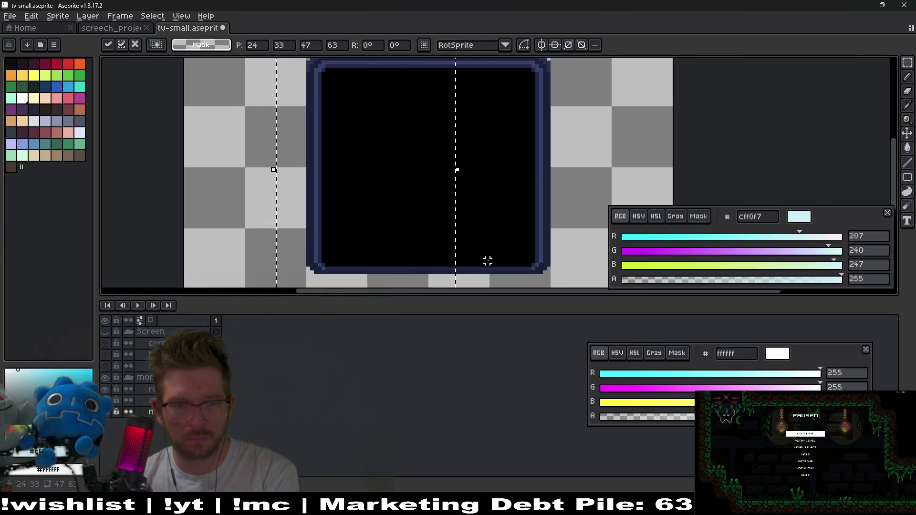
pyautogui.scroll(-2, 487, 259)
pyautogui.click(583, 185)
pyautogui.moveTo(388, 190); pyautogui.dragTo(547, 252)
pyautogui.press('Up')
pyautogui.press('Up')
pyautogui.press('Up')
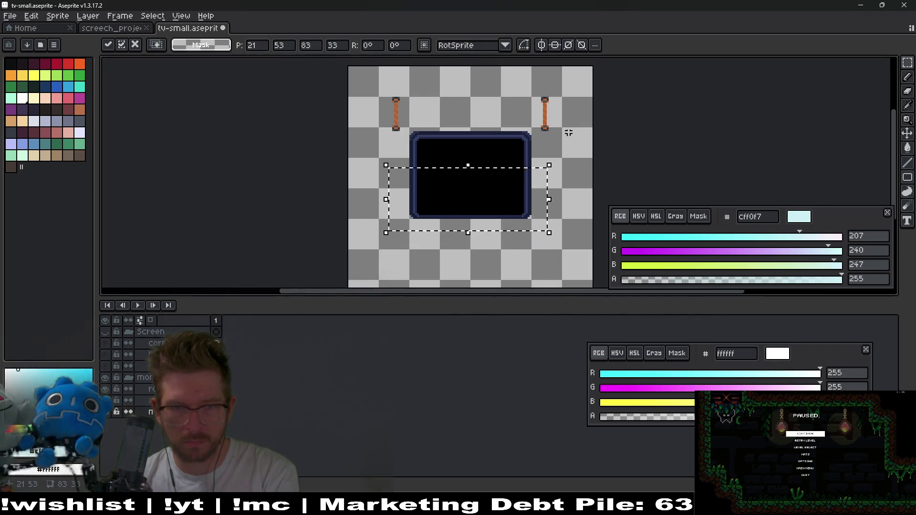
# Select the right rope and its anchor and move them left
pyautogui.click(551, 254)
pyautogui.scroll(3, 531, 123)
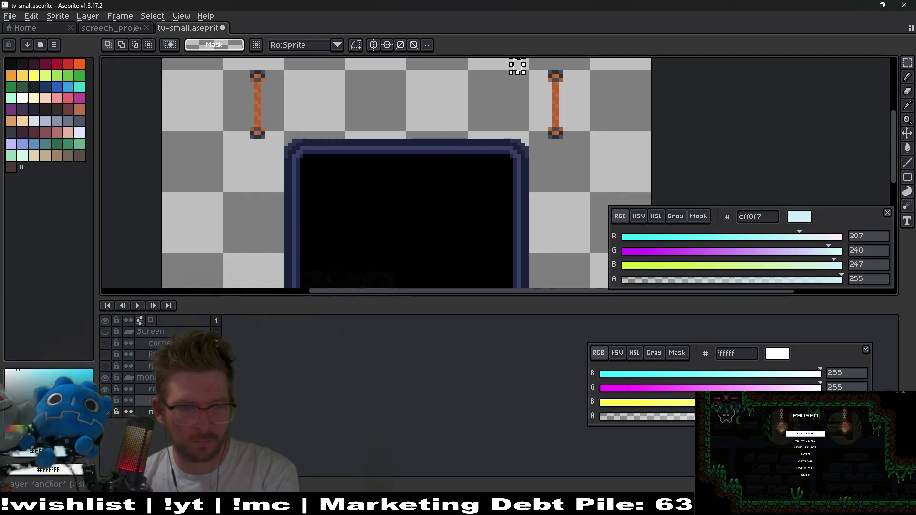
pyautogui.scroll(-3, 519, 67)
pyautogui.scroll(2, 534, 117)
pyautogui.moveTo(465, 93); pyautogui.dragTo(581, 183)
pyautogui.click(577, 192)
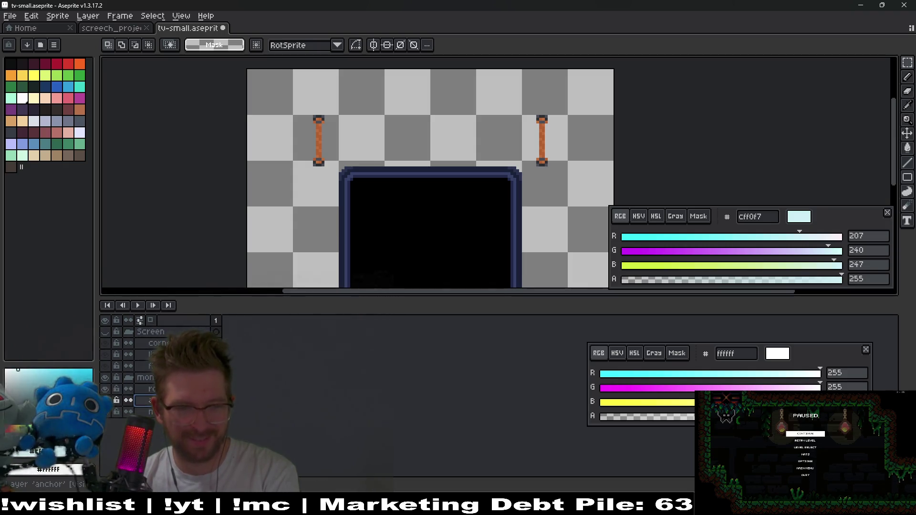
pyautogui.moveTo(507, 85); pyautogui.dragTo(603, 201)
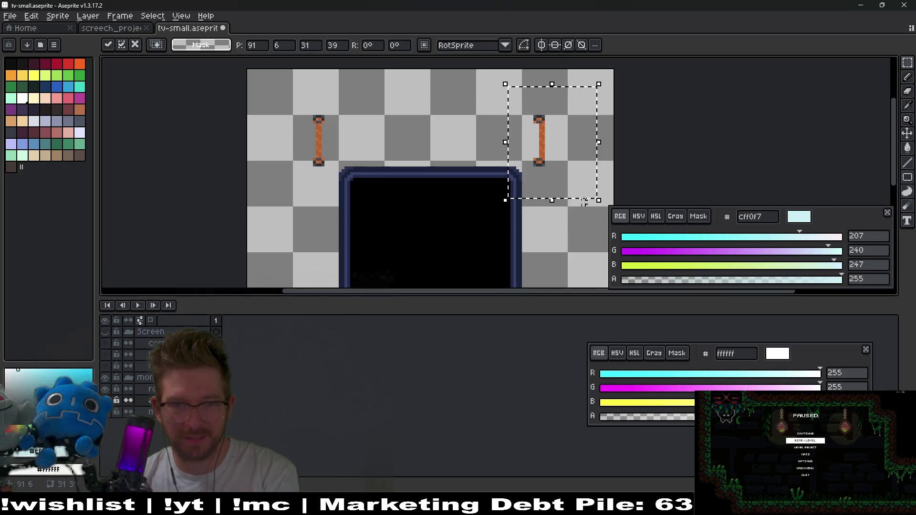
pyautogui.press('Left')
pyautogui.press('Left')
pyautogui.press('Left')
pyautogui.press('Left')
pyautogui.hotkey('ctrl', 'd')
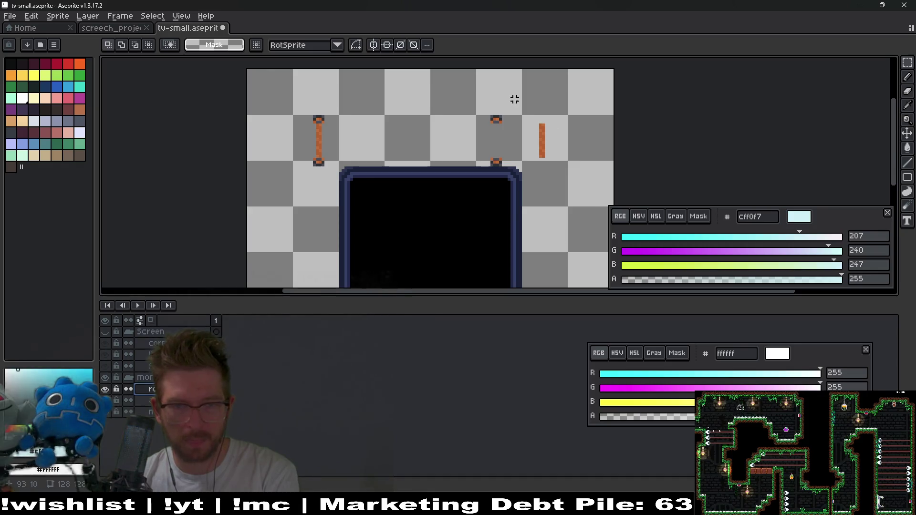
# Move the right orange bar 13 pixels left and the left bar right, fine-tuning each
pyautogui.moveTo(515, 99); pyautogui.dragTo(594, 216)
pyautogui.press('Left')
pyautogui.press('Left')
pyautogui.press('Left')
pyautogui.press('Left')
pyautogui.press('Left')
pyautogui.press('Left')
pyautogui.moveTo(300, 107); pyautogui.dragTo(362, 196)
pyautogui.press('Right')
pyautogui.press('Right')
pyautogui.press('Right')
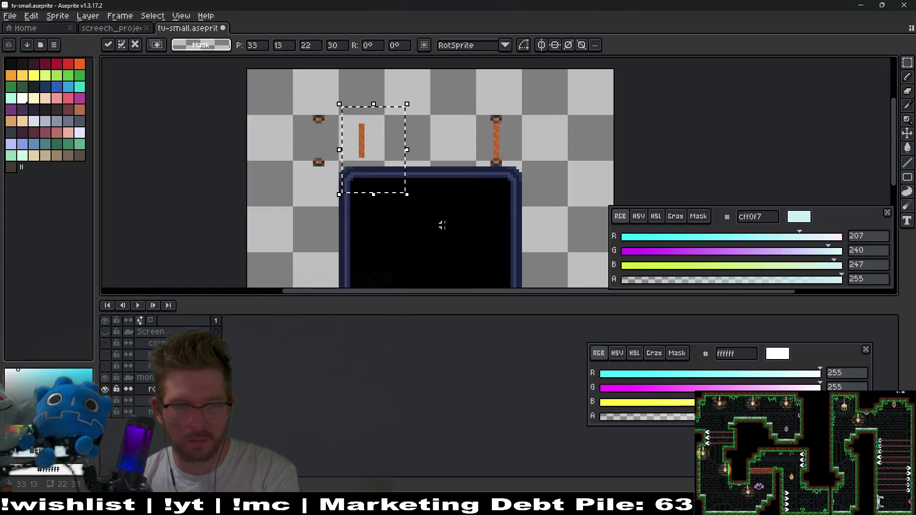
pyautogui.click(442, 225)
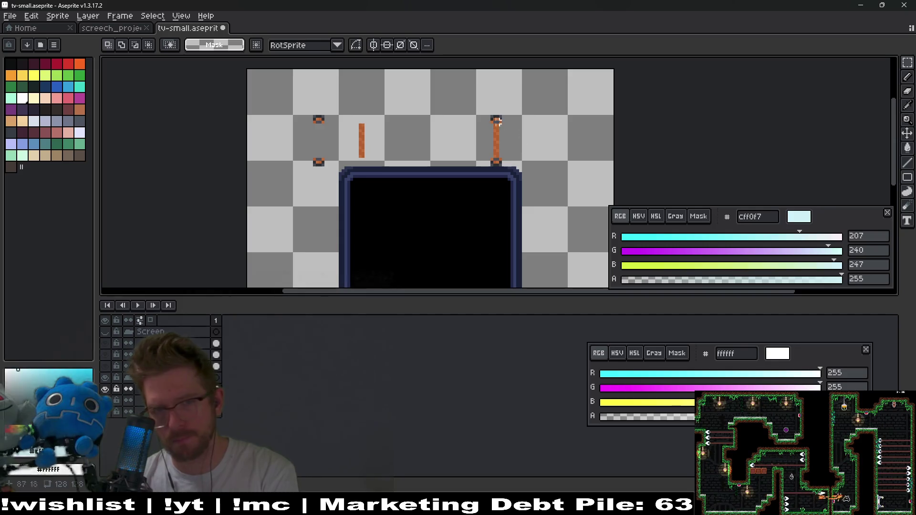
pyautogui.moveTo(471, 104); pyautogui.dragTo(522, 184)
pyautogui.press('Right')
pyautogui.hotkey('ctrl', 'd')
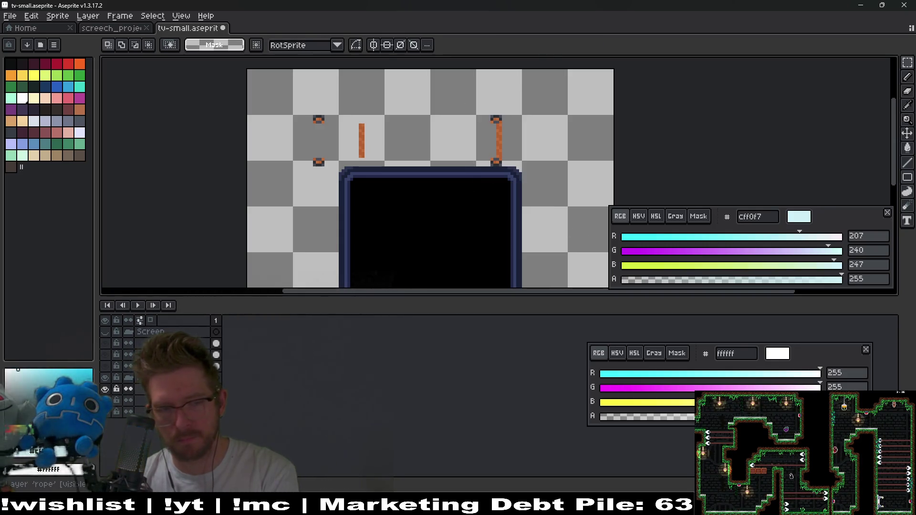
pyautogui.moveTo(445, 88)
pyautogui.mouseDown()
pyautogui.moveTo(477, 139)
pyautogui.moveTo(562, 211)
pyautogui.mouseUp()
pyautogui.press('Right')
pyautogui.hotkey('ctrl', 'd')
# Shift the left rope's end caps right onto the left bar and deselect
pyautogui.moveTo(275, 97); pyautogui.dragTo(418, 207)
pyautogui.press('Right')
pyautogui.press('Right')
pyautogui.press('Right')
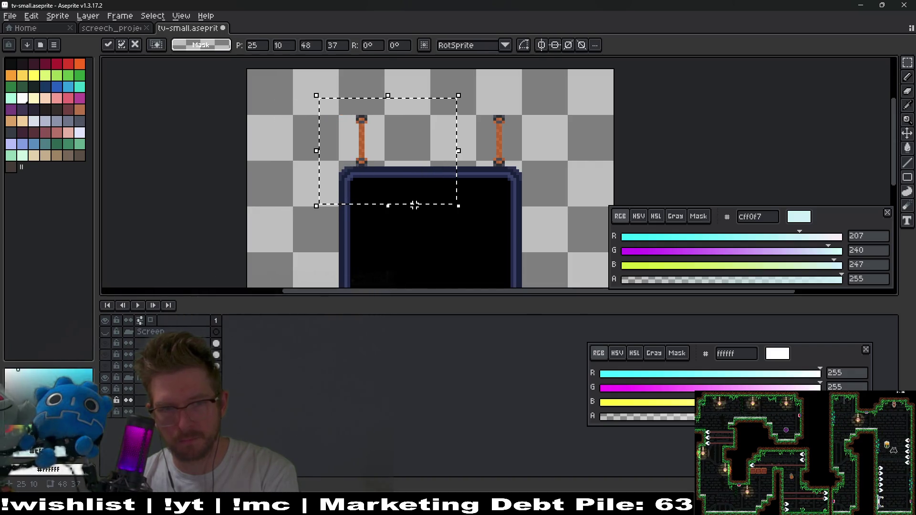
pyautogui.press('Right')
pyautogui.hotkey('ctrl', 'd')
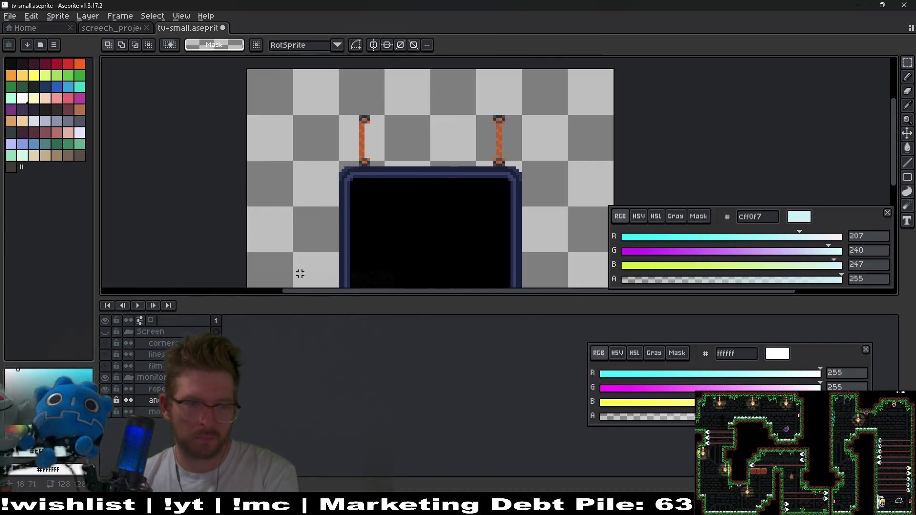
pyautogui.moveTo(315, 97); pyautogui.dragTo(408, 186)
pyautogui.hotkey('ctrl', 'd')
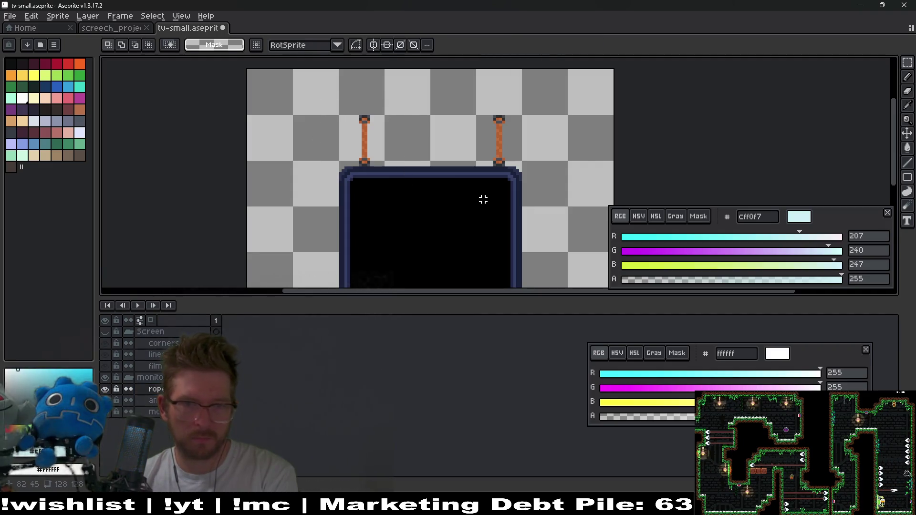
pyautogui.scroll(-5, 522, 191)
pyautogui.scroll(5, 522, 190)
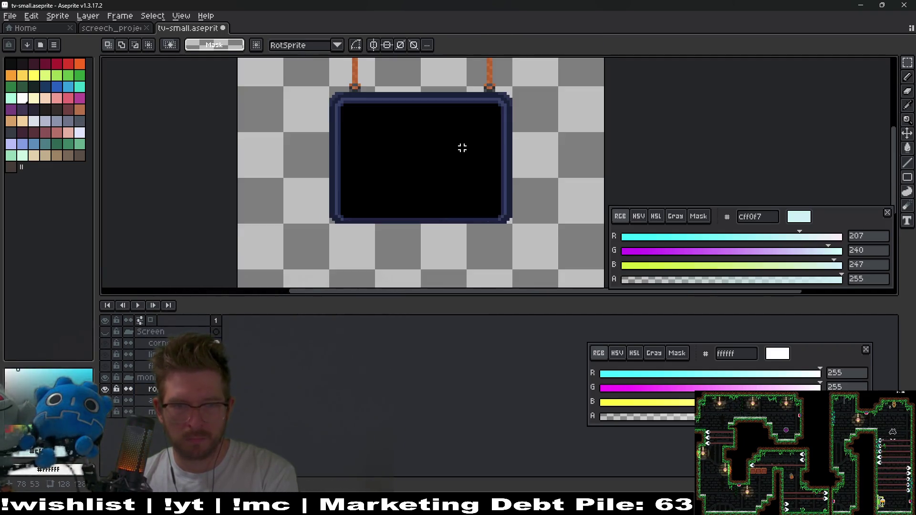
pyautogui.scroll(-2, 448, 206)
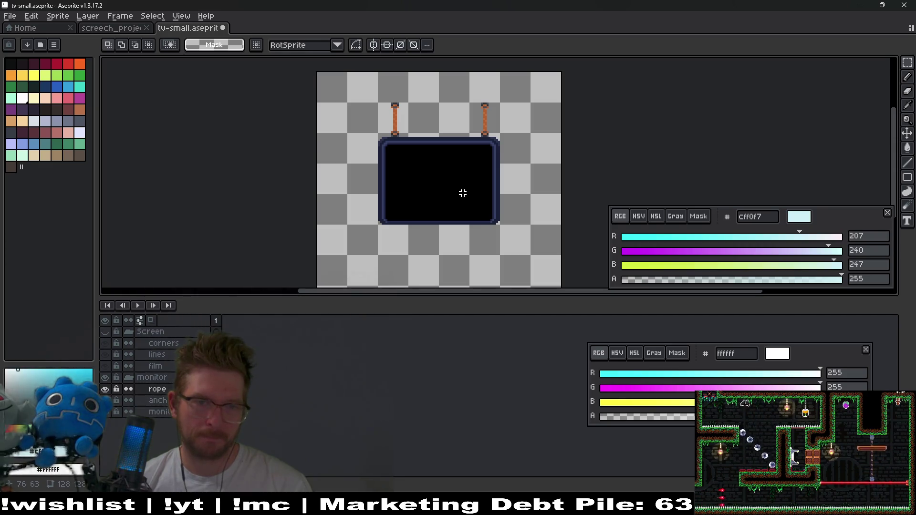
pyautogui.hotkey('ctrl', 'alt', 'c')
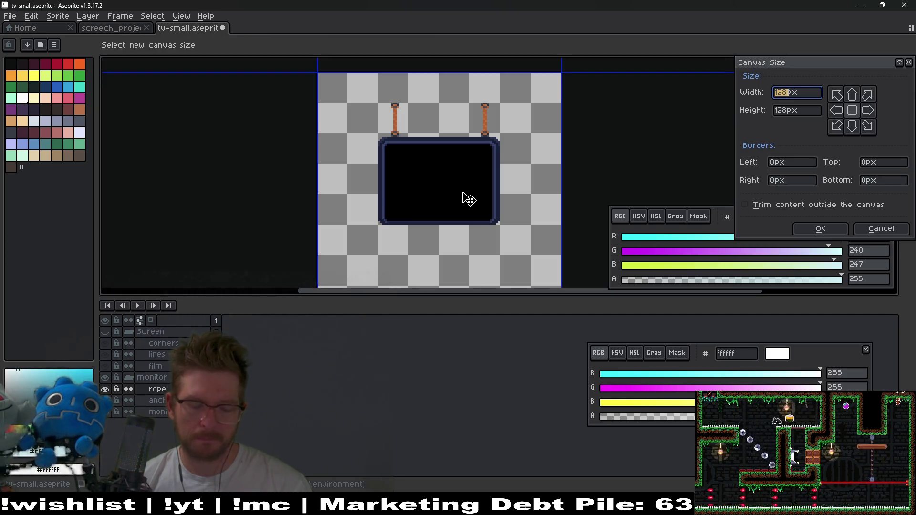
# Resize the canvas to 64×64 px, anchored top centre, trimming 16 px top and 48 px bottom
pyautogui.write('64')
pyautogui.press('Tab')
pyautogui.write('6')
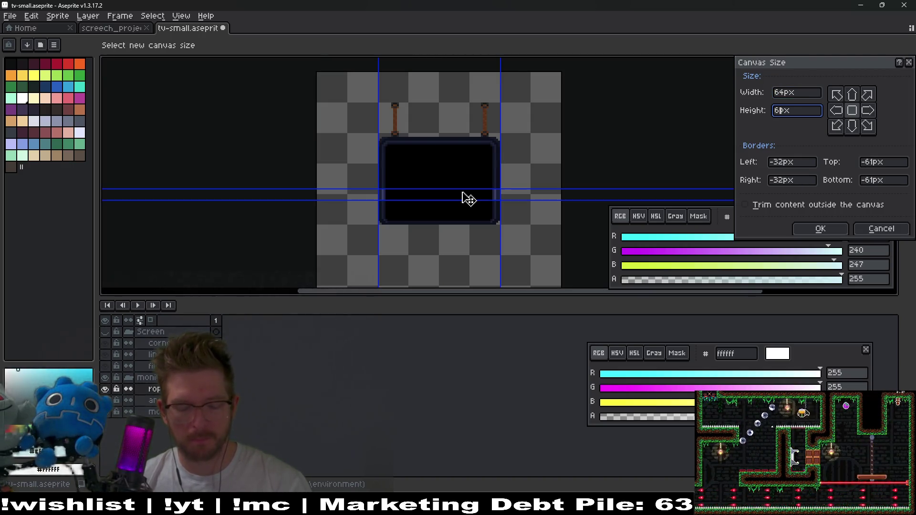
pyautogui.write('4')
pyautogui.click(852, 94)
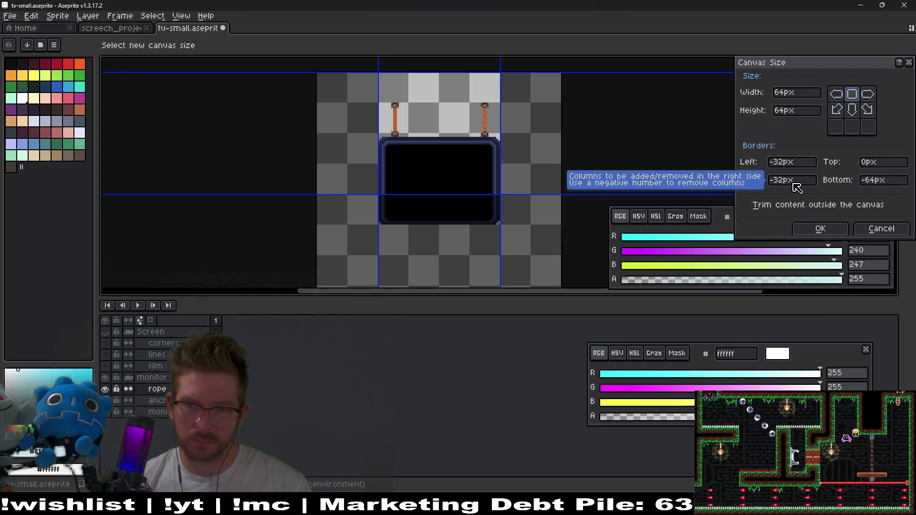
pyautogui.click(883, 181)
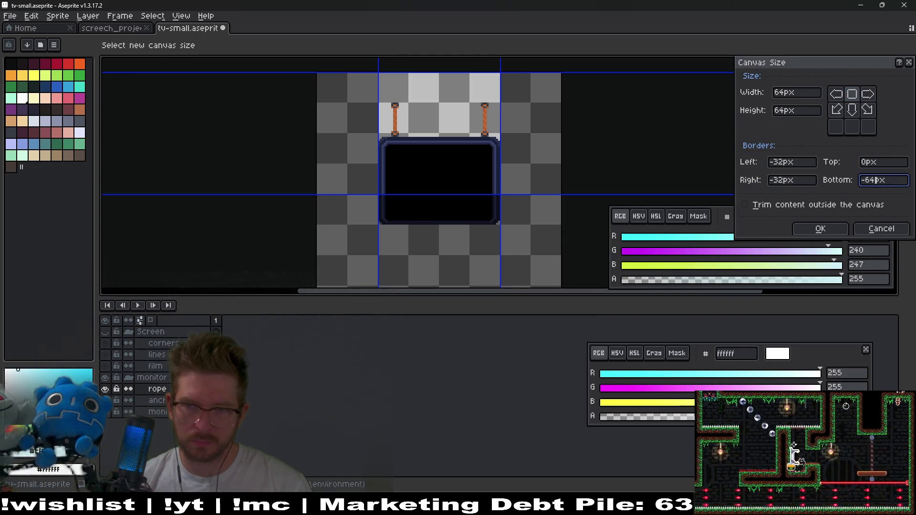
pyautogui.hotkey('ctrl', 'a')
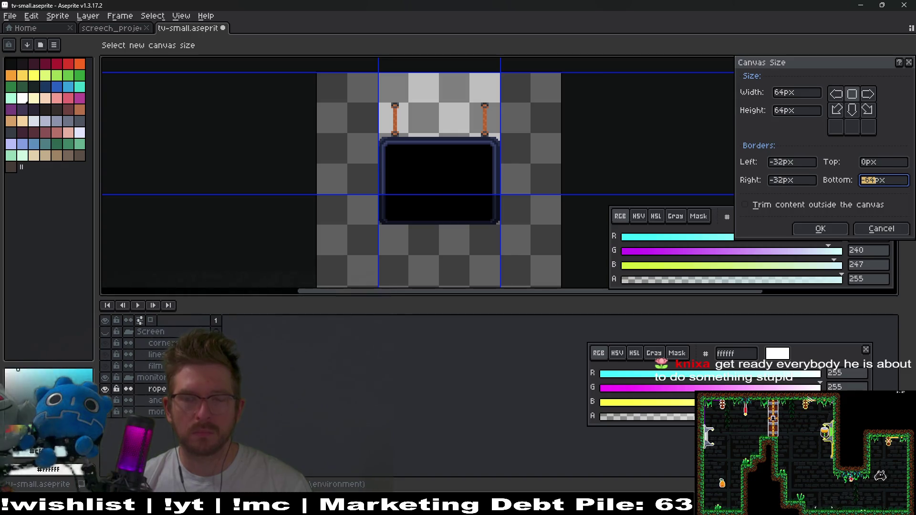
pyautogui.write('-4')
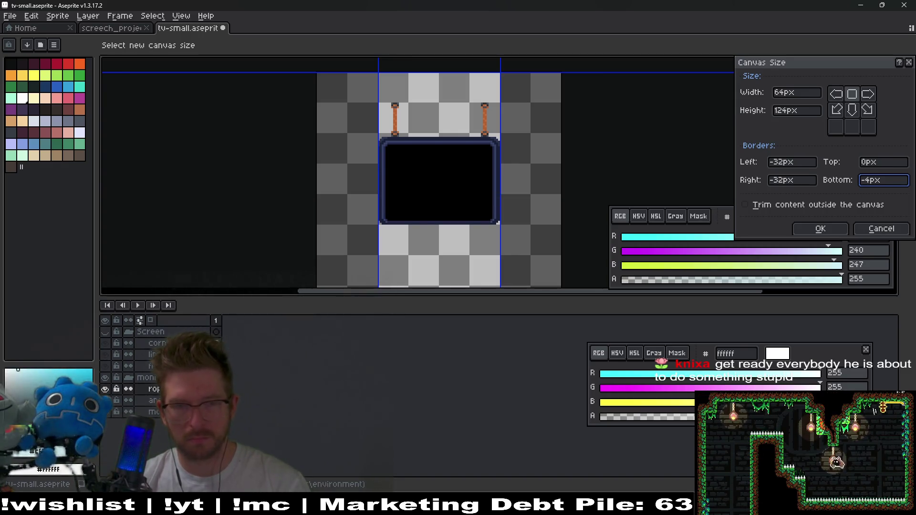
pyautogui.write('8')
pyautogui.click(873, 162)
pyautogui.write('-')
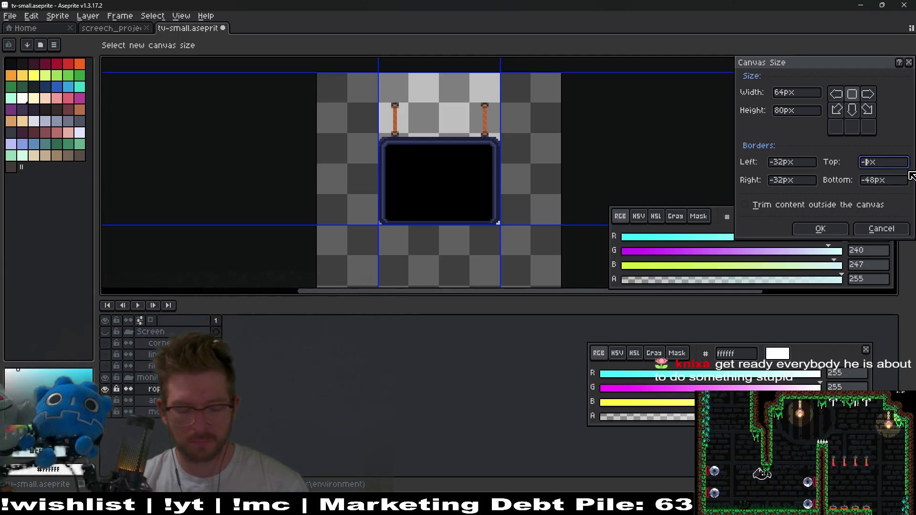
pyautogui.write('16')
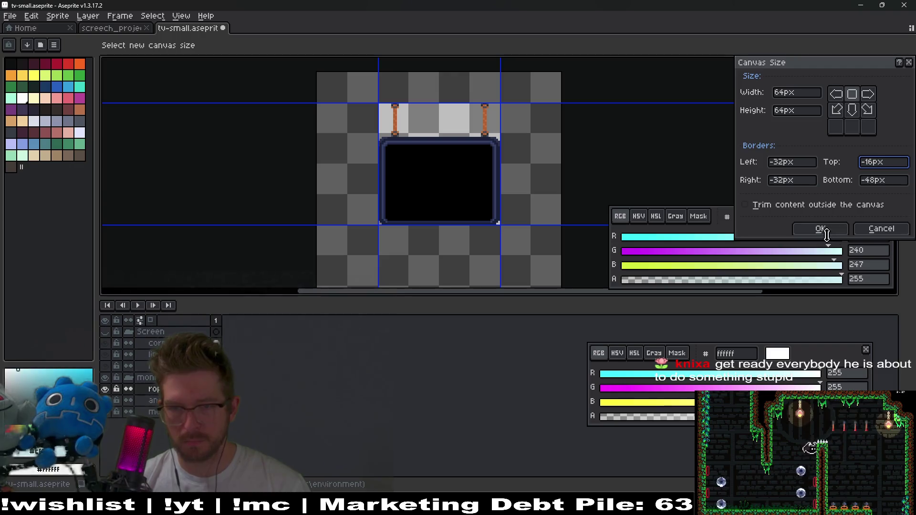
pyautogui.click(820, 229)
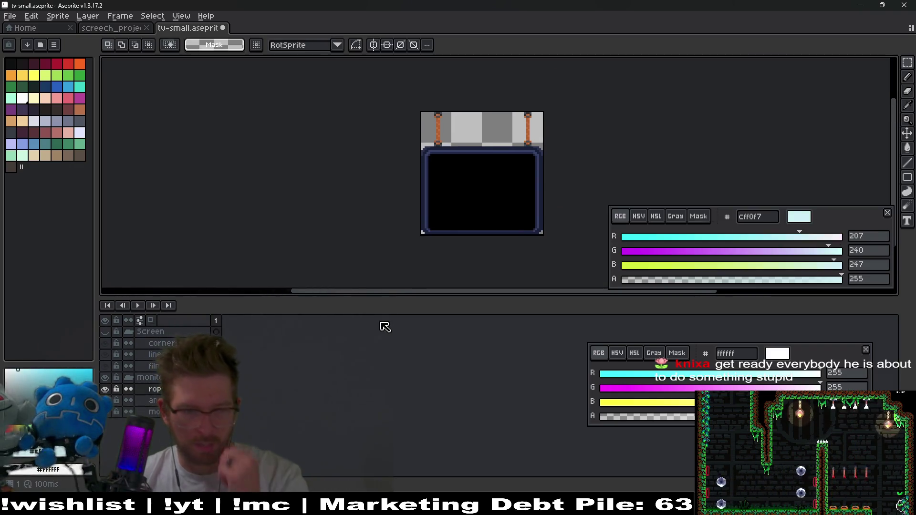
# Show the Screen group's layers again and undo the canvas resize
pyautogui.click(108, 333)
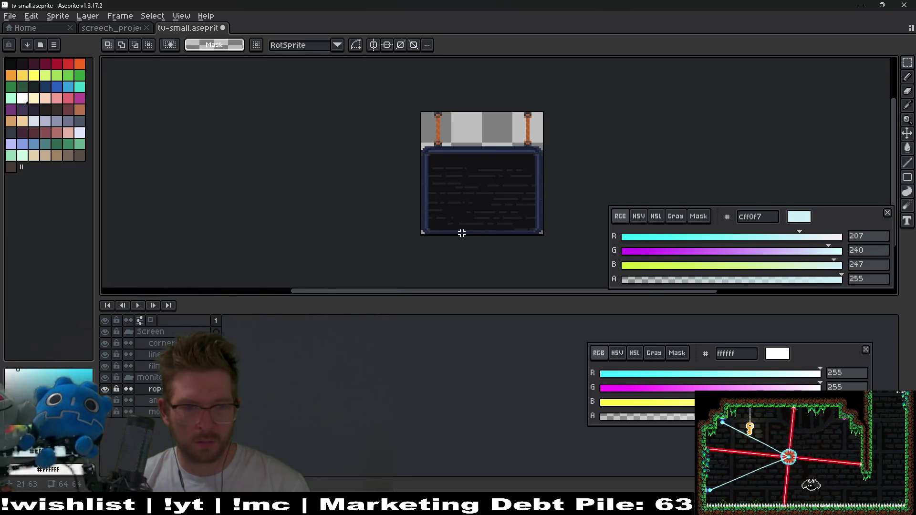
pyautogui.hotkey('ctrl', 'z')
pyautogui.moveTo(463, 235); pyautogui.dragTo(476, 199)
# Select the corners layer, marquee its right side and commit the selection
pyautogui.click(157, 343)
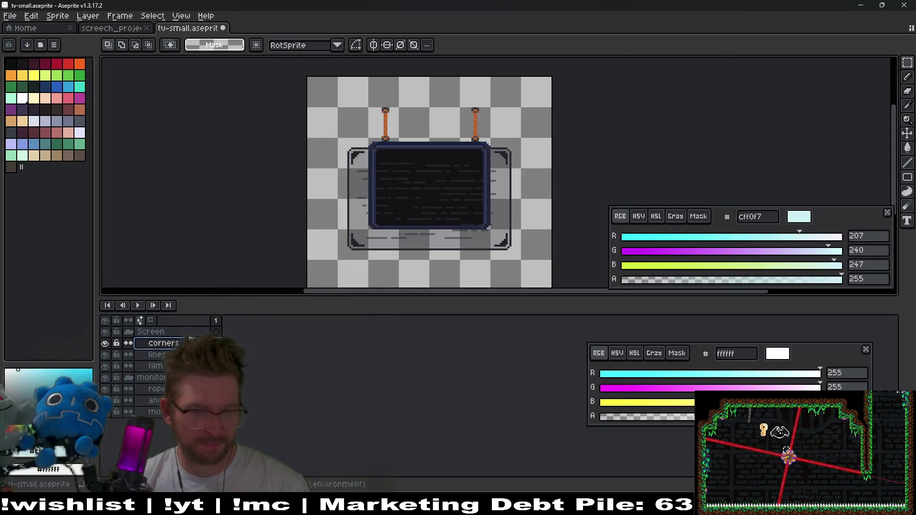
pyautogui.scroll(2, 494, 188)
pyautogui.scroll(-1, 513, 173)
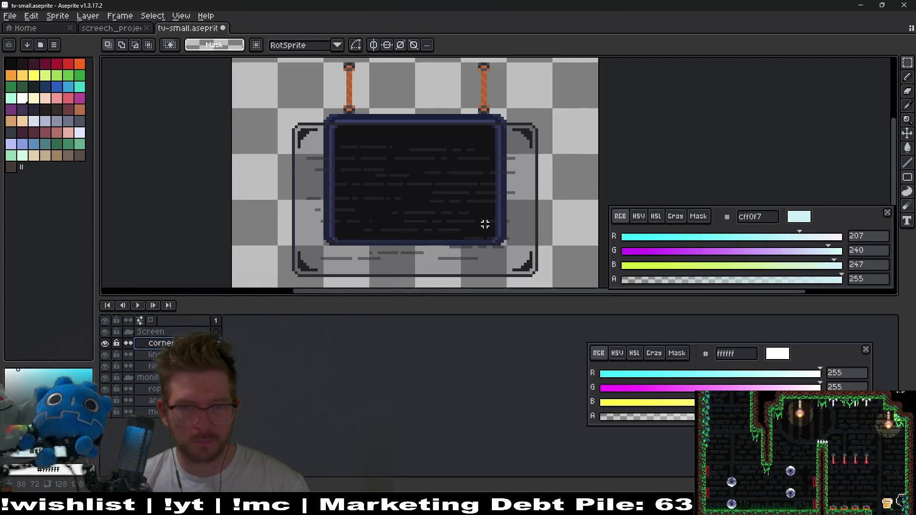
pyautogui.moveTo(477, 105)
pyautogui.mouseDown()
pyautogui.moveTo(567, 291)
pyautogui.moveTo(528, 159)
pyautogui.mouseUp()
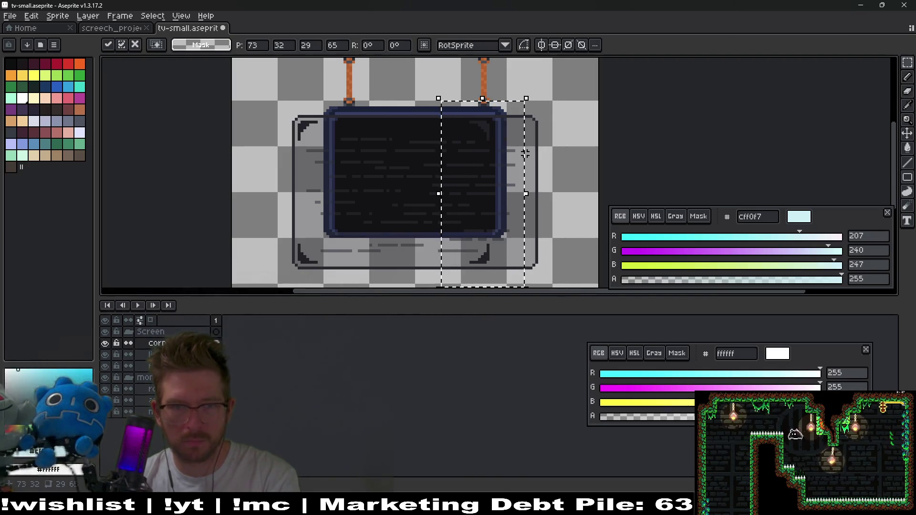
pyautogui.click(600, 208)
# Nudge the bottom-right corner bracket up one pixel into the TV screen corner
pyautogui.moveTo(432, 229)
pyautogui.mouseDown()
pyautogui.moveTo(543, 286)
pyautogui.moveTo(544, 258)
pyautogui.mouseUp()
pyautogui.press('Up')
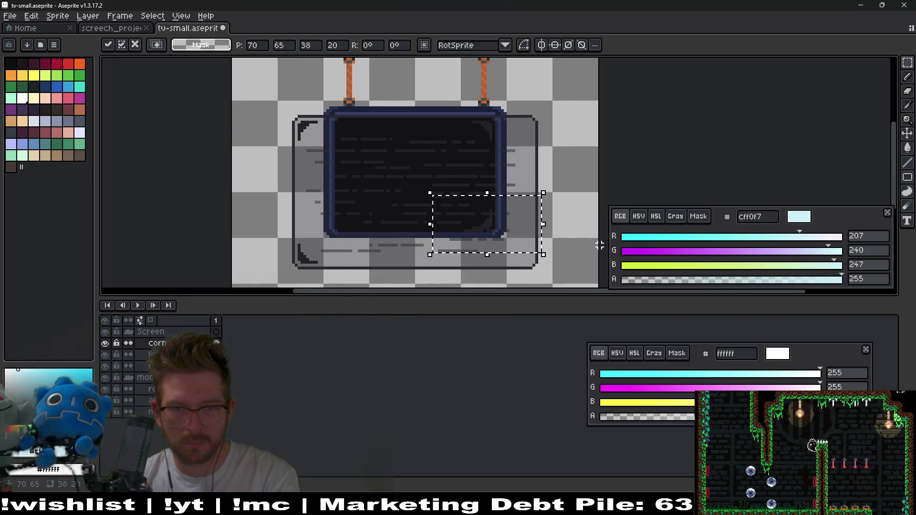
pyautogui.scroll(2, 508, 236)
pyautogui.click(605, 161)
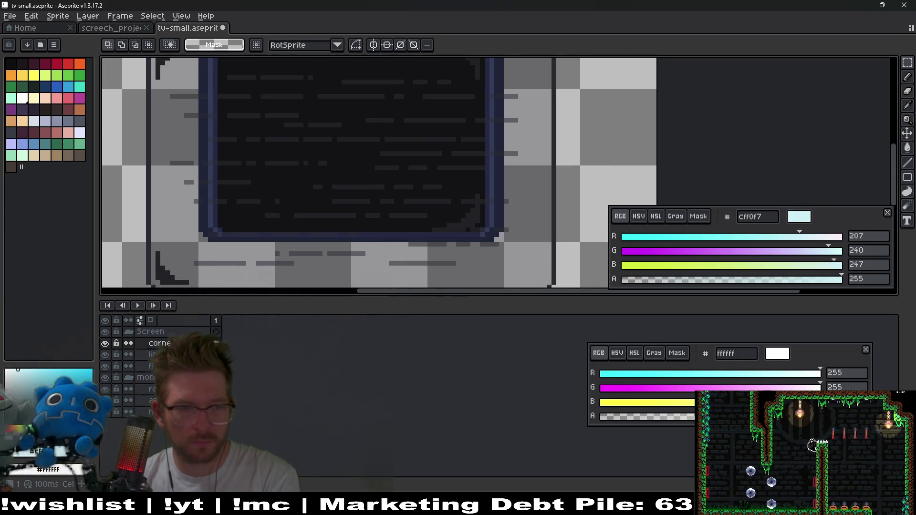
# Hide the lines and film layers, then fit the bottom-left and top-left brackets into the corners
pyautogui.moveTo(104, 366); pyautogui.dragTo(105, 355)
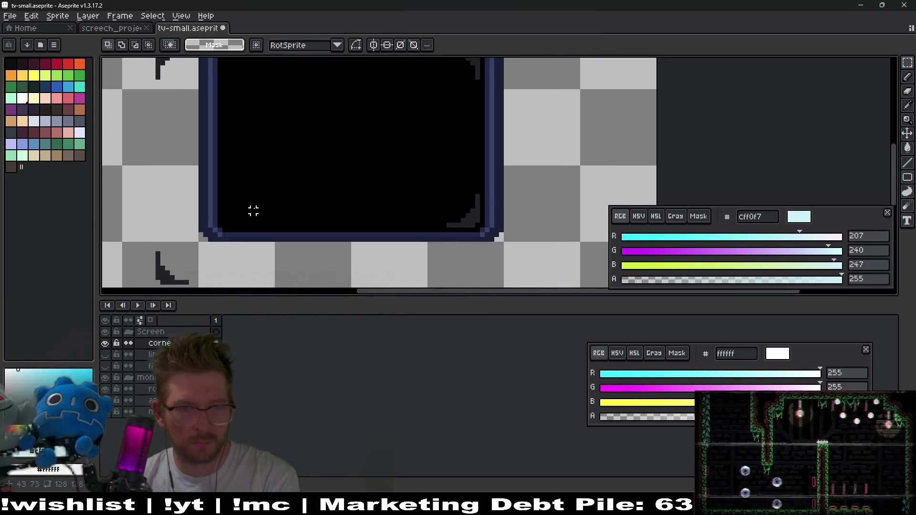
pyautogui.scroll(-1, 253, 211)
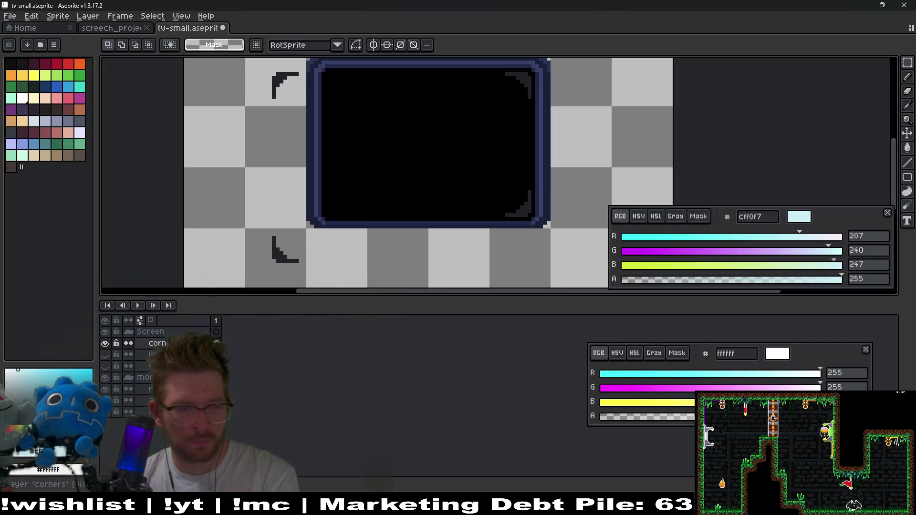
pyautogui.moveTo(231, 207)
pyautogui.mouseDown()
pyautogui.moveTo(354, 284)
pyautogui.moveTo(338, 239)
pyautogui.moveTo(364, 219)
pyautogui.mouseUp()
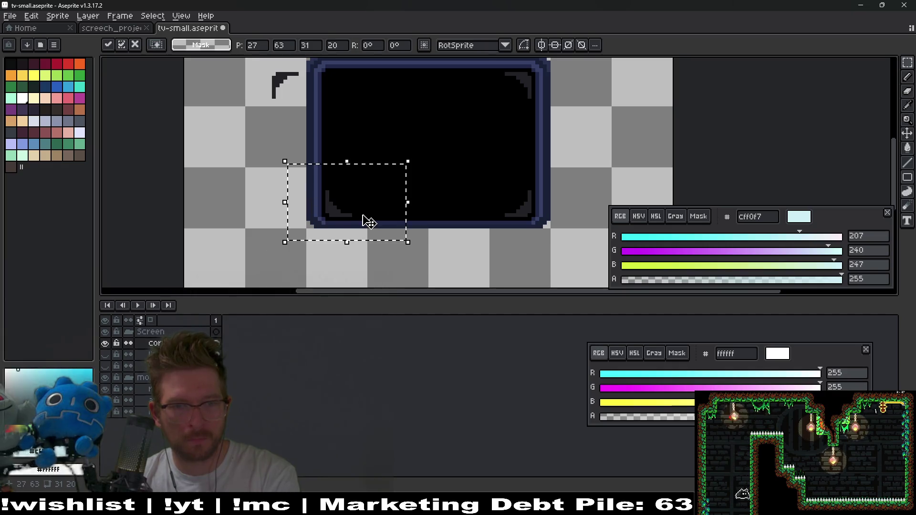
pyautogui.hotkey('ctrl', 'd')
pyautogui.scroll(2, 506, 119)
pyautogui.moveTo(227, 90); pyautogui.dragTo(326, 174)
pyautogui.moveTo(301, 143); pyautogui.dragTo(353, 143)
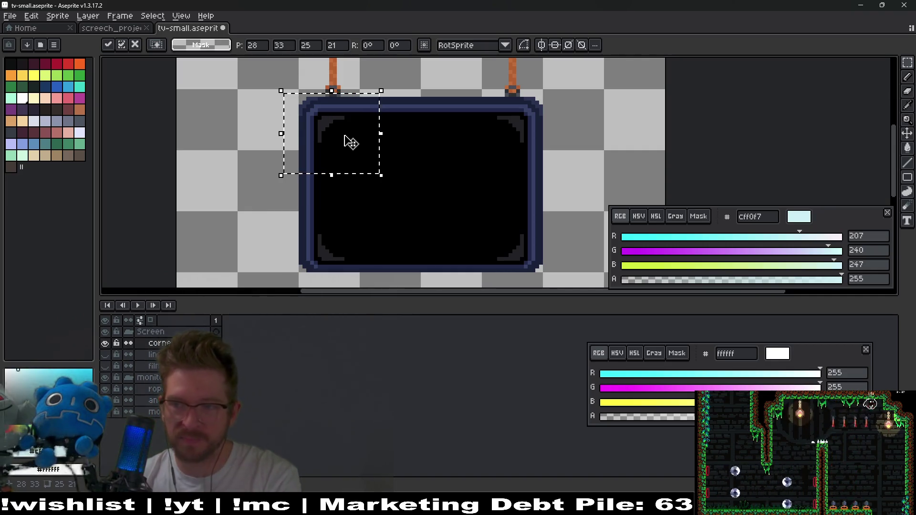
pyautogui.scroll(-1, 405, 171)
pyautogui.hotkey('ctrl', 'd')
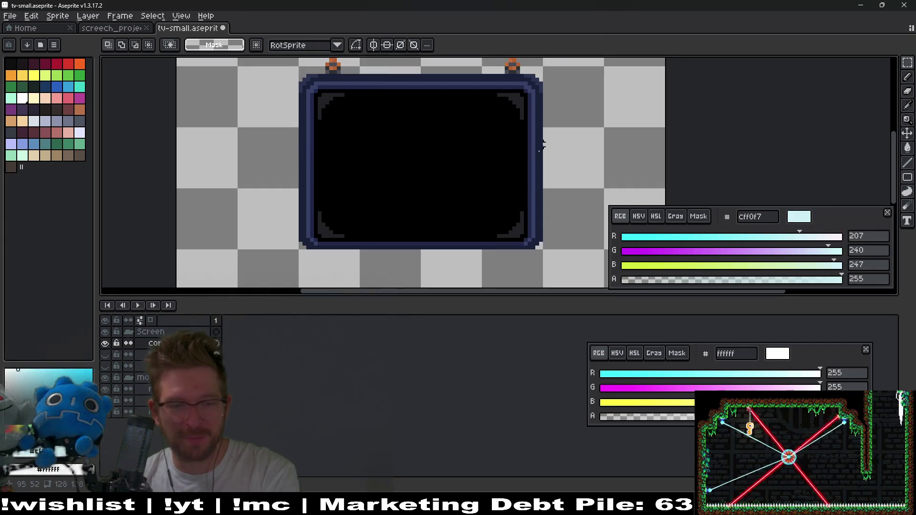
# Show the lines layer again and shift the scanlines up one pixel over the TV
pyautogui.click(105, 355)
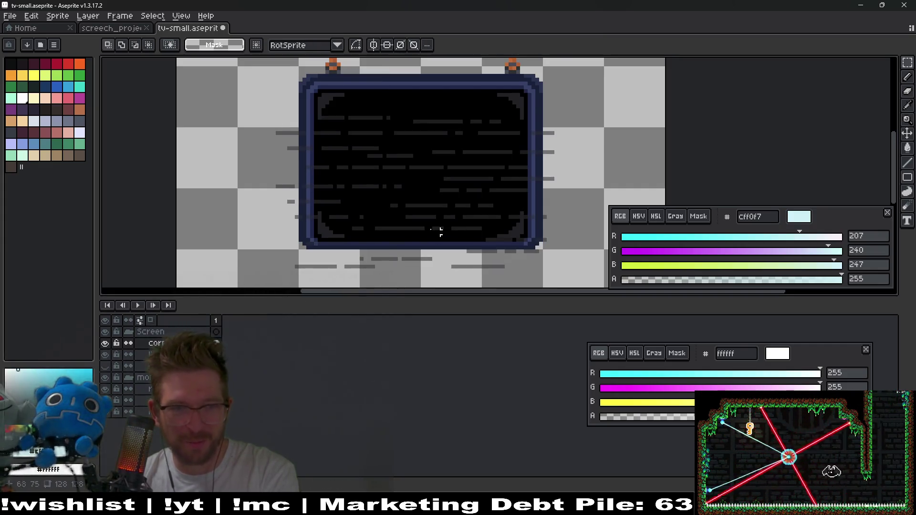
pyautogui.moveTo(245, 86)
pyautogui.mouseDown()
pyautogui.moveTo(257, 153)
pyautogui.moveTo(326, 278)
pyautogui.moveTo(604, 277)
pyautogui.mouseUp()
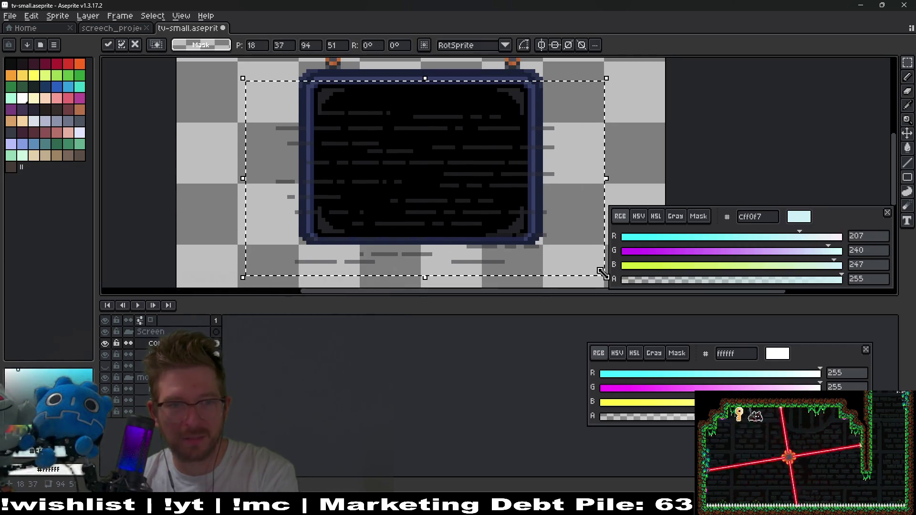
pyautogui.press('Up')
pyautogui.press('Up')
pyautogui.press('Up')
pyautogui.press('Up')
pyautogui.press('Up')
pyautogui.hotkey('ctrl', 'd')
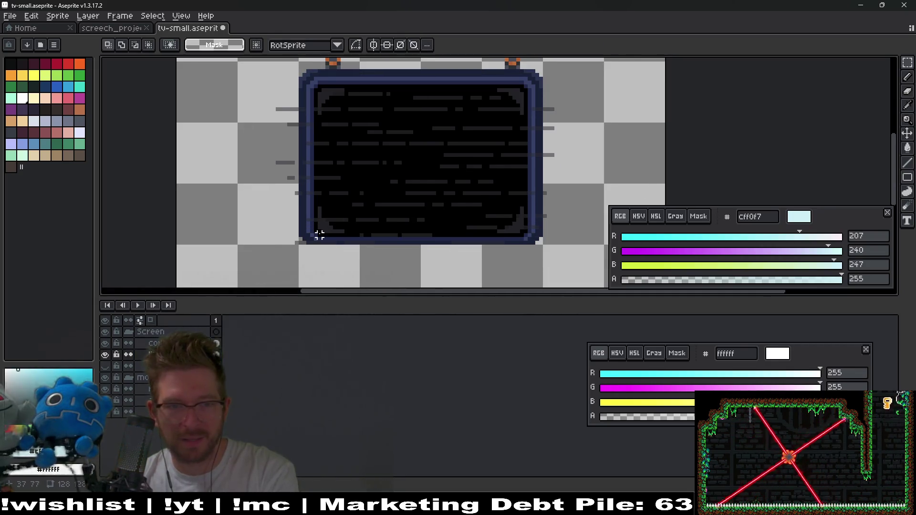
# Delete scanlines spilling past the screen's left, right and bottom edges
pyautogui.moveTo(246, 78); pyautogui.dragTo(331, 261)
pyautogui.press('Delete')
pyautogui.moveTo(514, 79)
pyautogui.mouseDown()
pyautogui.moveTo(548, 205)
pyautogui.moveTo(616, 266)
pyautogui.mouseUp()
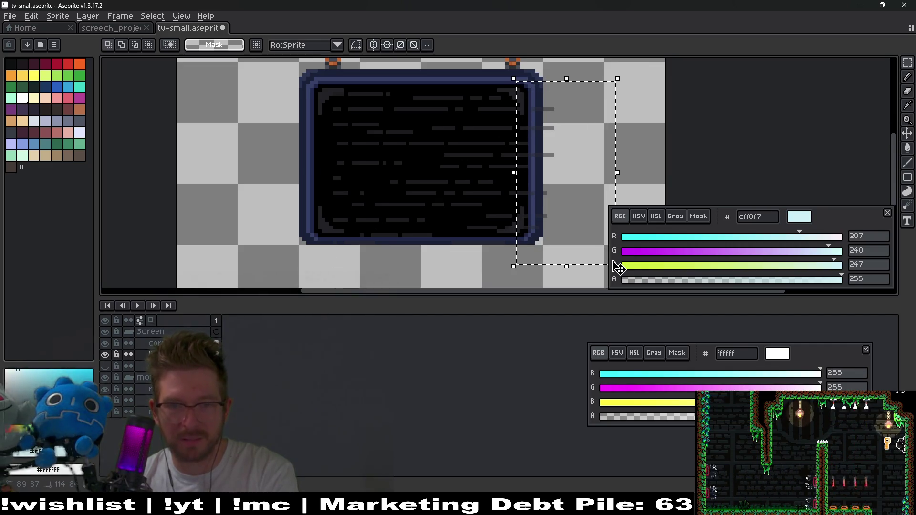
pyautogui.press('Delete')
pyautogui.moveTo(387, 243); pyautogui.dragTo(468, 281)
pyautogui.press('Delete')
pyautogui.moveTo(464, 224); pyautogui.dragTo(512, 248)
pyautogui.press('Delete')
# Erase parts of several scanline dashes and the grey pixels along the top row
pyautogui.scroll(2, 425, 204)
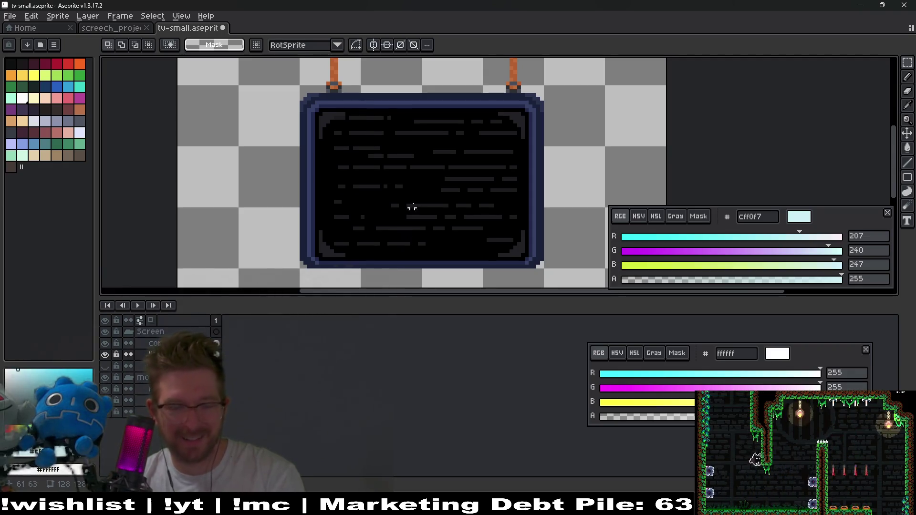
pyautogui.press('e')
pyautogui.moveTo(374, 118)
pyautogui.mouseDown()
pyautogui.moveTo(376, 148)
pyautogui.moveTo(401, 167)
pyautogui.mouseUp()
pyautogui.moveTo(370, 217); pyautogui.dragTo(481, 186)
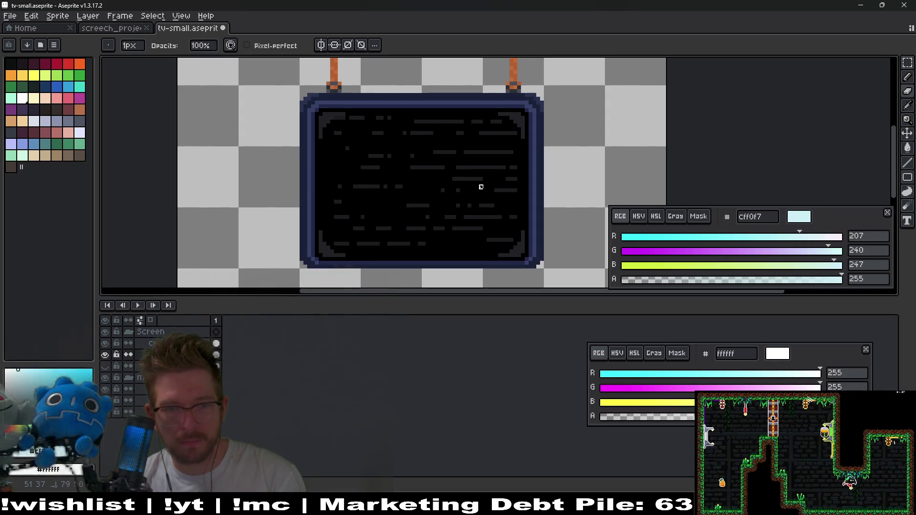
pyautogui.scroll(-2, 515, 217)
pyautogui.press('ctrl')
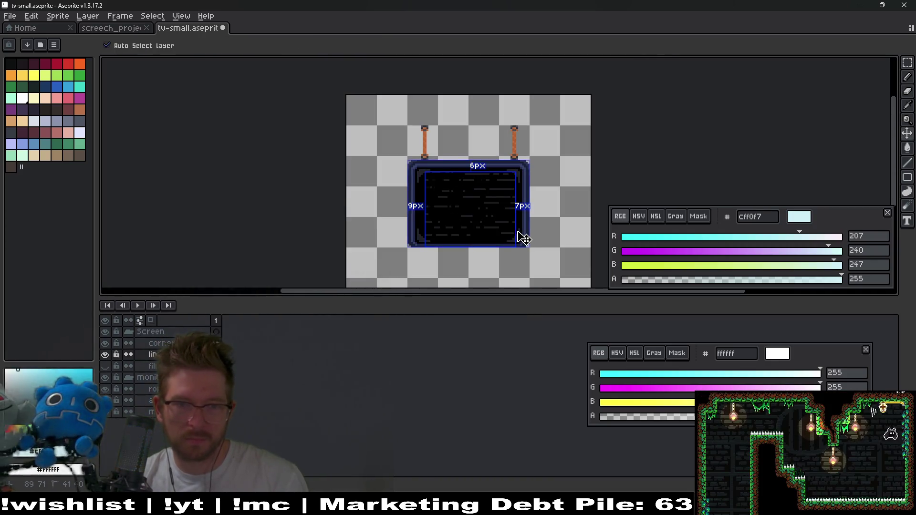
pyautogui.scroll(1, 484, 228)
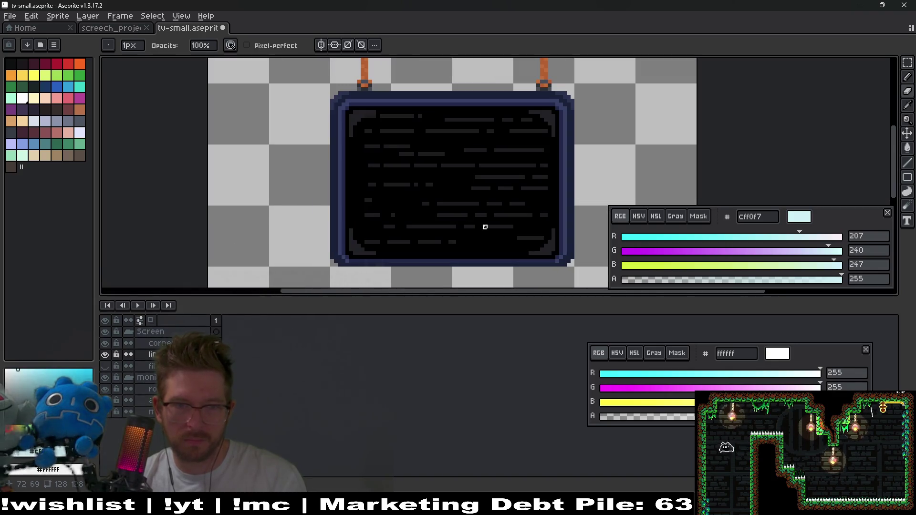
pyautogui.scroll(1, 380, 131)
pyautogui.scroll(1, 434, 168)
pyautogui.scroll(1, 443, 144)
pyautogui.moveTo(420, 144); pyautogui.dragTo(477, 145)
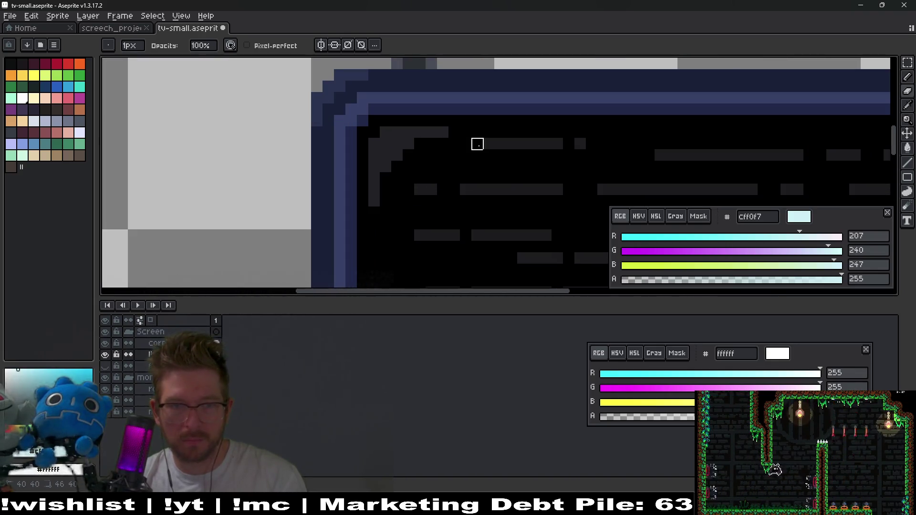
pyautogui.scroll(-2, 546, 223)
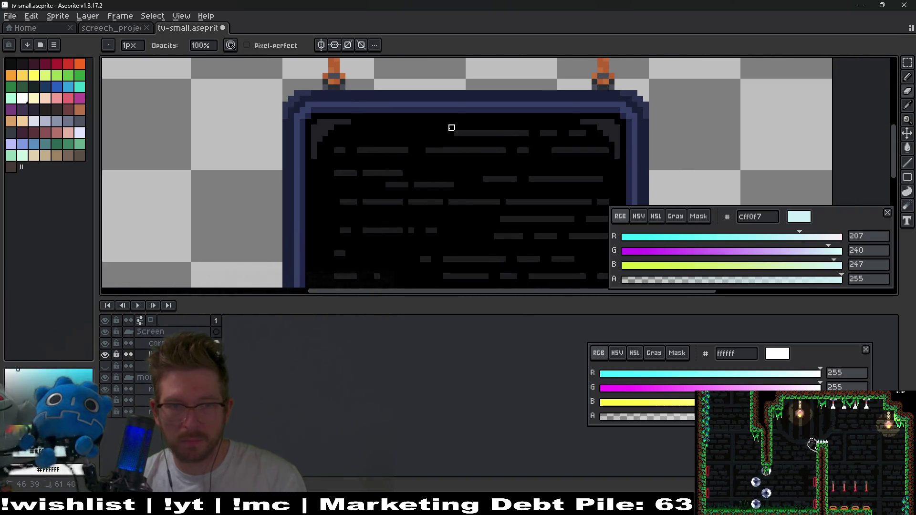
pyautogui.scroll(-2, 451, 128)
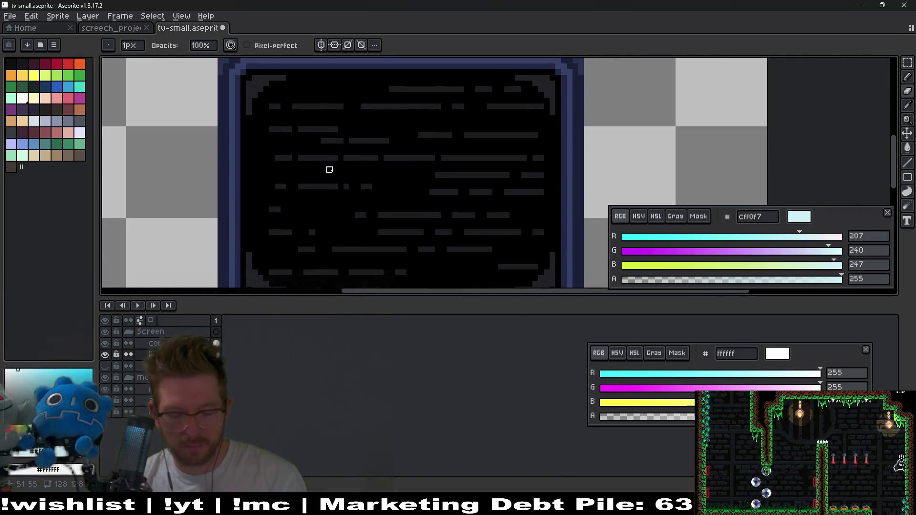
# Shift a small block of left scanline pixels sideways, then show the film layer again
pyautogui.press('m')
pyautogui.moveTo(244, 119); pyautogui.dragTo(329, 209)
pyautogui.press('Left')
pyautogui.press('Left')
pyautogui.hotkey('ctrl', 'd')
pyautogui.scroll(-1, 402, 203)
pyautogui.press('Right')
pyautogui.press('Right')
pyautogui.scroll(2, 443, 211)
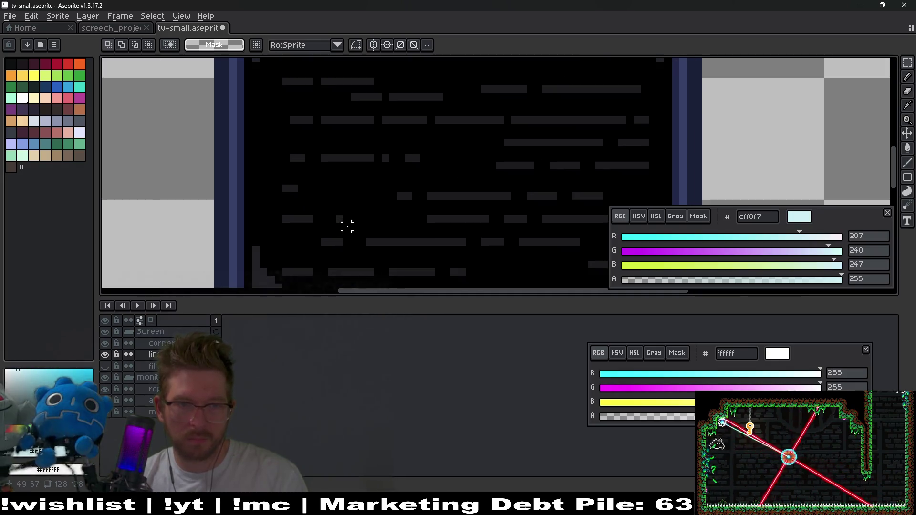
pyautogui.press('e')
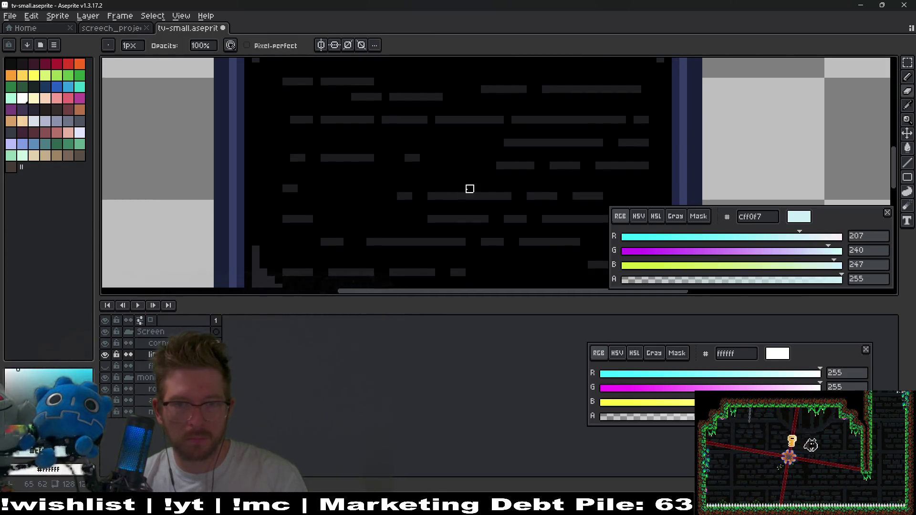
pyautogui.hscroll(3, 398, 188)
pyautogui.scroll(-1, 498, 174)
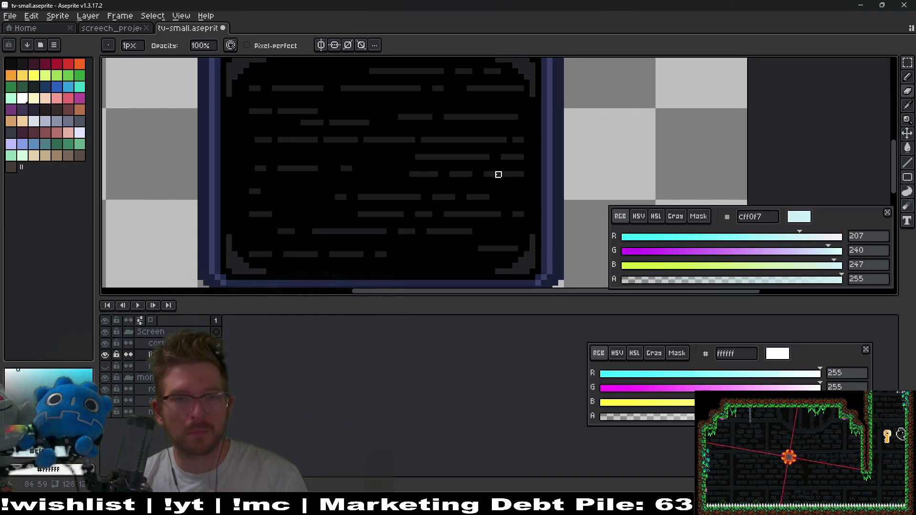
pyautogui.scroll(-1, 498, 175)
pyautogui.scroll(-1, 529, 196)
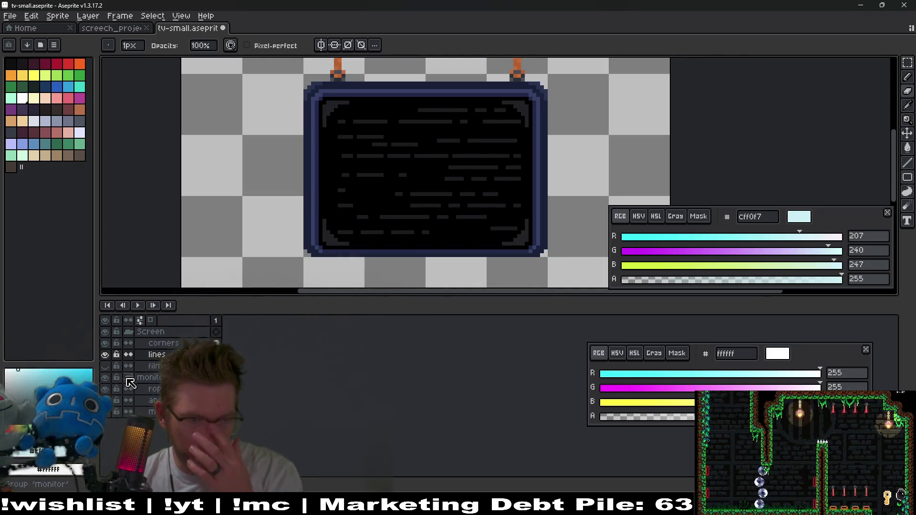
pyautogui.click(105, 366)
# Hide one screen layer and open tv.aseprite from the Home page's recent files
pyautogui.scroll(-1, 344, 205)
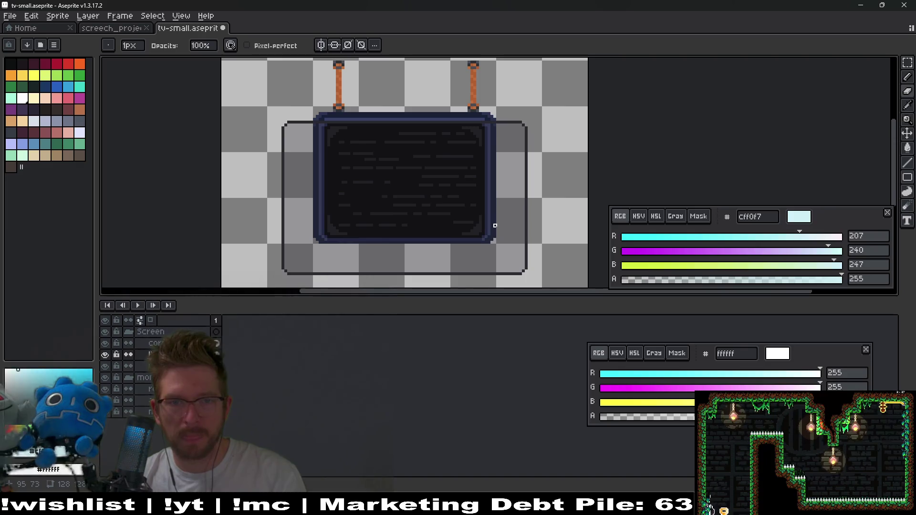
pyautogui.click(105, 366)
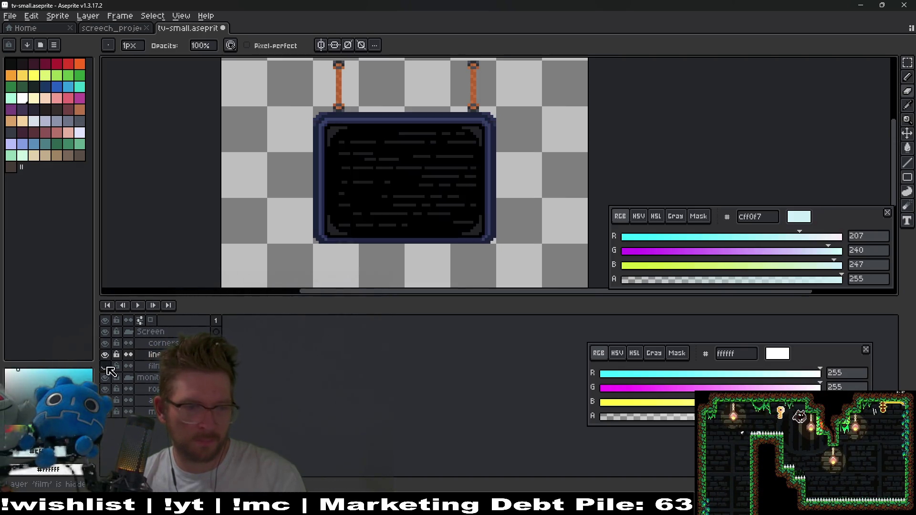
pyautogui.click(114, 29)
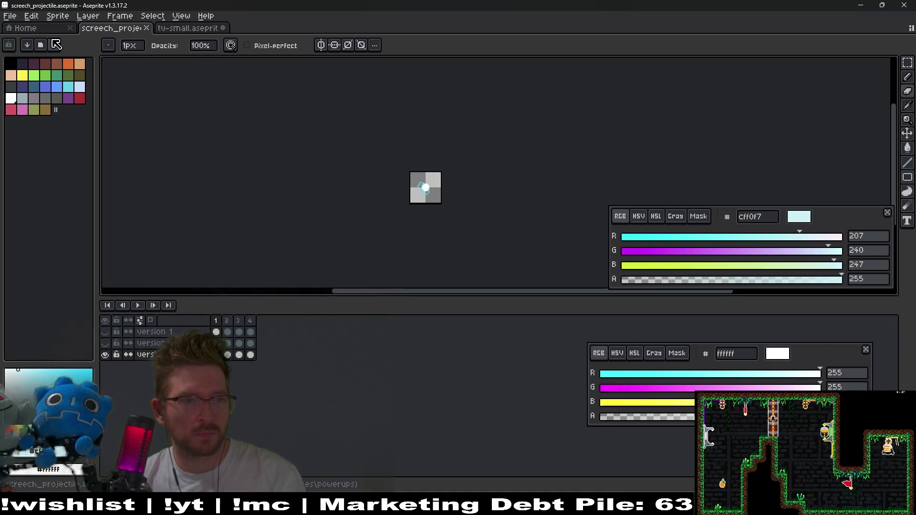
pyautogui.click(36, 33)
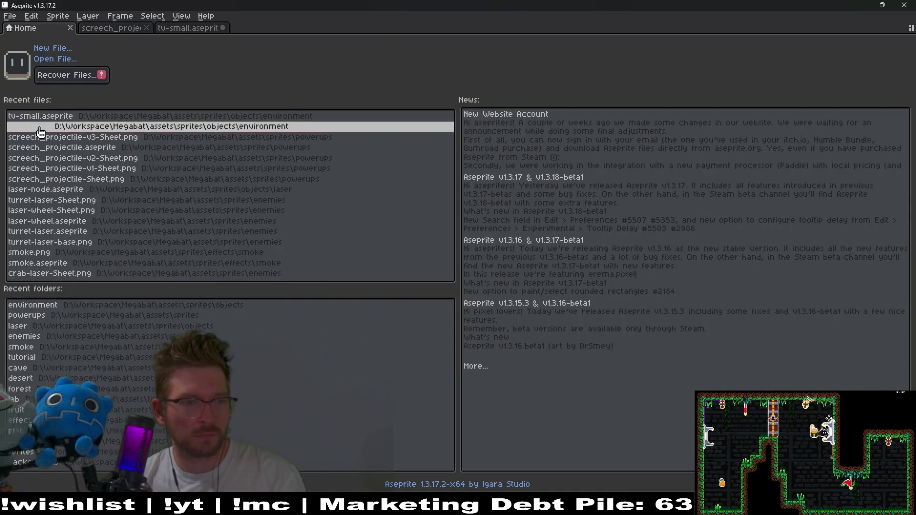
pyautogui.click(43, 128)
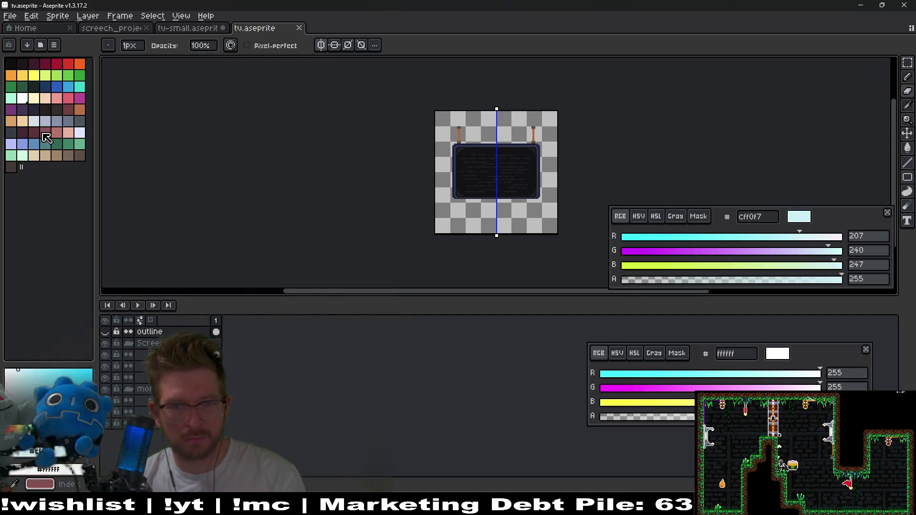
# Toggle tv.aseprite's film layer on and off to compare, then return to tv-small.aseprite
pyautogui.scroll(4, 520, 172)
pyautogui.click(110, 379)
pyautogui.click(110, 379)
pyautogui.click(110, 379)
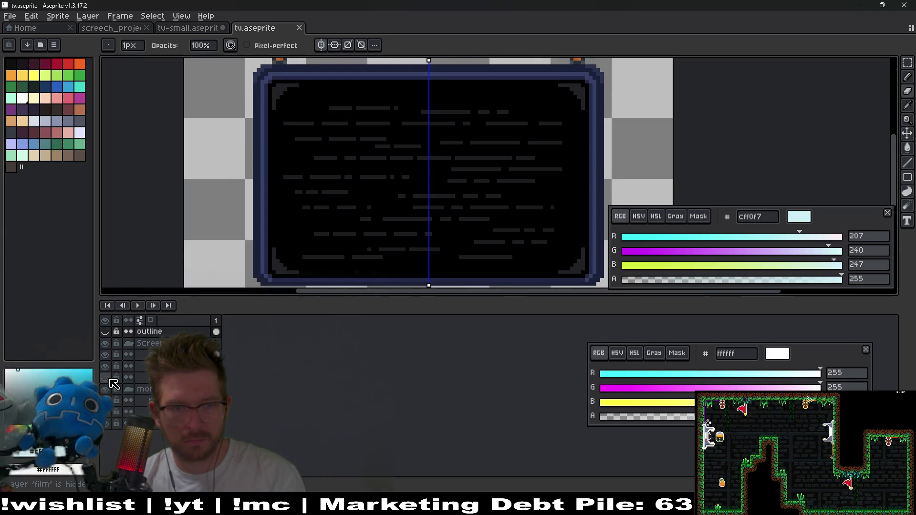
pyautogui.click(110, 380)
pyautogui.click(110, 379)
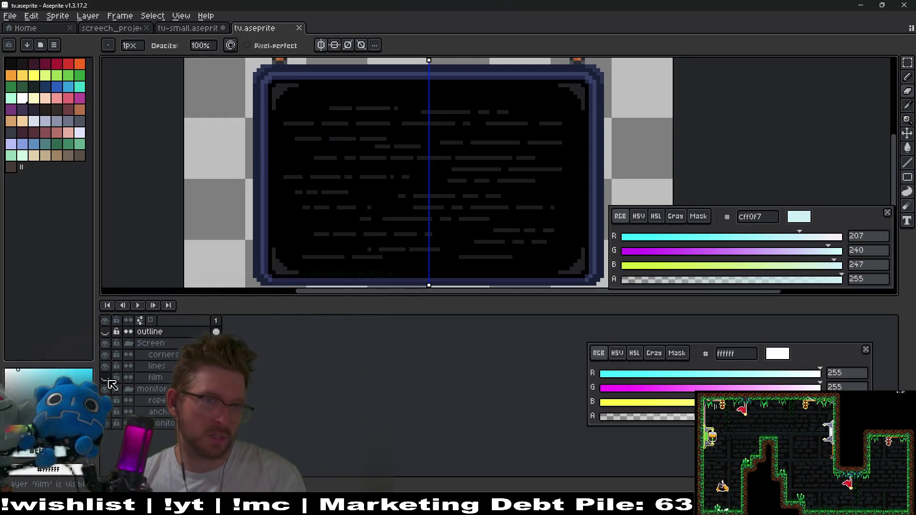
pyautogui.click(109, 380)
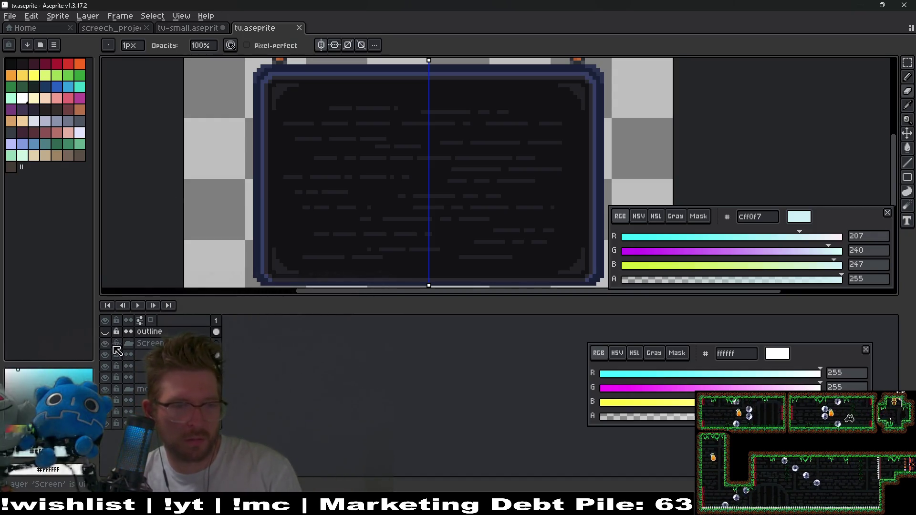
pyautogui.click(192, 29)
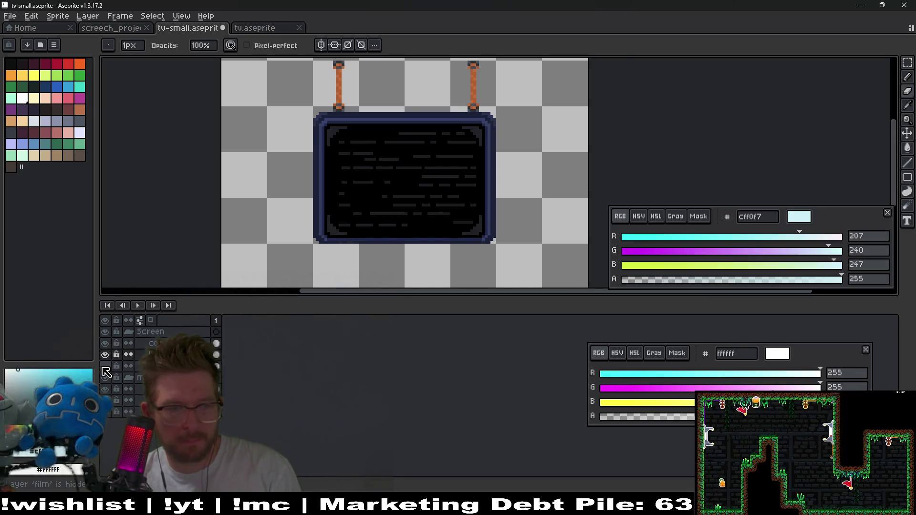
# Marquee the right side of the film outline and nudge it one pixel right
pyautogui.scroll(2, 478, 151)
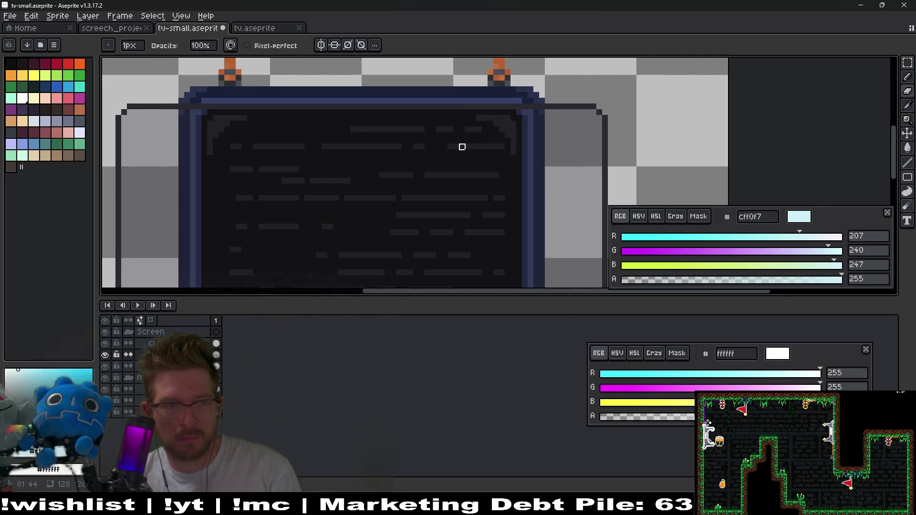
pyautogui.scroll(-2, 461, 147)
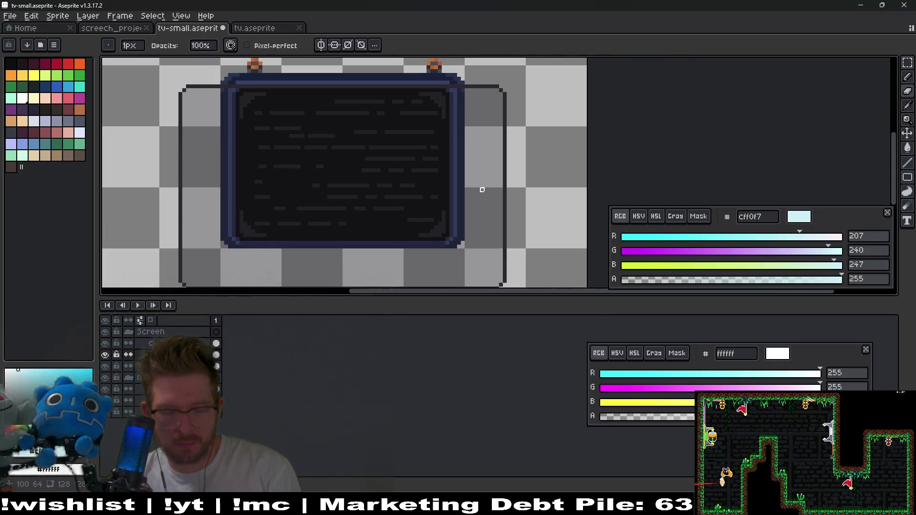
pyautogui.press('m')
pyautogui.moveTo(391, 81)
pyautogui.mouseDown()
pyautogui.moveTo(507, 280)
pyautogui.moveTo(545, 285)
pyautogui.mouseUp()
pyautogui.press('Right')
pyautogui.press('Return')
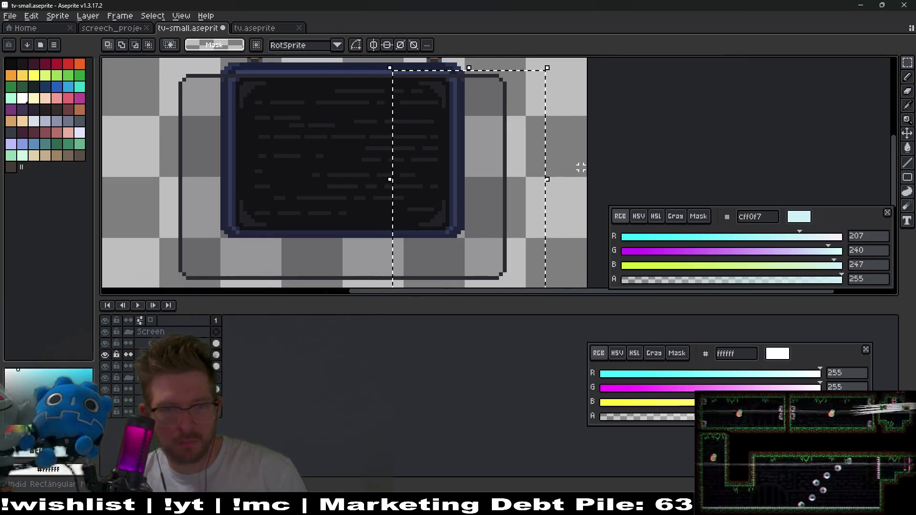
pyautogui.hotkey('ctrl', 'd')
# On the layer below, select the right side of the screen outline and commit its shift
pyautogui.click(217, 366)
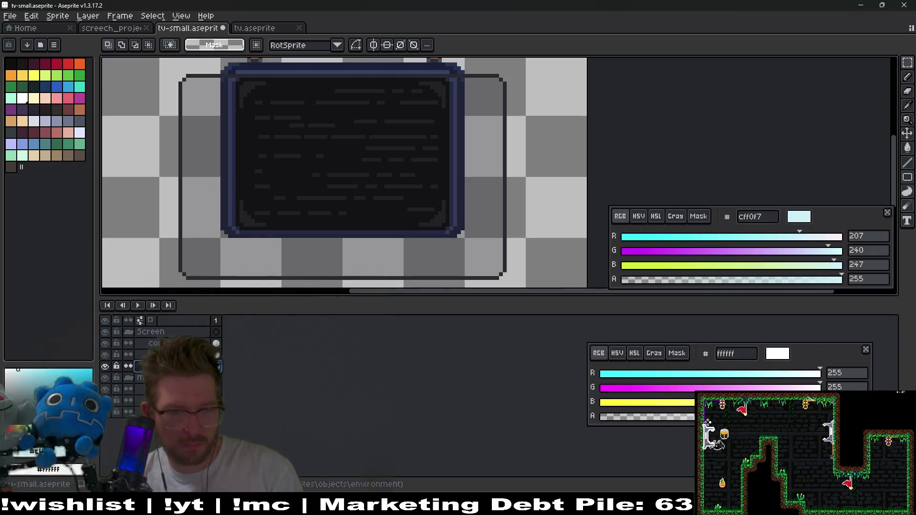
pyautogui.moveTo(381, 62)
pyautogui.mouseDown()
pyautogui.moveTo(543, 266)
pyautogui.moveTo(547, 291)
pyautogui.moveTo(503, 285)
pyautogui.mouseUp()
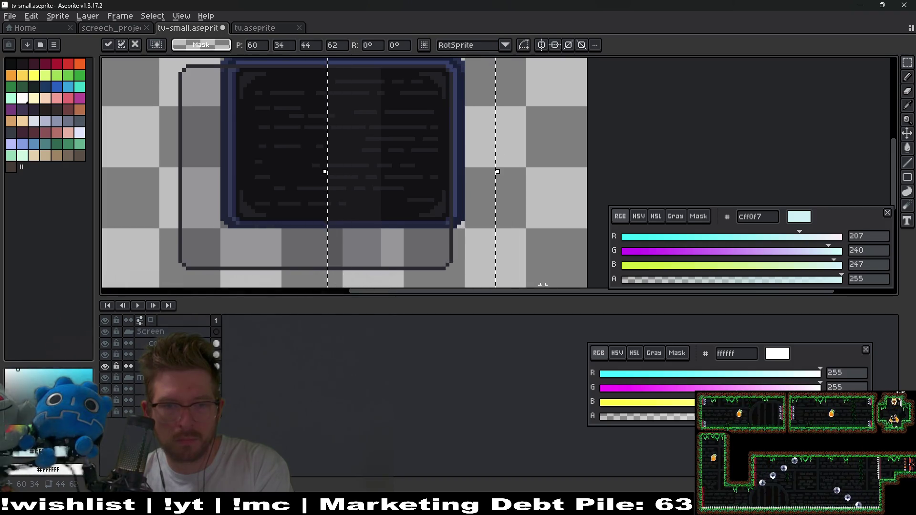
pyautogui.scroll(2, 533, 198)
pyautogui.scroll(-3, 539, 186)
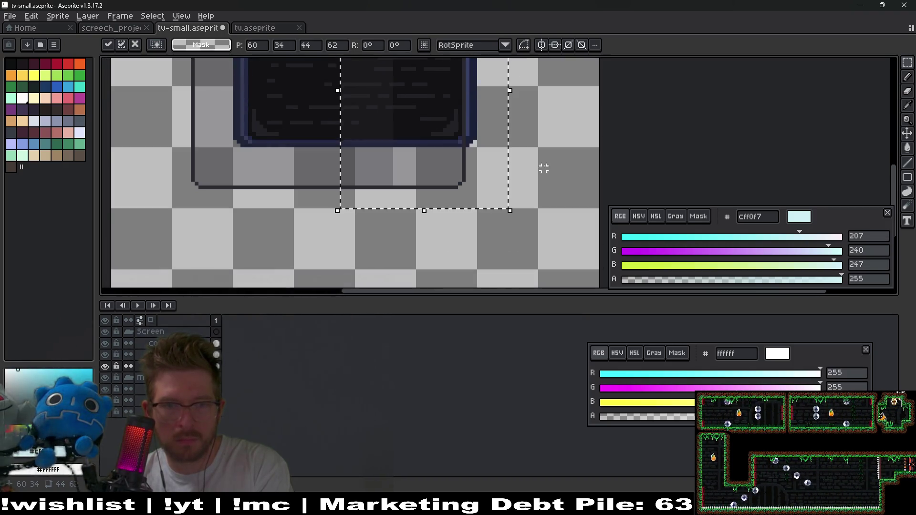
pyautogui.click(542, 168)
# Raise the bottom edge of the screen outline toward the smaller monitor
pyautogui.moveTo(146, 110); pyautogui.dragTo(521, 229)
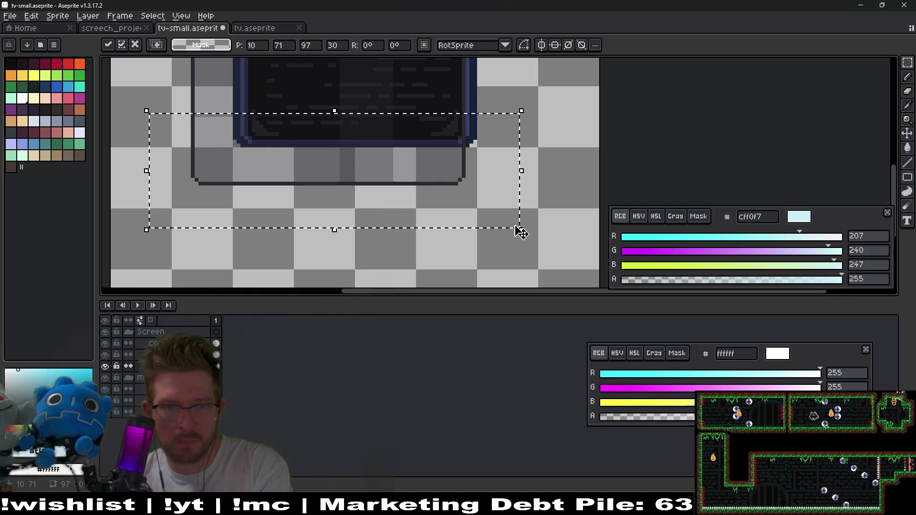
pyautogui.press('Up')
pyautogui.press('Up')
pyautogui.press('Up')
pyautogui.scroll(5, 493, 178)
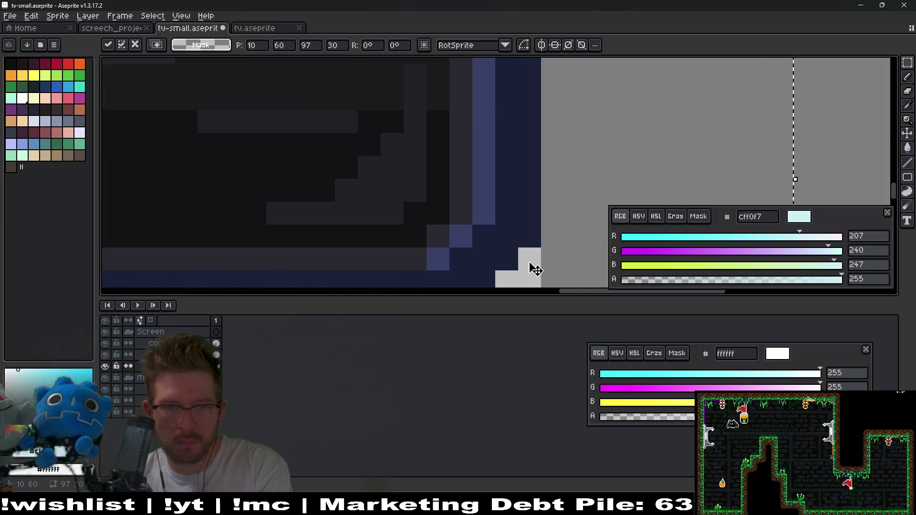
pyautogui.scroll(-5, 535, 270)
pyautogui.scroll(-1, 527, 265)
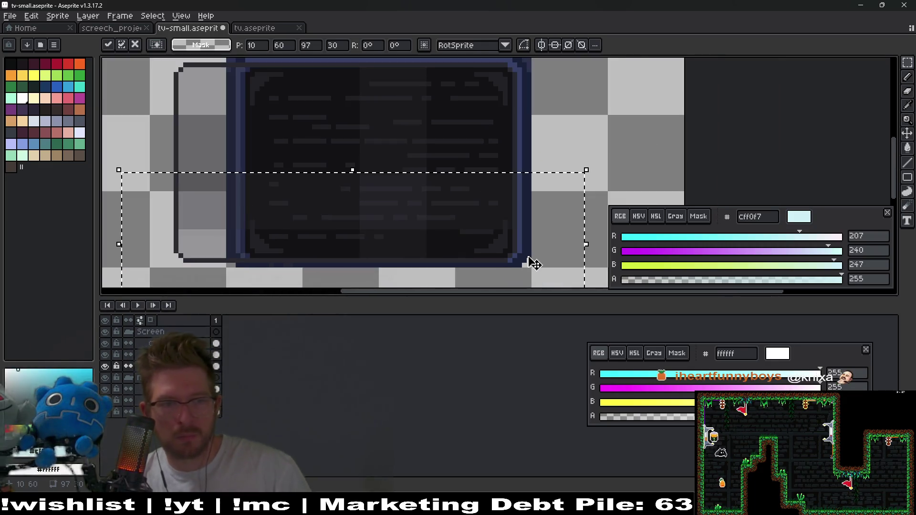
pyautogui.click(617, 102)
pyautogui.scroll(-1, 618, 104)
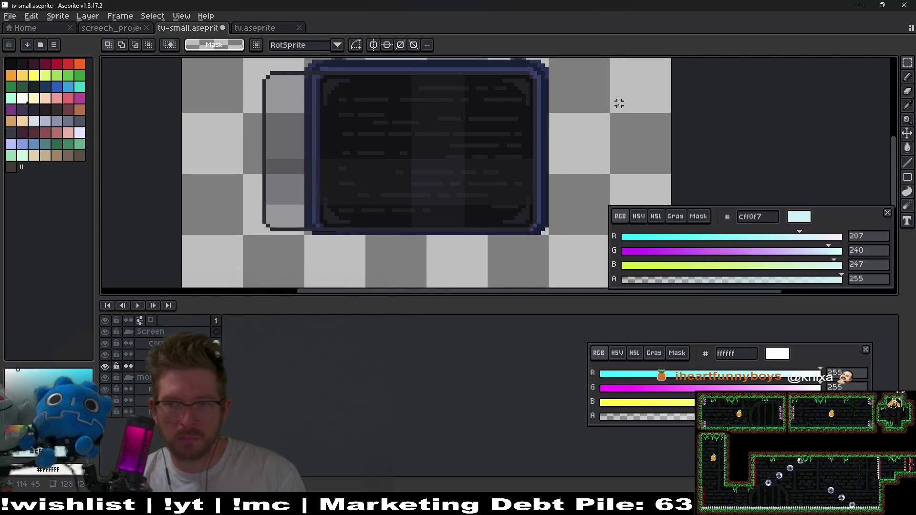
pyautogui.scroll(-1, 498, 159)
# Trial-shift the outline's left half right, then undo it and clear the selection
pyautogui.moveTo(337, 82)
pyautogui.mouseDown()
pyautogui.moveTo(392, 204)
pyautogui.moveTo(470, 210)
pyautogui.moveTo(476, 232)
pyautogui.mouseUp()
pyautogui.press('Right')
pyautogui.press('Right')
pyautogui.press('Right')
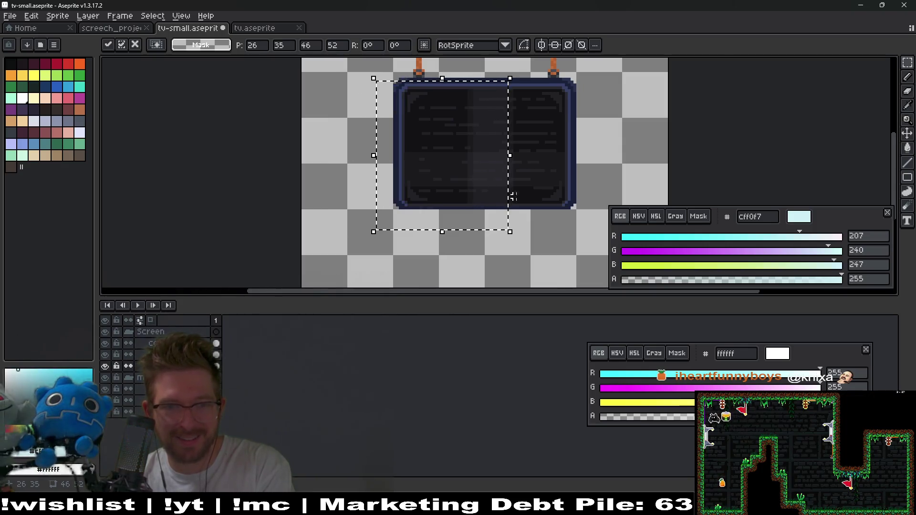
pyautogui.hotkey('ctrl', 'd')
pyautogui.scroll(1, 540, 142)
pyautogui.moveTo(548, 139)
pyautogui.mouseDown()
pyautogui.moveTo(507, 184)
pyautogui.moveTo(521, 171)
pyautogui.mouseUp()
pyautogui.scroll(-3, 507, 184)
pyautogui.scroll(3, 514, 182)
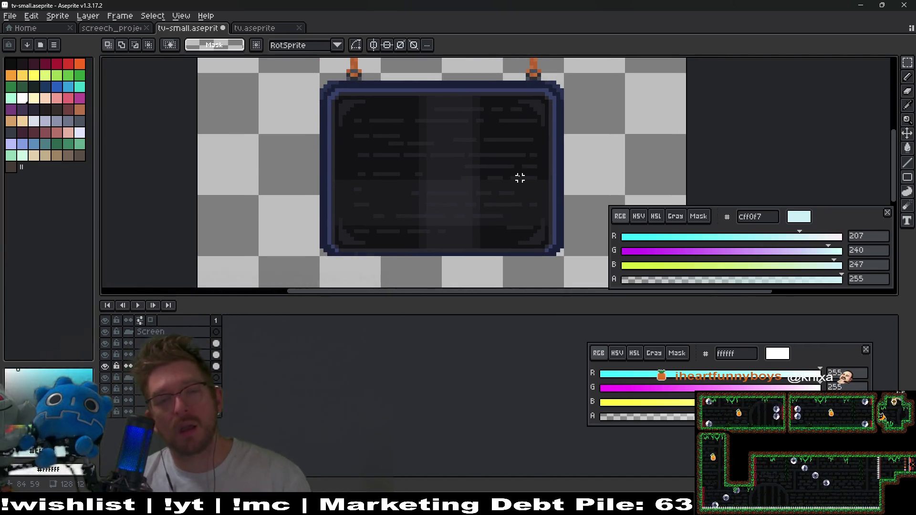
pyautogui.hotkey('ctrl', 'z')
pyautogui.hotkey('ctrl', 'z')
pyautogui.hotkey('ctrl', 'z')
pyautogui.hotkey('ctrl', 'z')
pyautogui.hotkey('ctrl', 'z')
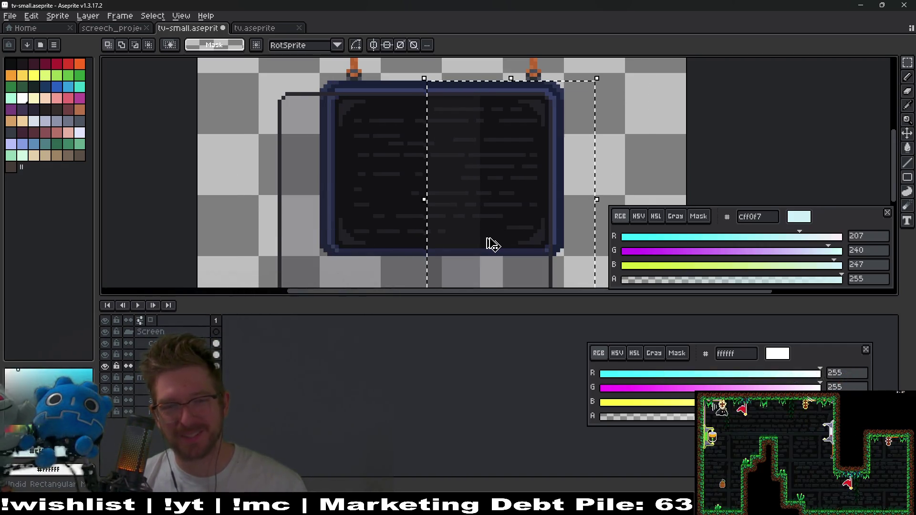
pyautogui.scroll(-3, 457, 135)
pyautogui.scroll(-1, 454, 127)
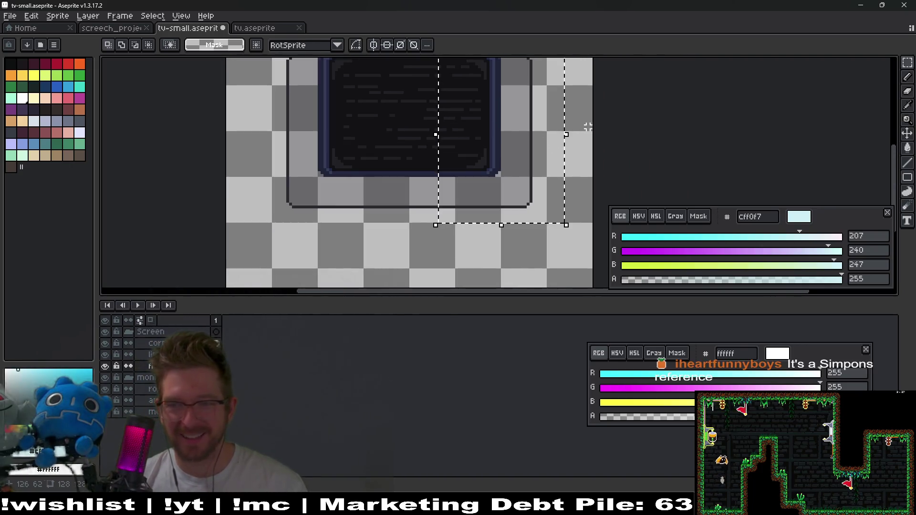
pyautogui.hotkey('ctrl', 'z')
pyautogui.scroll(-1, 566, 161)
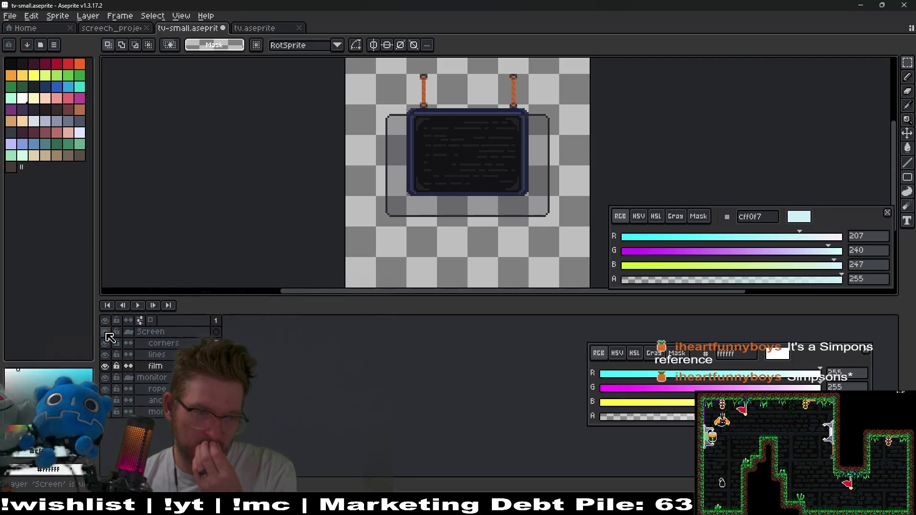
pyautogui.click(107, 354)
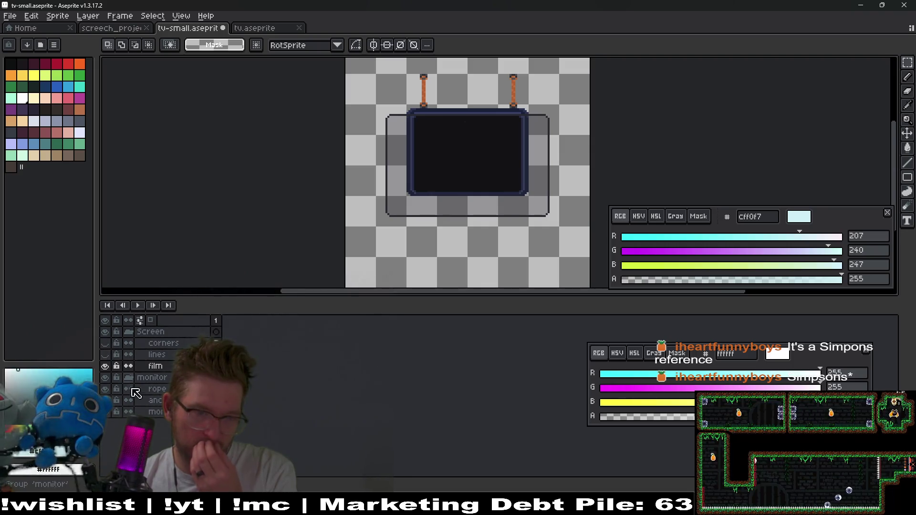
pyautogui.click(105, 377)
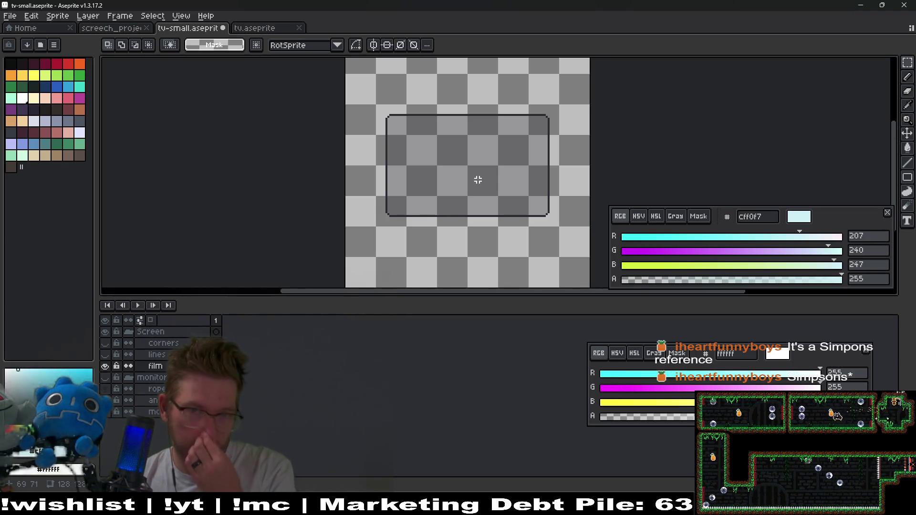
pyautogui.scroll(1, 478, 180)
pyautogui.hscroll(1, 525, 186)
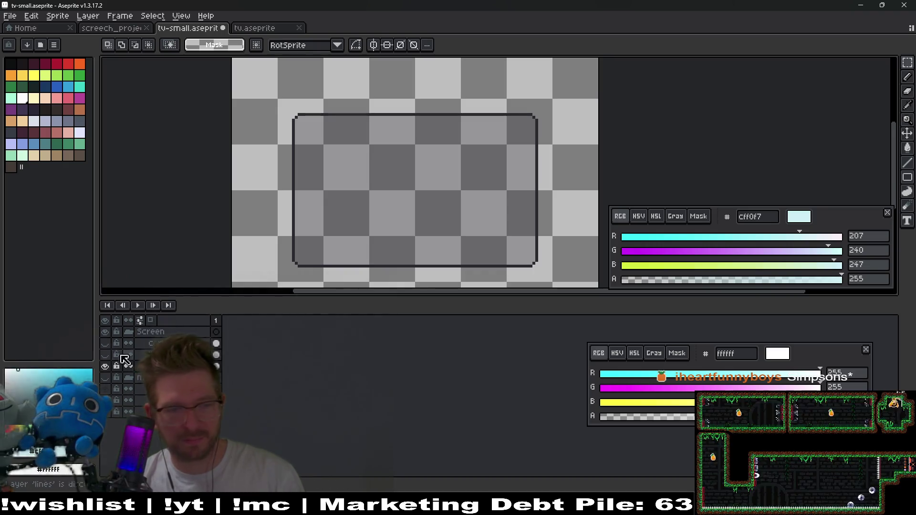
pyautogui.click(106, 381)
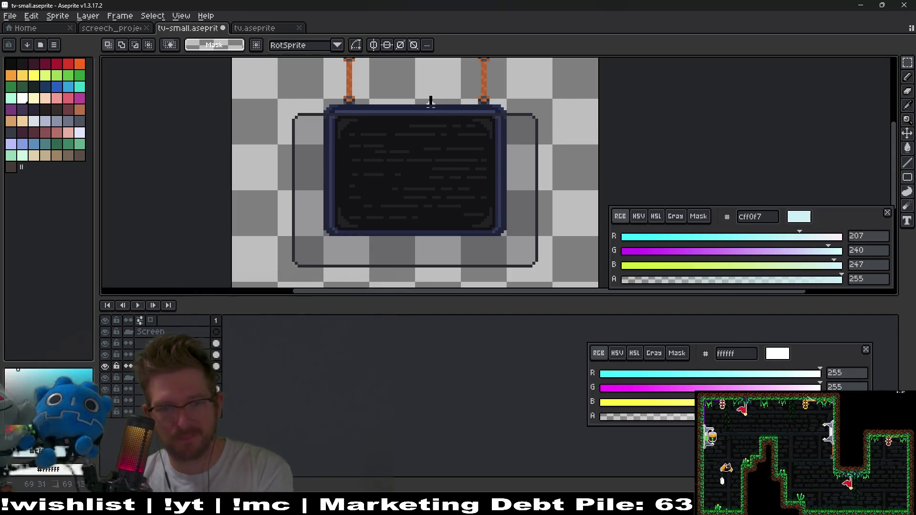
# Pull the side edges of the film outline inward, moving the left edge two pixels right
pyautogui.moveTo(430, 96); pyautogui.dragTo(577, 289)
pyautogui.press('Left')
pyautogui.press('Left')
pyautogui.press('Left')
pyautogui.click(571, 284)
pyautogui.moveTo(275, 82)
pyautogui.mouseDown()
pyautogui.moveTo(303, 236)
pyautogui.moveTo(367, 279)
pyautogui.moveTo(392, 284)
pyautogui.mouseUp()
pyautogui.press('Right')
pyautogui.press('Right')
pyautogui.press('Right')
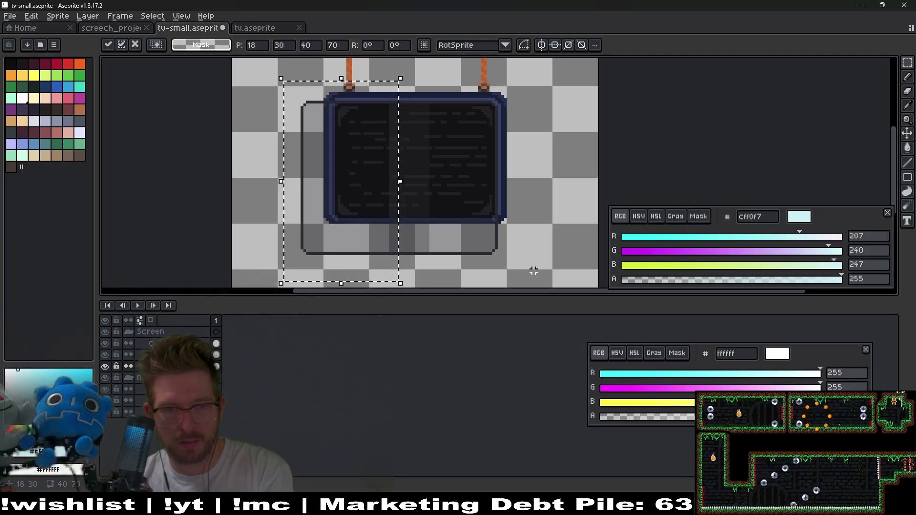
pyautogui.press('Right')
pyautogui.press('Right')
pyautogui.press('Right')
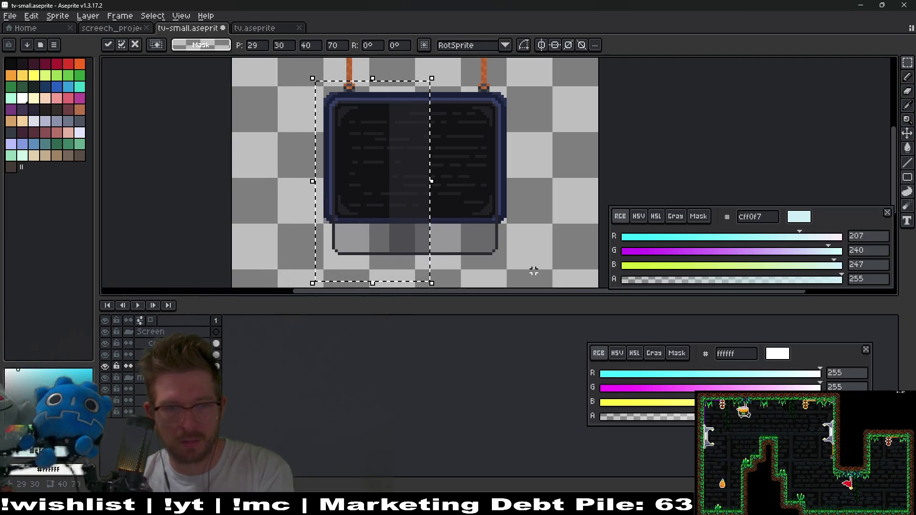
pyautogui.hotkey('ctrl', 'd')
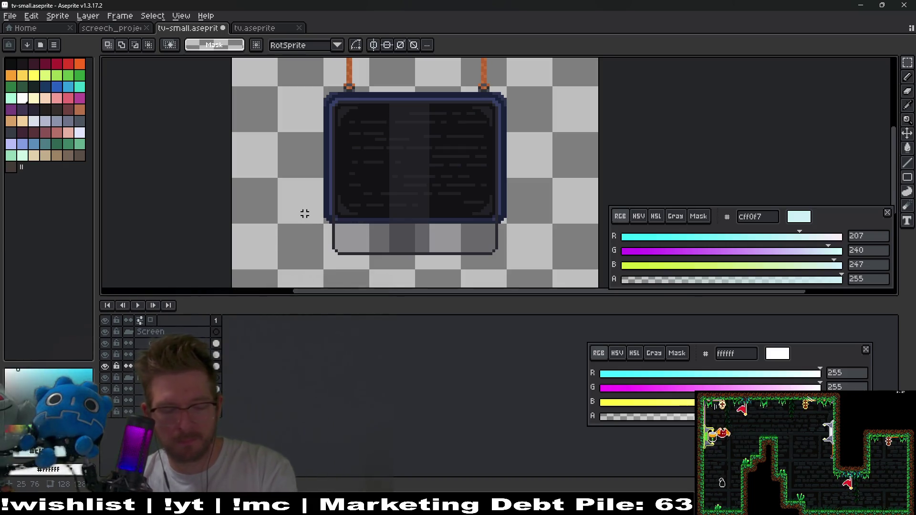
# Raise the outline's bottom edge two pixels, then hide the corners, lines and fill layers
pyautogui.moveTo(302, 202)
pyautogui.mouseDown()
pyautogui.moveTo(521, 262)
pyautogui.moveTo(535, 288)
pyautogui.mouseUp()
pyautogui.press('Up')
pyautogui.press('Up')
pyautogui.press('Up')
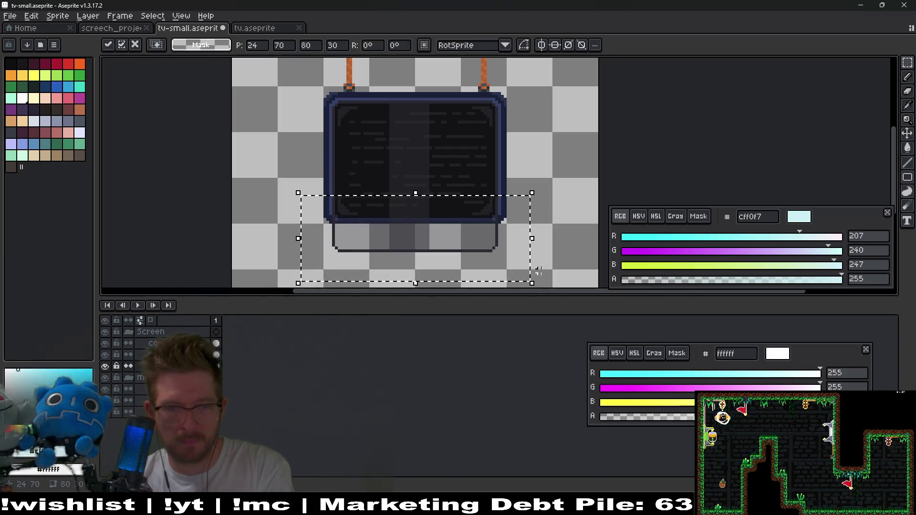
pyautogui.press('Up')
pyautogui.press('Up')
pyautogui.press('Up')
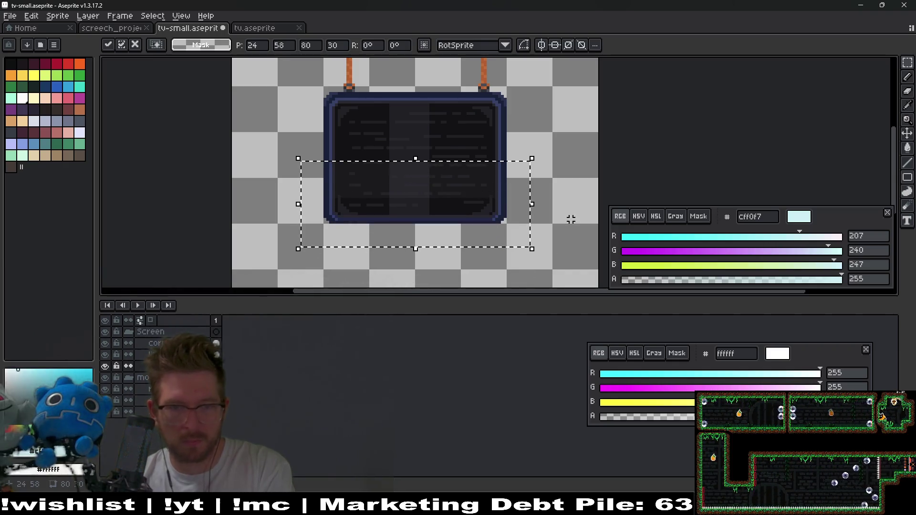
pyautogui.hotkey('ctrl', 'd')
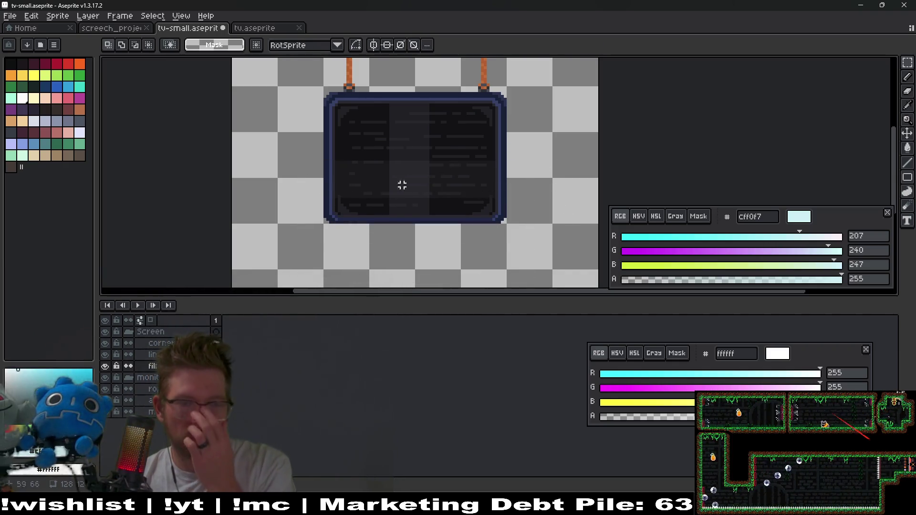
pyautogui.moveTo(104, 343); pyautogui.dragTo(105, 365)
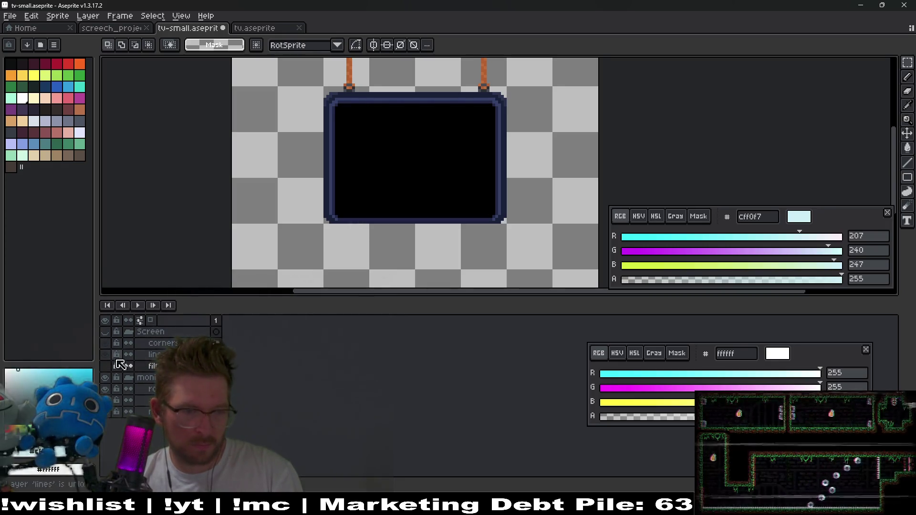
# Isolate the fill layer by hiding the monitor group and the corners and lines layers
pyautogui.click(105, 376)
pyautogui.click(105, 334)
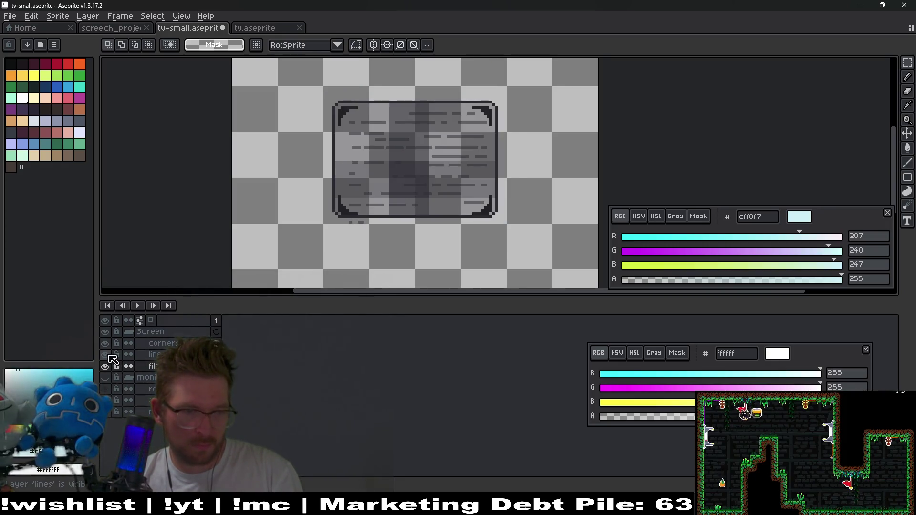
pyautogui.click(104, 343)
pyautogui.click(105, 355)
pyautogui.scroll(1, 446, 175)
pyautogui.moveTo(449, 172); pyautogui.dragTo(460, 203)
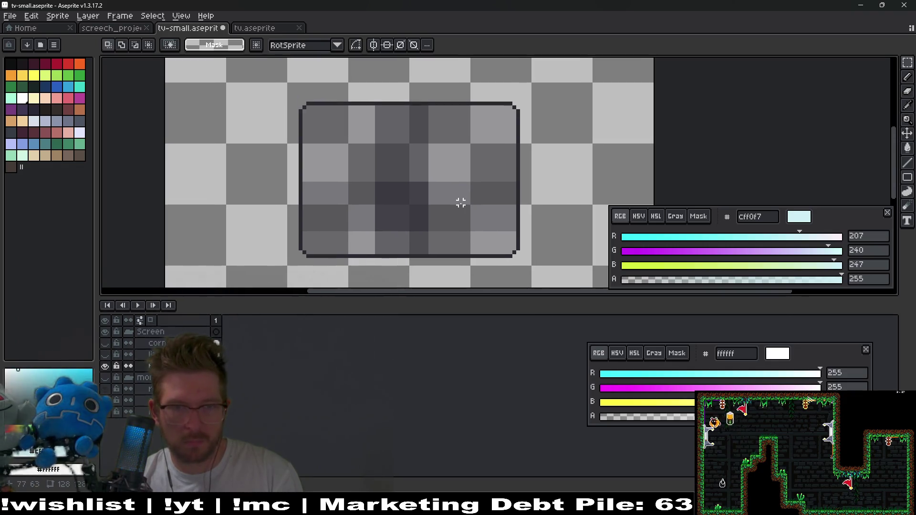
pyautogui.scroll(1, 454, 200)
pyautogui.scroll(1, 385, 216)
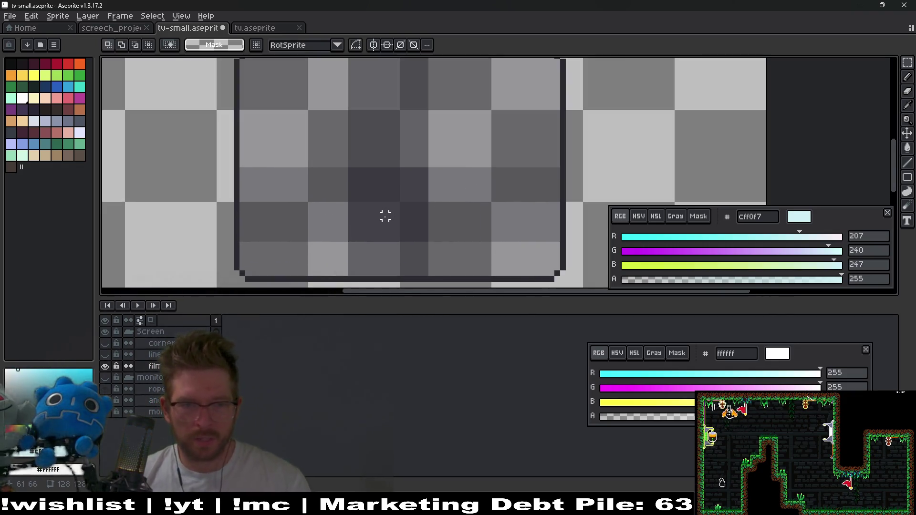
# Magic-wand select and delete the five dark blocks on the fill layer
pyautogui.press('w')
pyautogui.click(407, 210)
pyautogui.press('Delete')
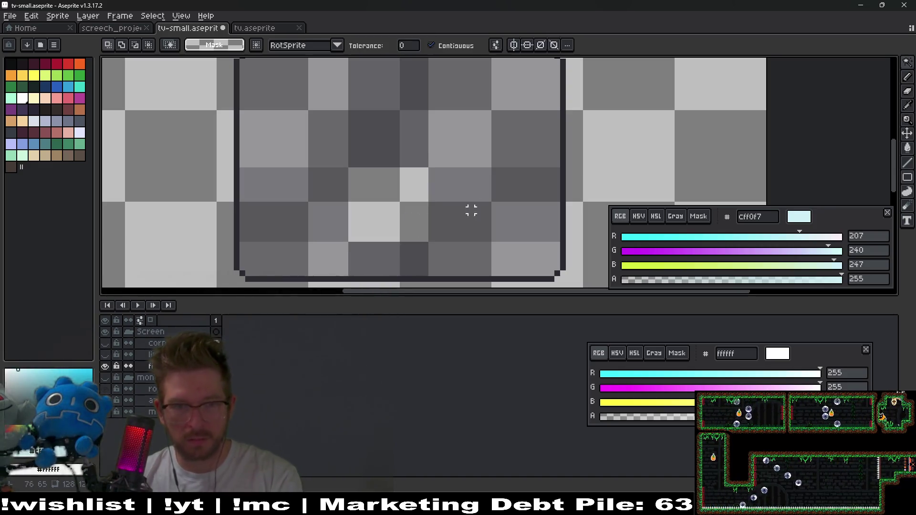
pyautogui.click(470, 209)
pyautogui.press('Delete')
pyautogui.click(302, 213)
pyautogui.press('Delete')
pyautogui.click(397, 262)
pyautogui.press('Delete')
pyautogui.click(392, 125)
pyautogui.press('Delete')
# Eyedrop the semi-transparent 2a2a32 colour and bucket-fill the screen interior with it
pyautogui.press('i')
pyautogui.click(452, 129)
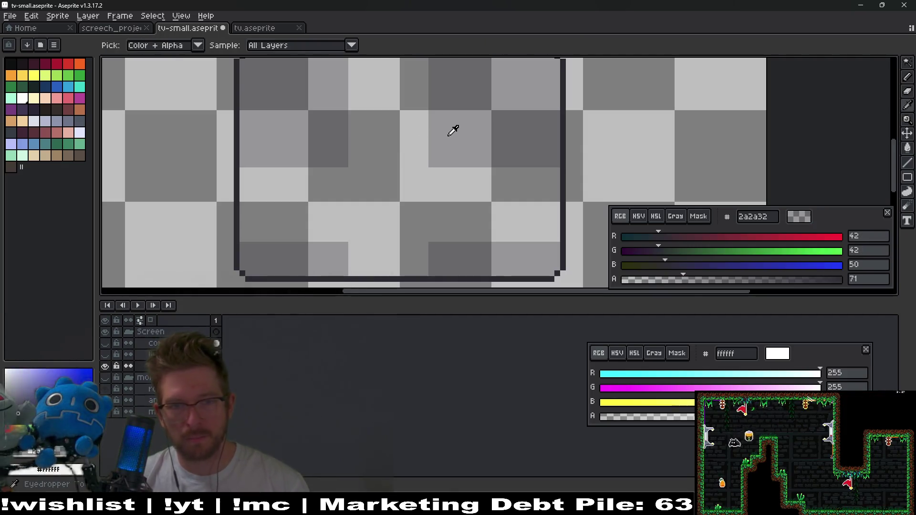
pyautogui.press('g')
pyautogui.click(405, 185)
pyautogui.scroll(-1, 443, 198)
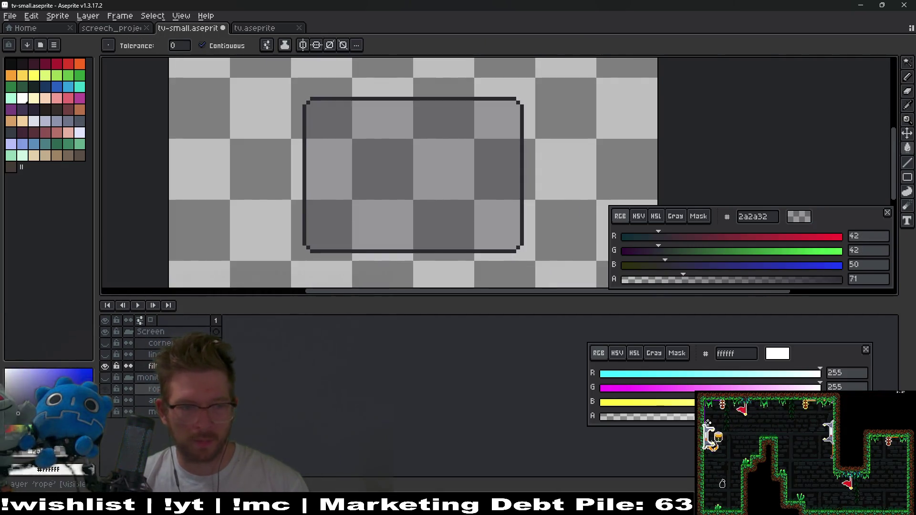
# Show the monitor group, lines and corners layers again to view the whole TV
pyautogui.click(105, 377)
pyautogui.click(105, 355)
pyautogui.click(104, 343)
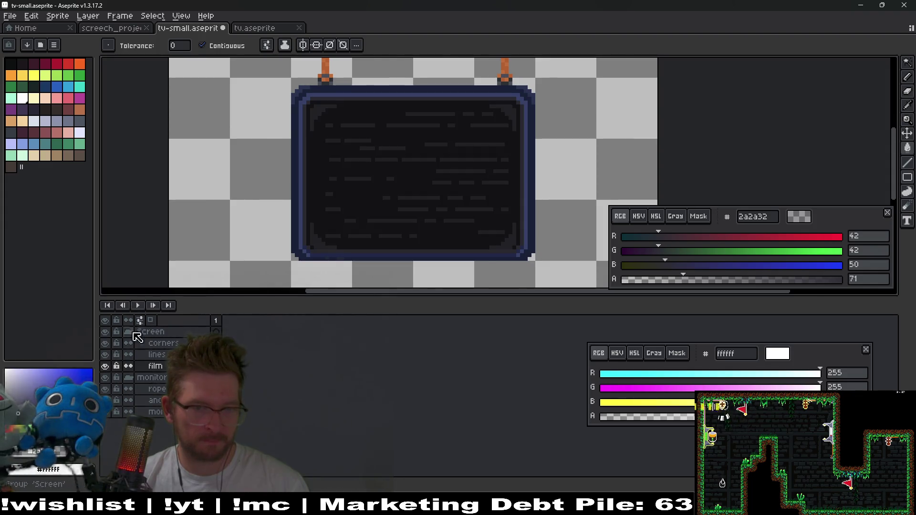
pyautogui.scroll(-3, 347, 199)
pyautogui.scroll(4, 372, 201)
pyautogui.hscroll(2, 401, 229)
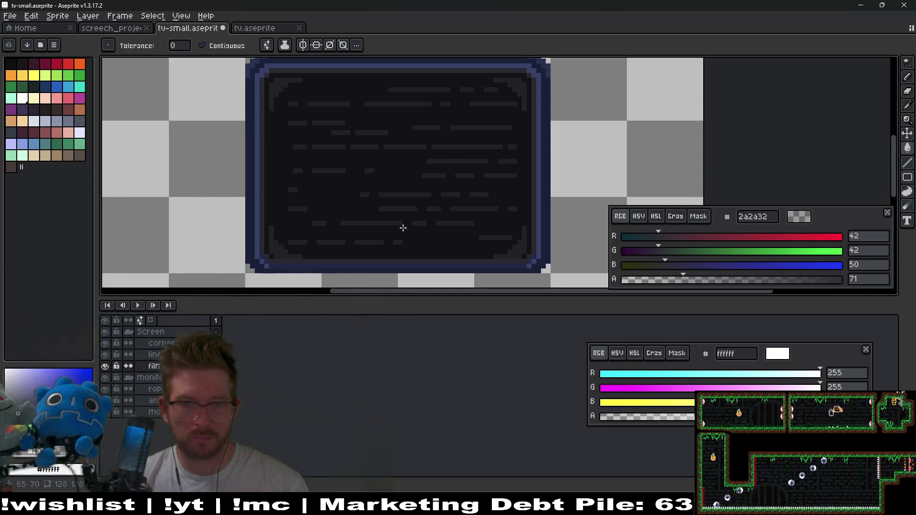
pyautogui.scroll(-1, 402, 227)
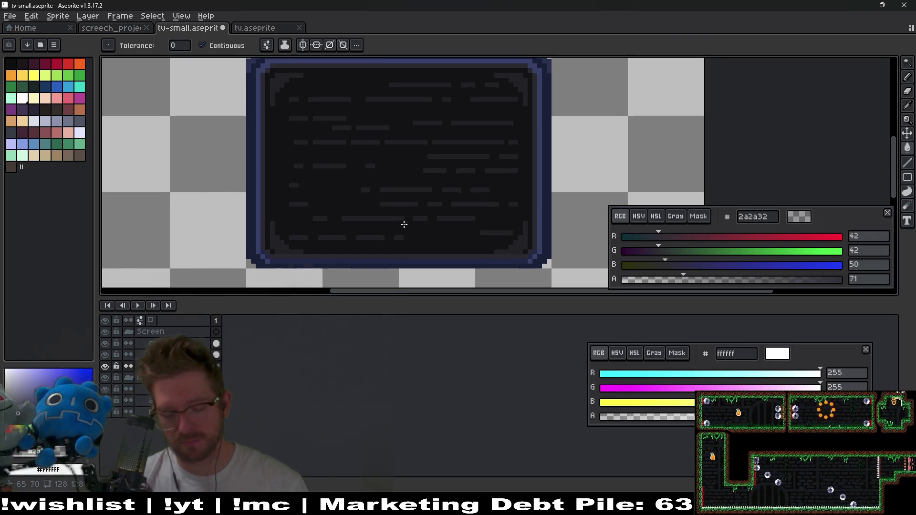
# Marquee the lower TV screen, nudge it up and back down, then commit the pixels
pyautogui.press('m')
pyautogui.moveTo(218, 213)
pyautogui.mouseDown()
pyautogui.moveTo(563, 270)
pyautogui.moveTo(567, 280)
pyautogui.mouseUp()
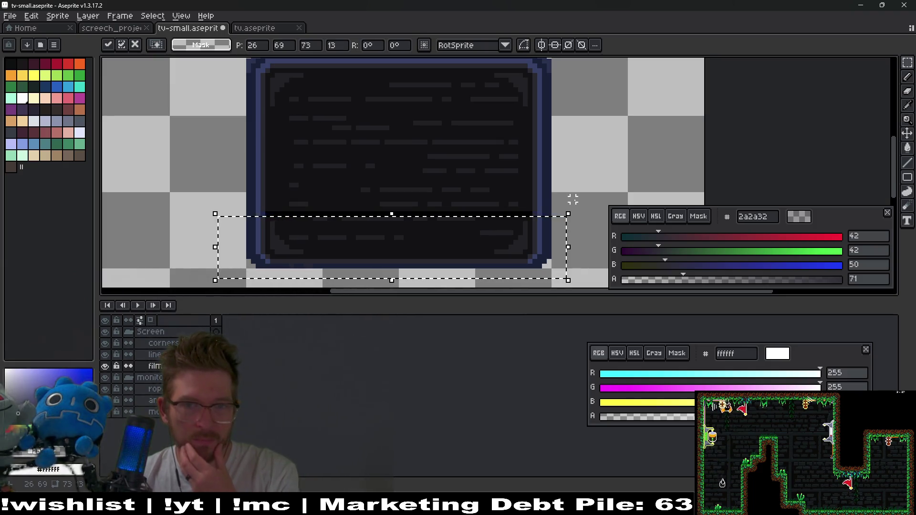
pyautogui.press('Up')
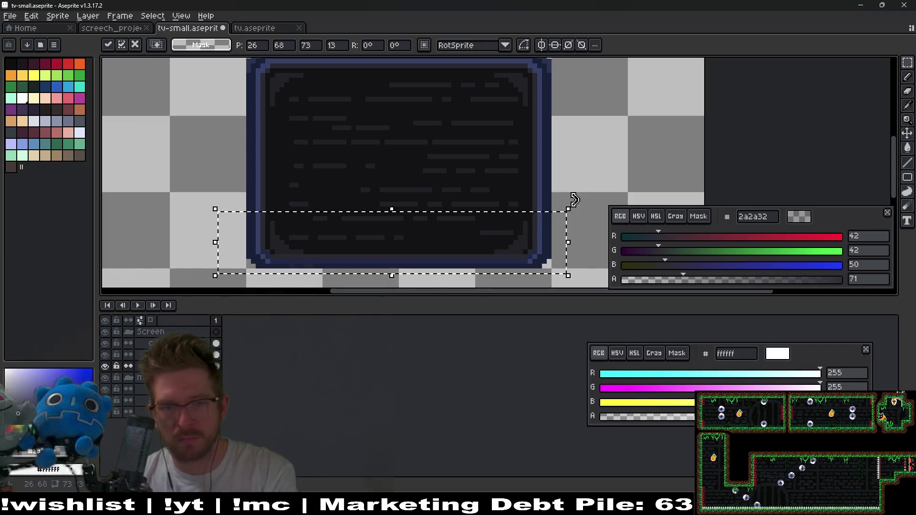
pyautogui.press('Down')
pyautogui.hotkey('ctrl', 'd')
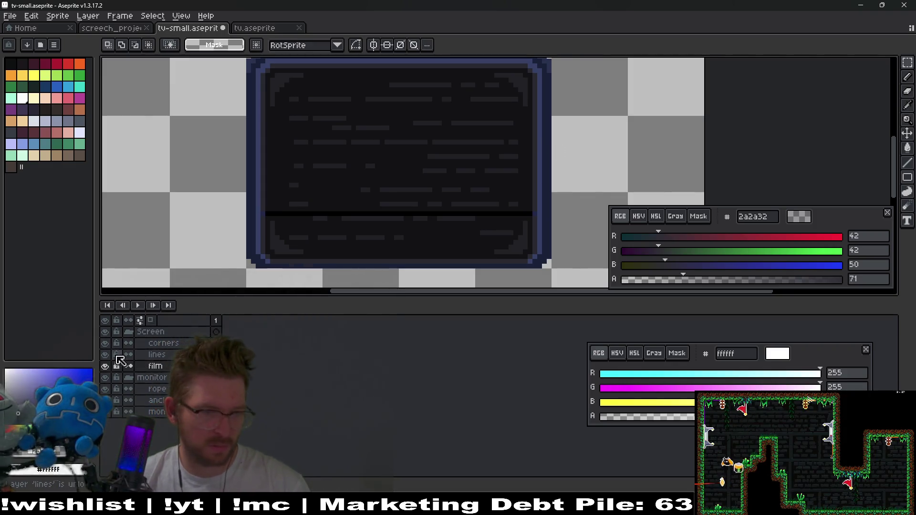
# Hide the corners and lines layers, then undo and redo the last edit
pyautogui.click(104, 343)
pyautogui.click(104, 354)
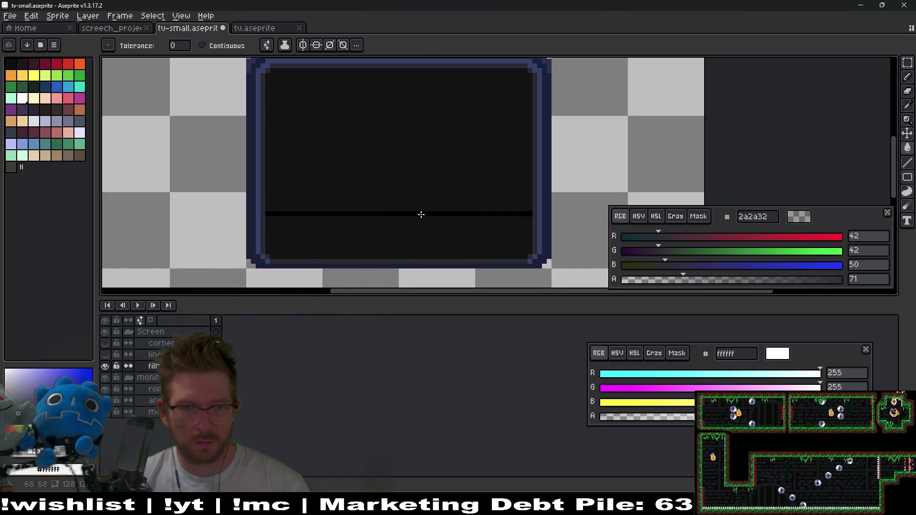
pyautogui.hotkey('ctrl', 'z')
pyautogui.press('v')
pyautogui.hotkey('ctrl', 'y')
# Undo and redo the nudge to compare the screen with and without the seam
pyautogui.press('g')
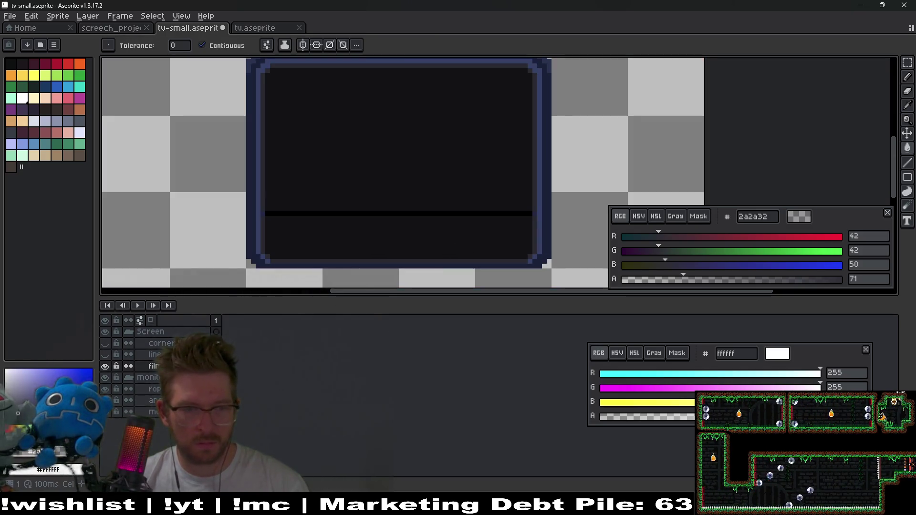
pyautogui.scroll(2, 290, 205)
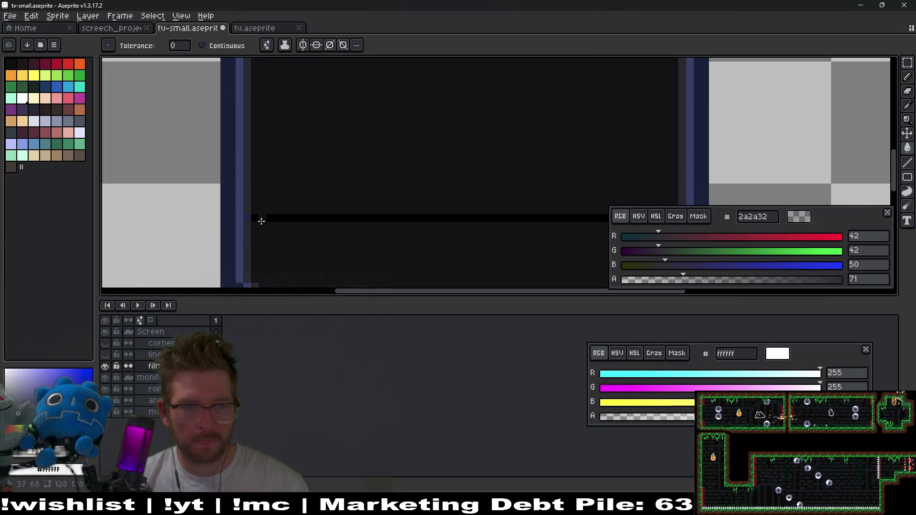
pyautogui.hotkey('ctrl', 'z')
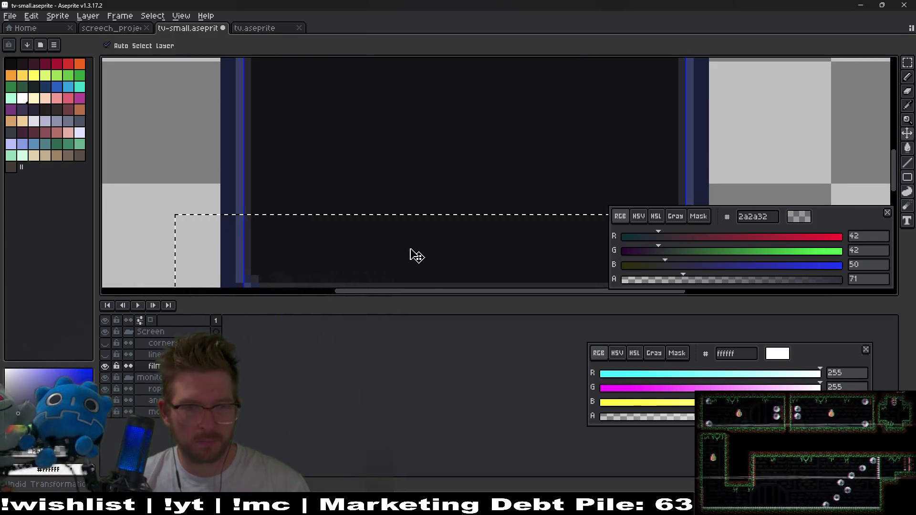
pyautogui.moveTo(306, 247); pyautogui.dragTo(343, 231)
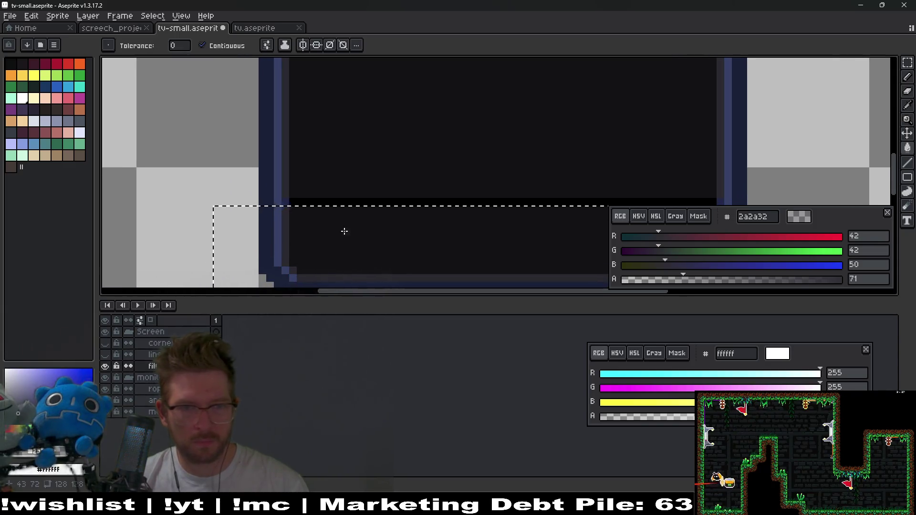
pyautogui.hotkey('ctrl', 'y')
pyautogui.hscroll(2, 415, 233)
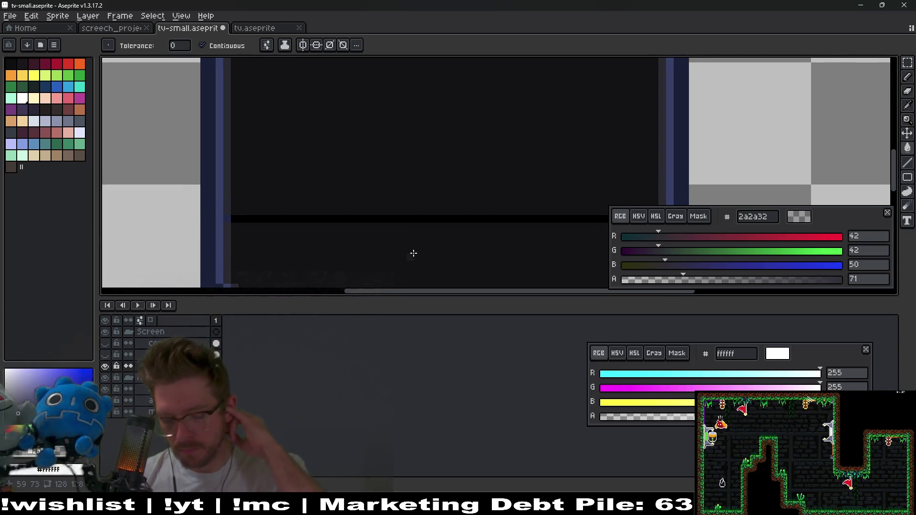
# Paint over the black seam with the Pencil, sample colour 26242e, and undo a stray fill
pyautogui.press('b')
pyautogui.hscroll(2, 494, 225)
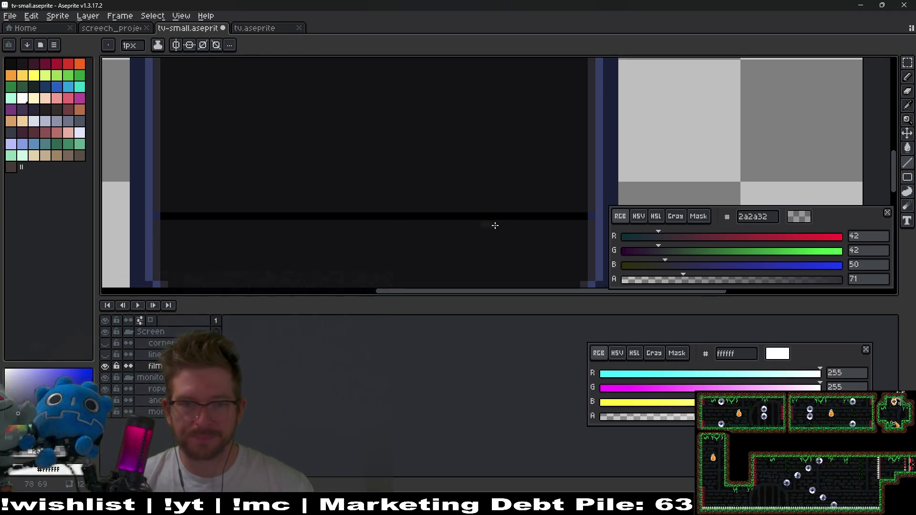
pyautogui.moveTo(523, 221); pyautogui.dragTo(207, 214)
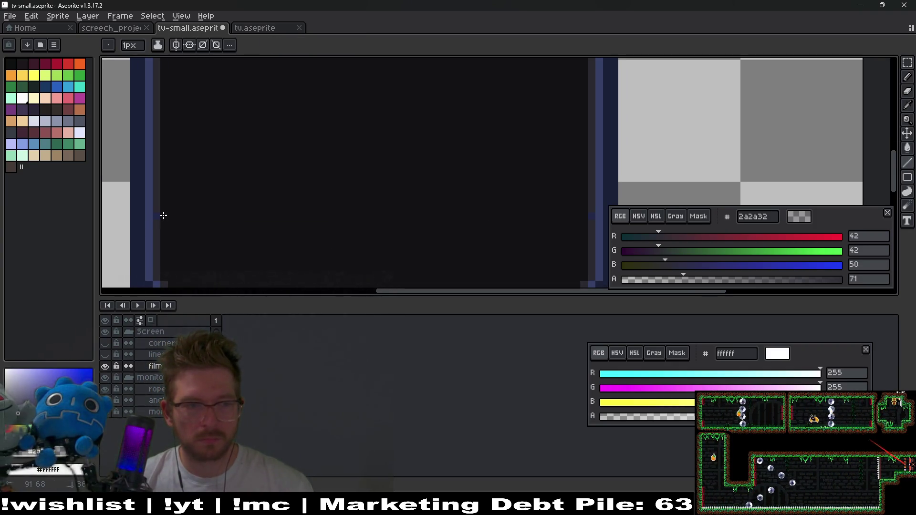
pyautogui.hscroll(2, 491, 225)
pyautogui.press('i')
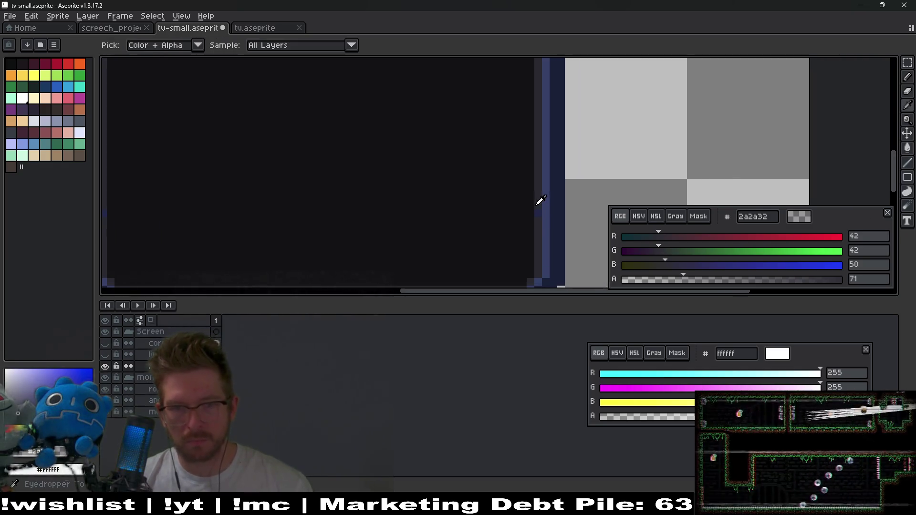
pyautogui.click(541, 203)
pyautogui.press('g')
pyautogui.click(537, 213)
pyautogui.hotkey('ctrl', 'z')
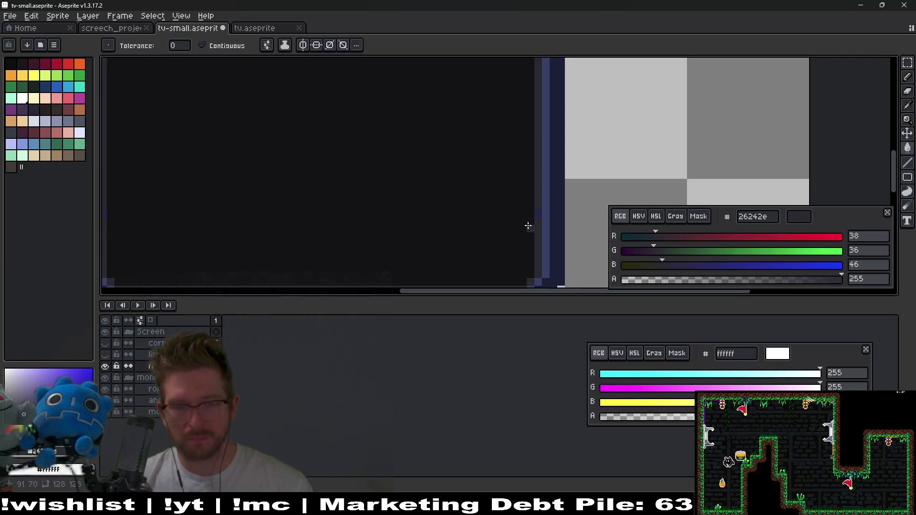
# Save the tv-small sprite with the seam painted out
pyautogui.press('b')
pyautogui.scroll(1, 540, 224)
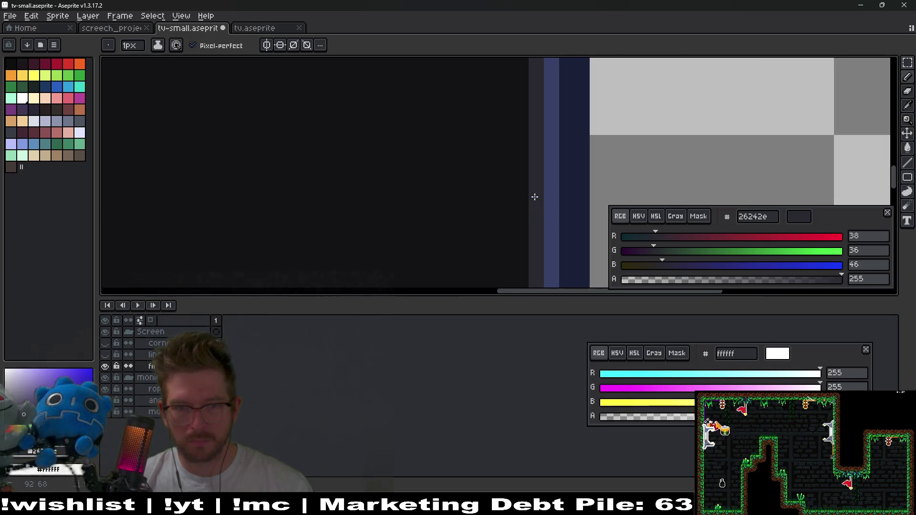
pyautogui.hscroll(-5, 388, 231)
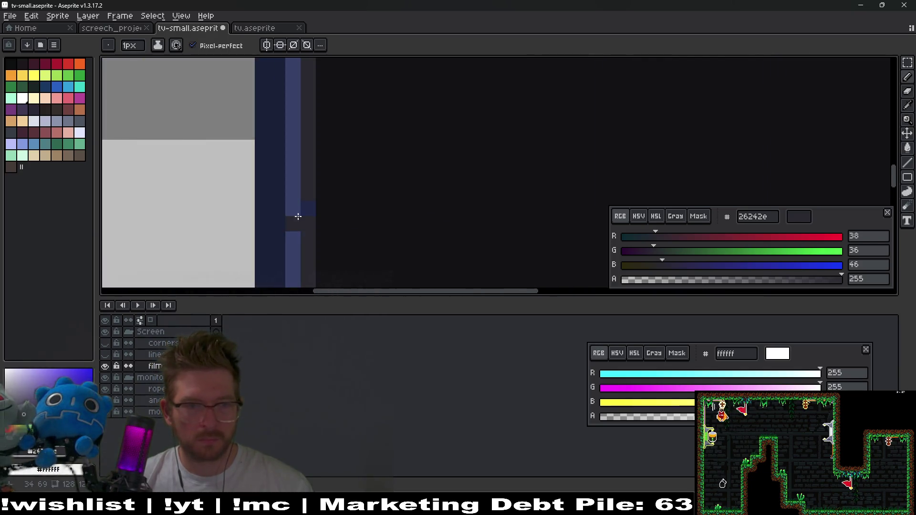
pyautogui.scroll(-3, 342, 202)
pyautogui.hscroll(1, 486, 196)
pyautogui.press('v')
pyautogui.hotkey('ctrl', 's')
# Show the lines and corners layers again and resave tv-small
pyautogui.click(105, 355)
pyautogui.click(105, 343)
pyautogui.scroll(-1, 458, 217)
pyautogui.press('v')
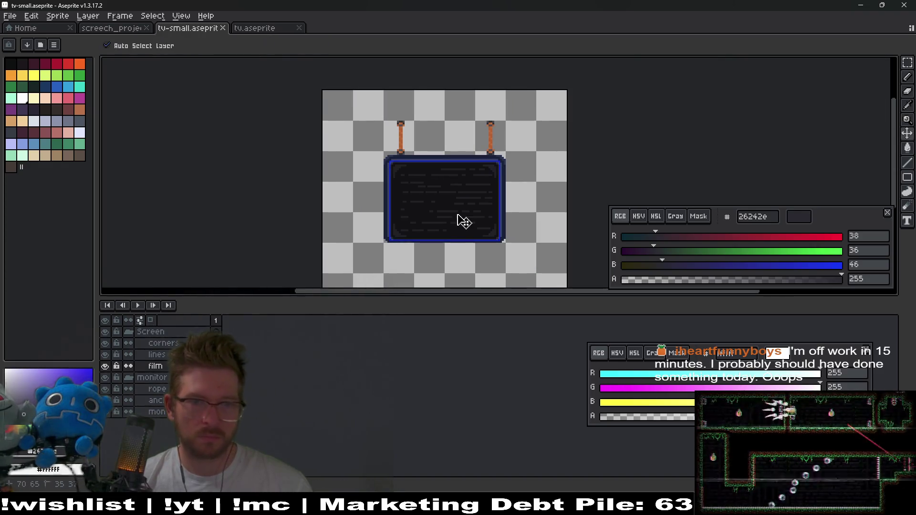
pyautogui.hotkey('ctrl', 's')
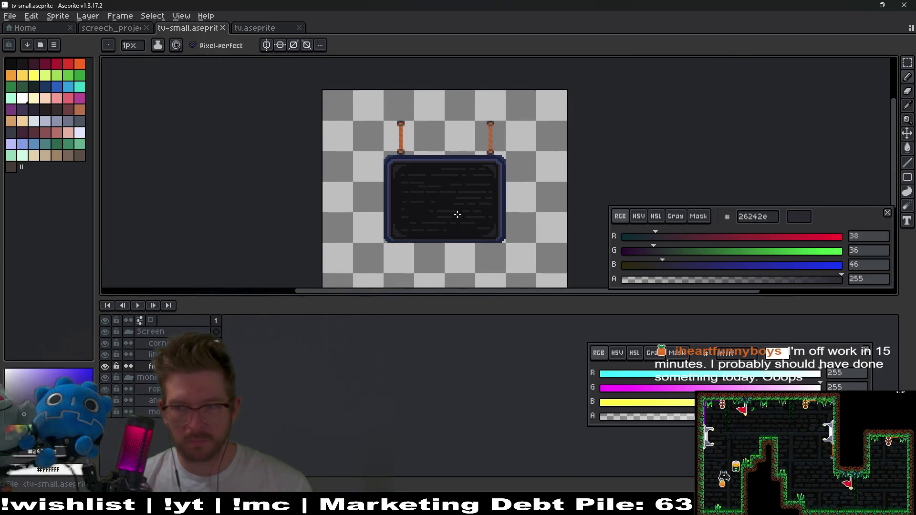
# Resize the canvas to 64×64 px with borders Left -32, Right -32, Top -16, Bottom -48
pyautogui.hotkey('ctrl', 'alt', 'c')
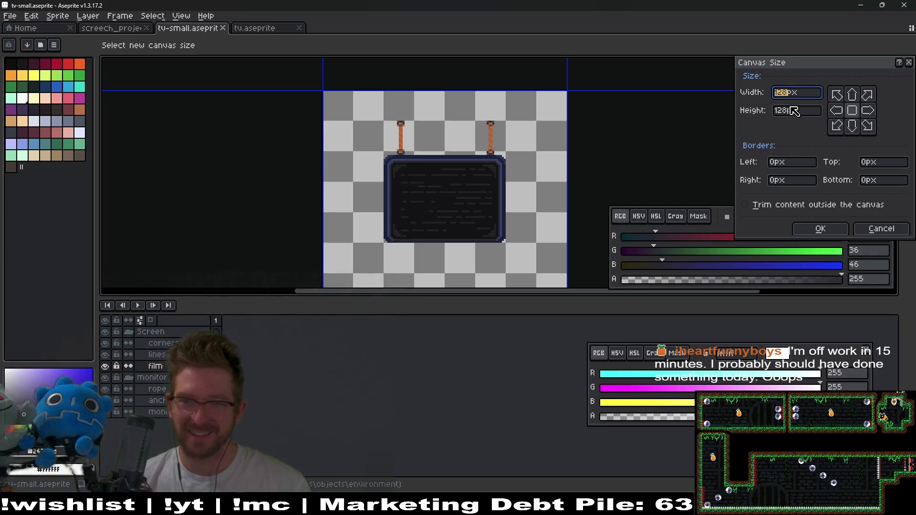
pyautogui.write('64')
pyautogui.press('Tab')
pyautogui.write('64')
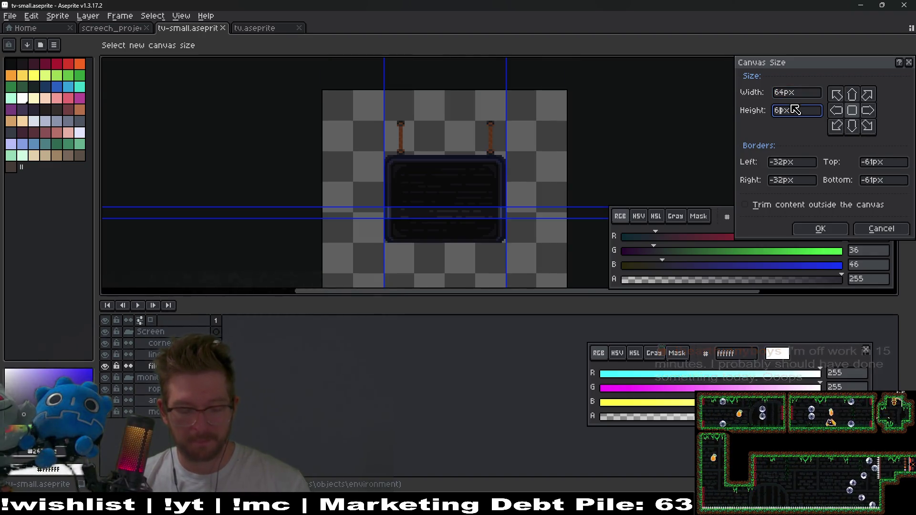
pyautogui.click(892, 164)
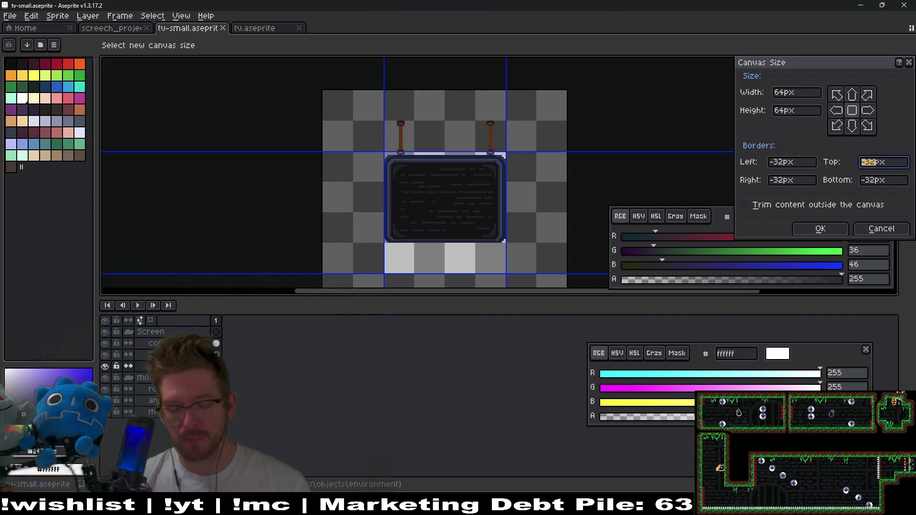
pyautogui.write('16')
pyautogui.press('Tab')
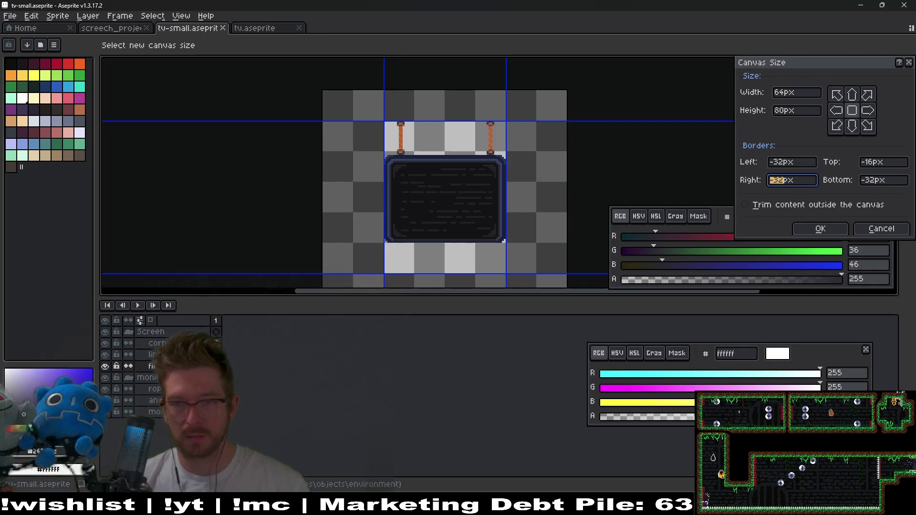
pyautogui.click(879, 178)
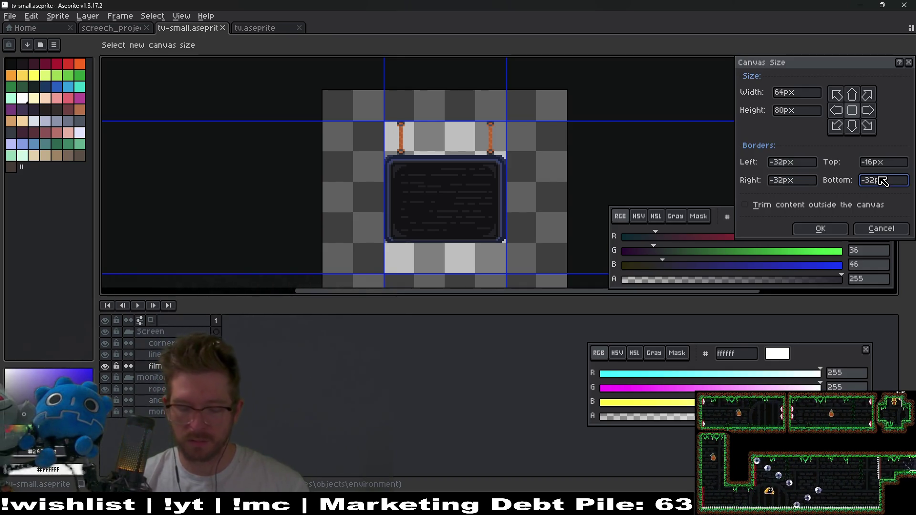
pyautogui.press('BackSpace')
pyautogui.press('BackSpace')
pyautogui.write('48')
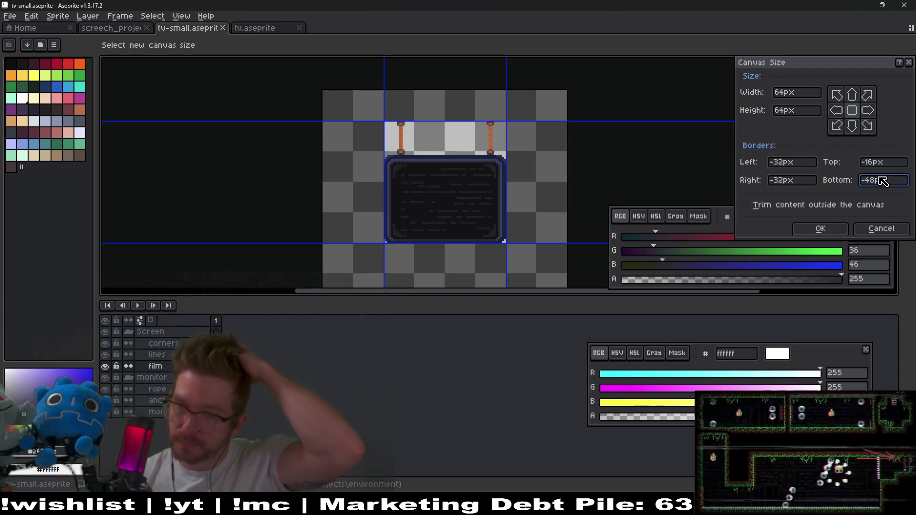
pyautogui.click(834, 230)
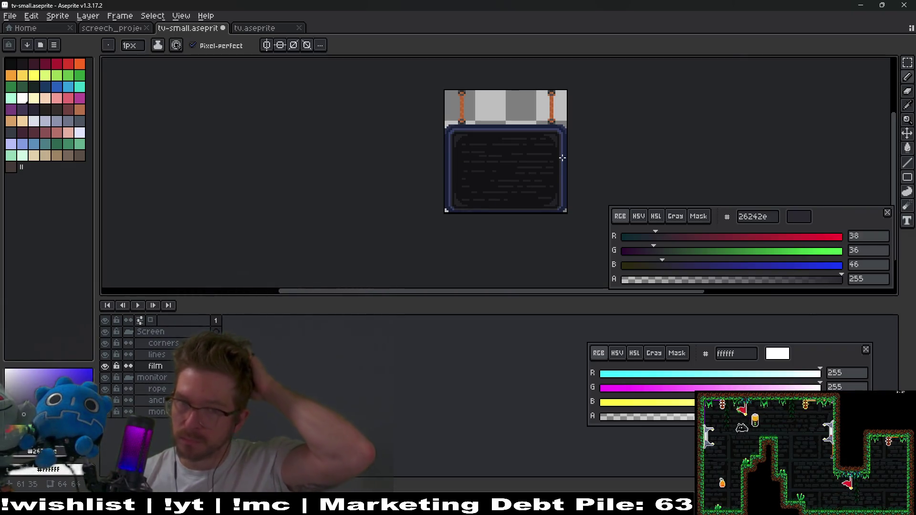
# Save tv-small, export it as tv-small.png, and switch back to Godot
pyautogui.moveTo(562, 158); pyautogui.dragTo(527, 127)
pyautogui.hotkey('ctrl', 's')
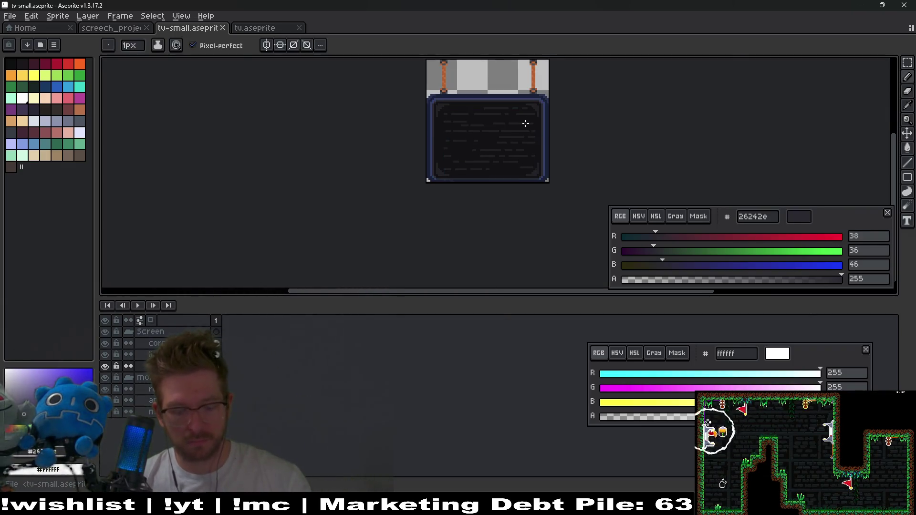
pyautogui.hotkey('ctrl', 'e')
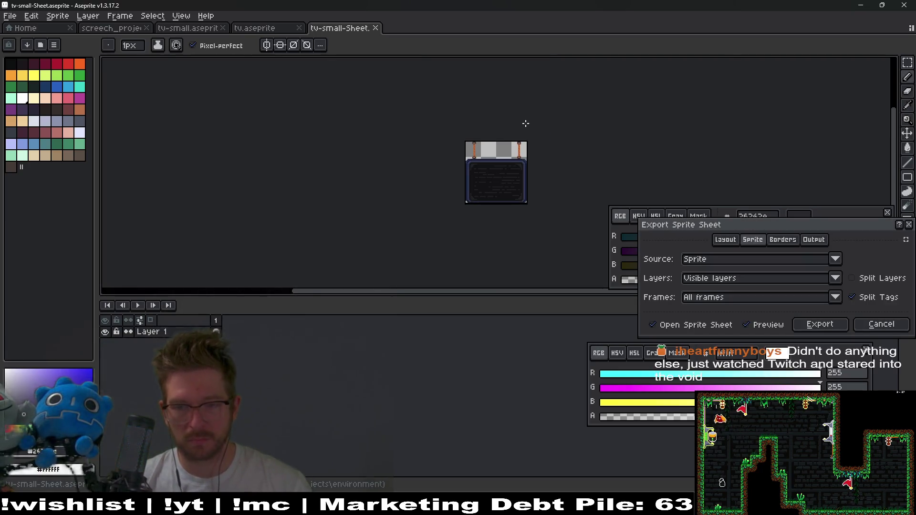
pyautogui.press('Escape')
pyautogui.hotkey('ctrl', 'alt', 'shift', 's')
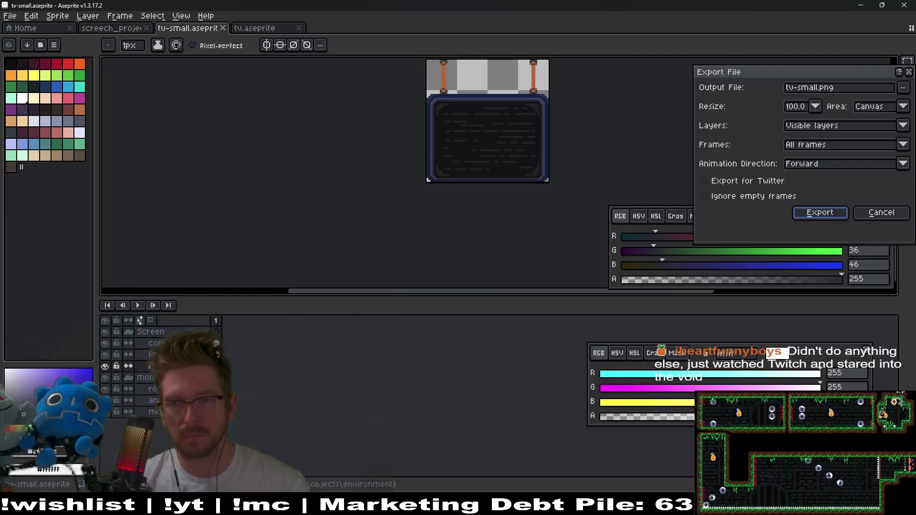
pyautogui.press('Return')
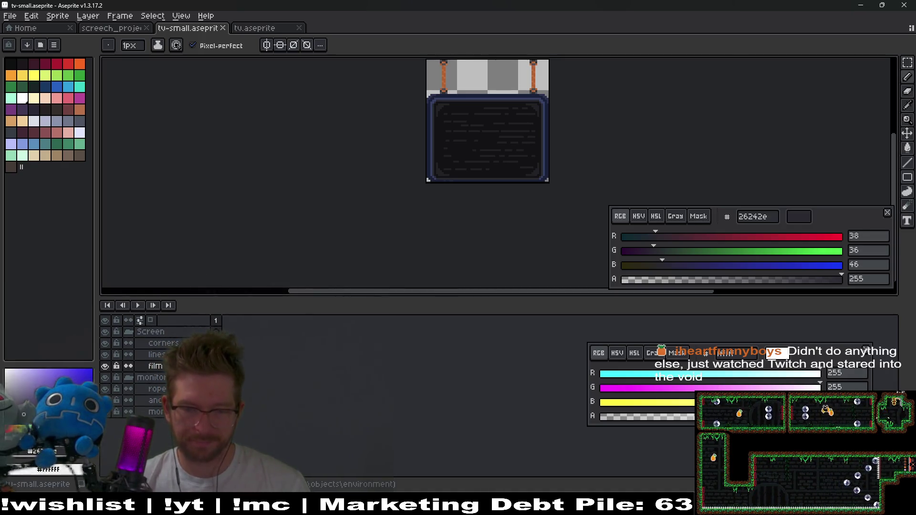
pyautogui.hotkey('alt', 'Tab')
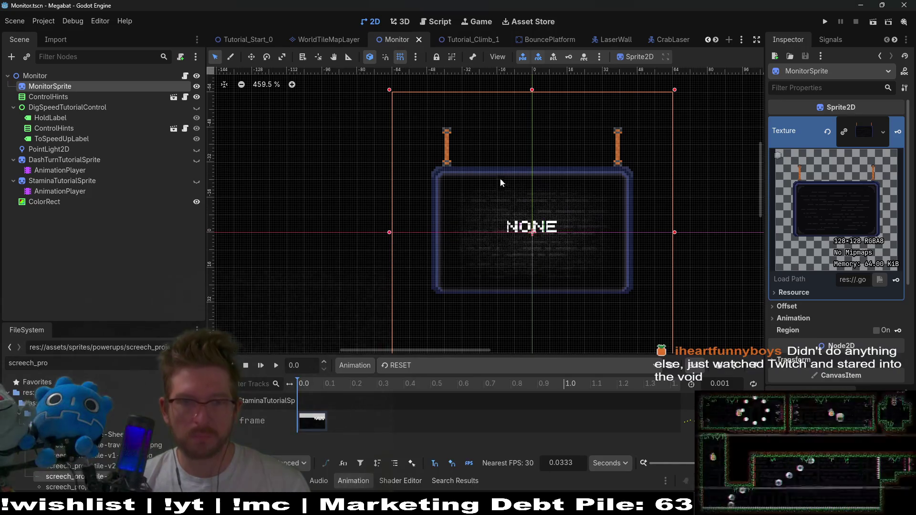
# Create a new 2D scene and rename its Node2D root to SmallMonitor
pyautogui.click(729, 41)
pyautogui.click(110, 87)
pyautogui.doubleClick(59, 76)
pyautogui.doubleClick(52, 76)
pyautogui.write('Monito')
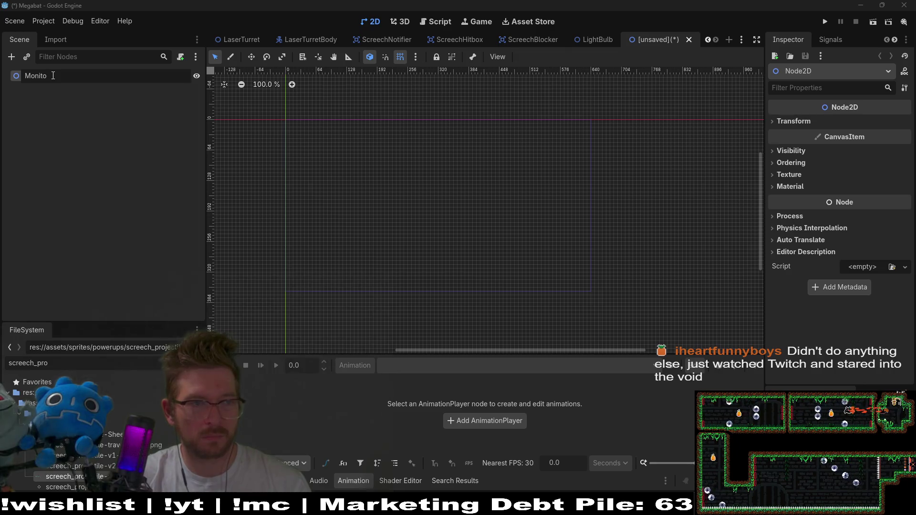
pyautogui.press('BackSpace')
pyautogui.press('BackSpace')
pyautogui.press('BackSpace')
pyautogui.write('lMonitor')
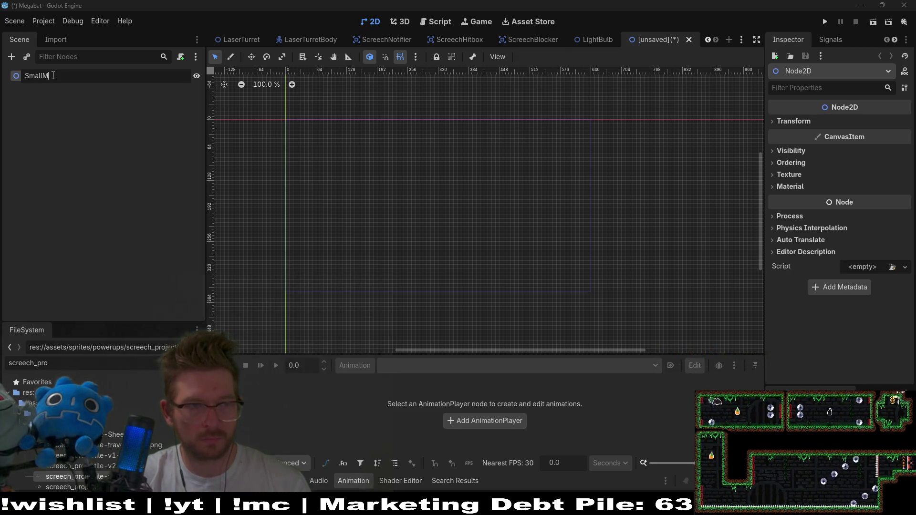
pyautogui.press('Return')
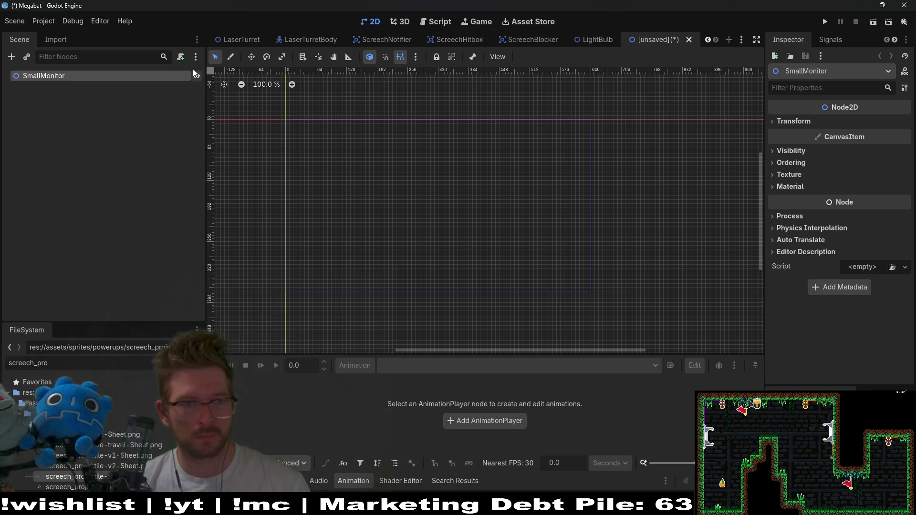
# Add a Sprite2D child node under SmallMonitor
pyautogui.click(11, 59)
pyautogui.write('sprite')
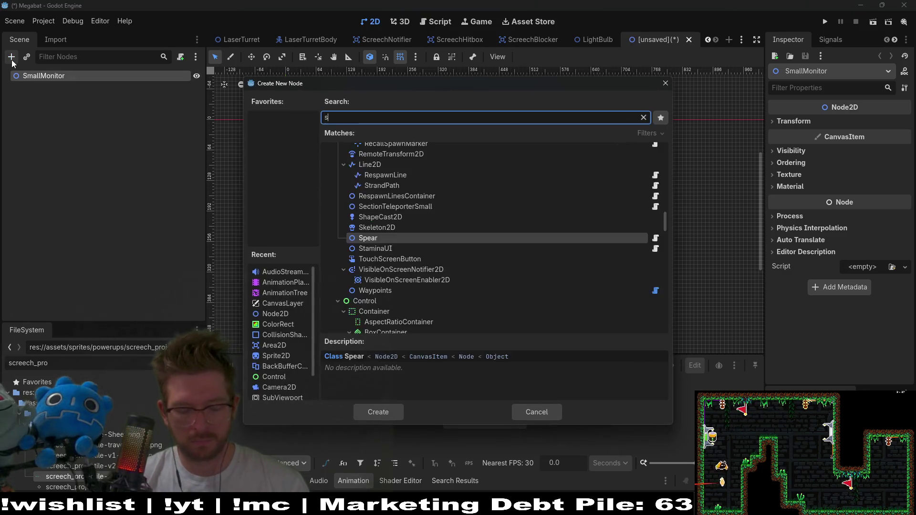
pyautogui.press('Return')
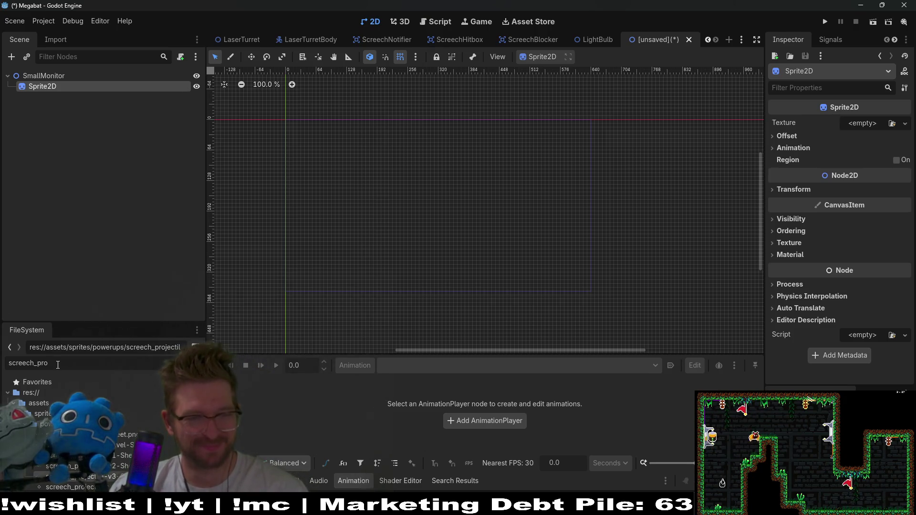
# Filter the FileSystem dock to 'tv-smal' to find the tv-small image
pyautogui.write('scr')
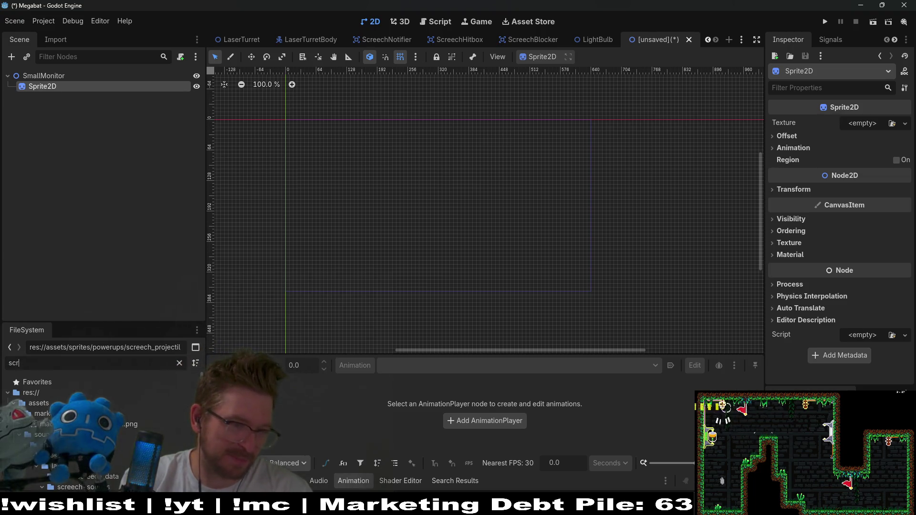
pyautogui.press('BackSpace')
pyautogui.press('BackSpace')
pyautogui.press('BackSpace')
pyautogui.write('scr')
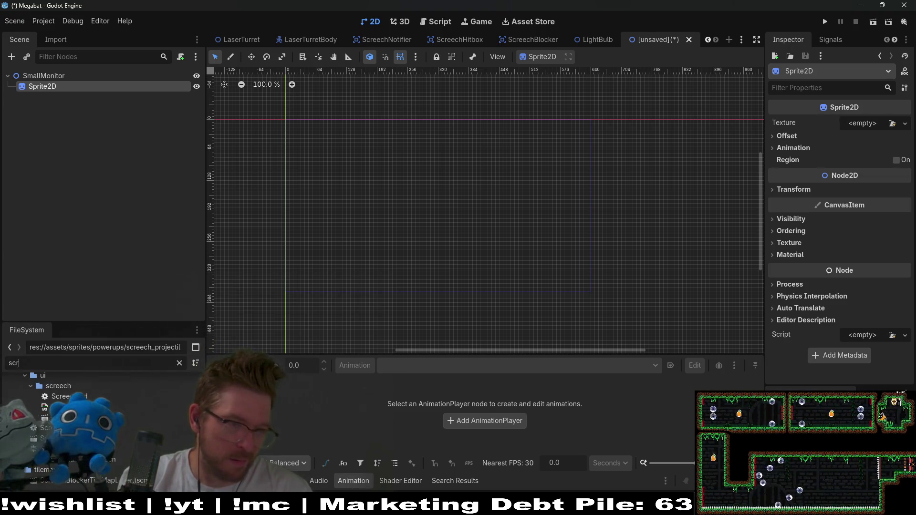
pyautogui.press('BackSpace')
pyautogui.press('BackSpace')
pyautogui.press('BackSpace')
pyautogui.write('tv')
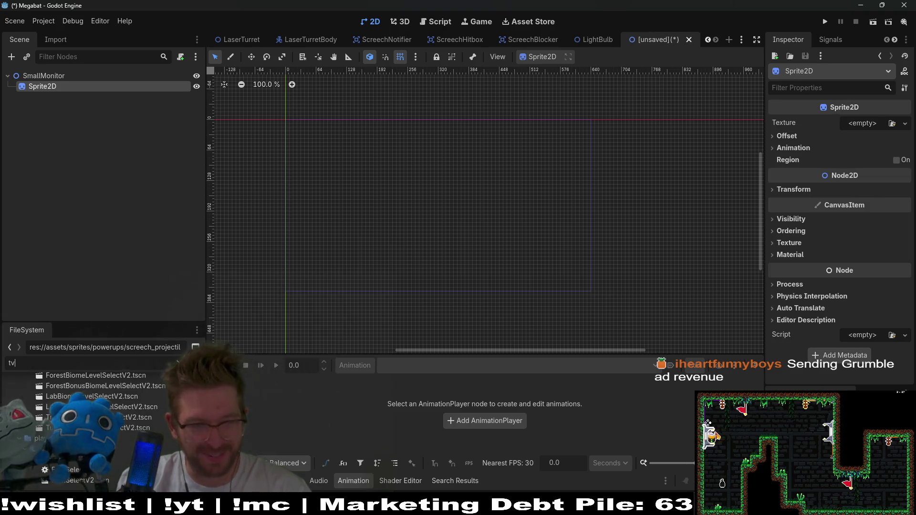
pyautogui.write('-small')
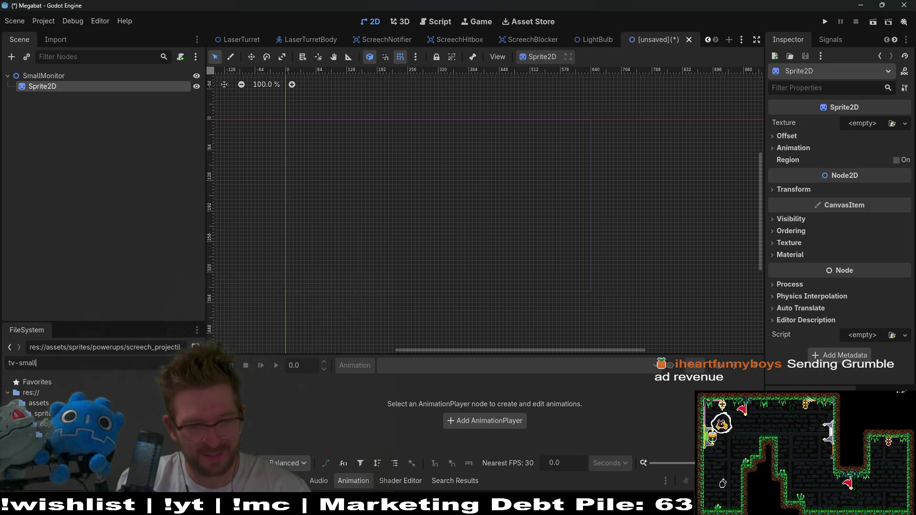
# Assign tv-small.png as the Sprite2D texture, frame it in view, and reselect SmallMonitor
pyautogui.moveTo(122, 444)
pyautogui.mouseDown()
pyautogui.moveTo(439, 237)
pyautogui.moveTo(878, 113)
pyautogui.moveTo(866, 126)
pyautogui.mouseUp()
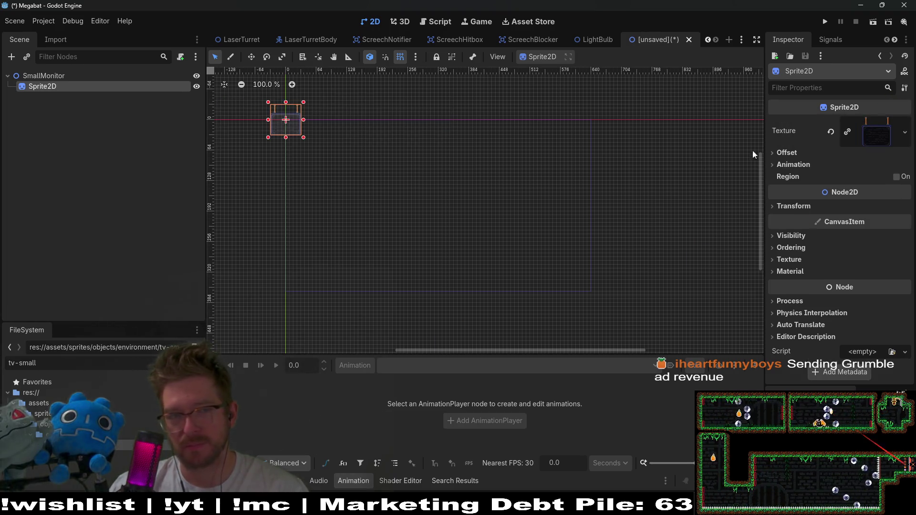
pyautogui.press('f')
pyautogui.scroll(17, 514, 206)
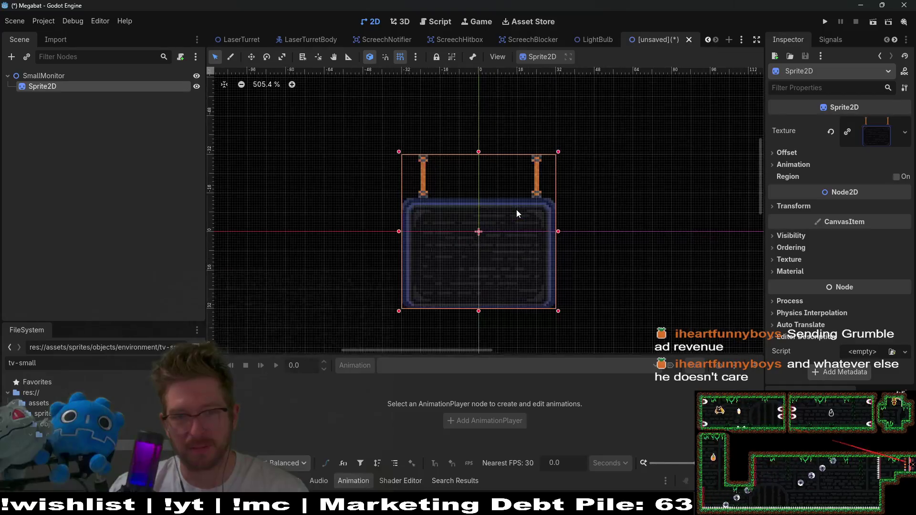
pyautogui.moveTo(512, 237); pyautogui.dragTo(503, 207)
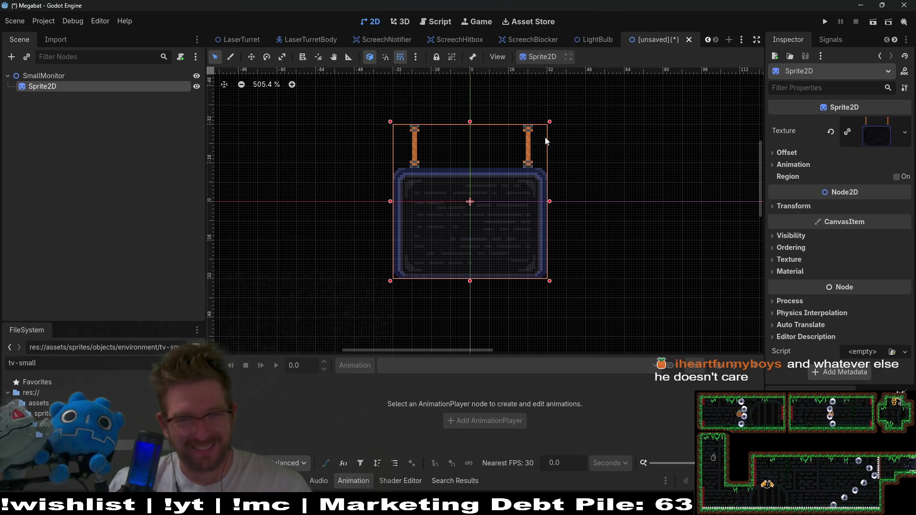
pyautogui.click(54, 75)
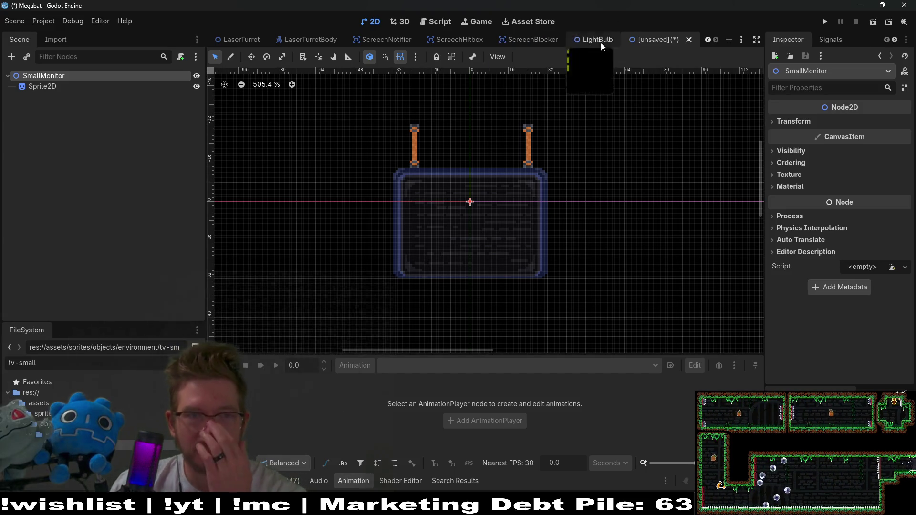
# Switch to the Monitor scene tab, move it beside the unsaved tab, and select ControlHints
pyautogui.moveTo(391, 37)
pyautogui.scroll(3, 391, 36)
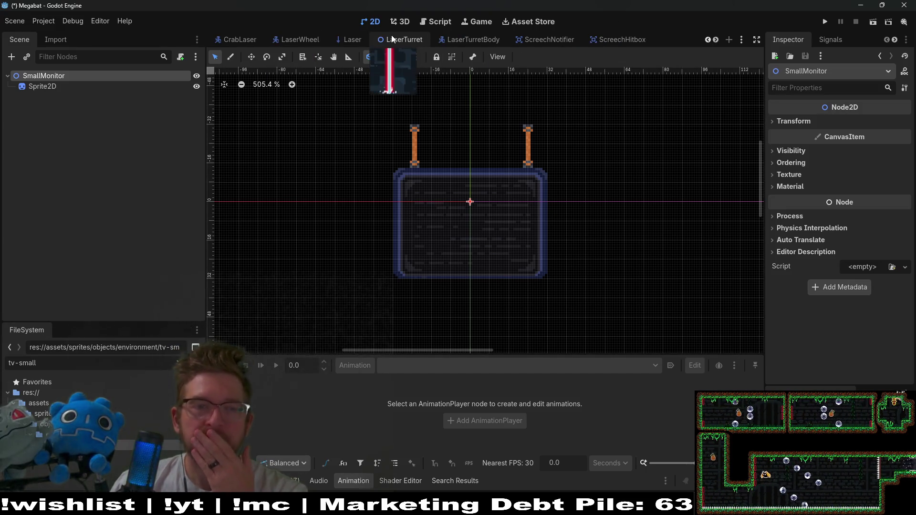
pyautogui.scroll(5, 391, 38)
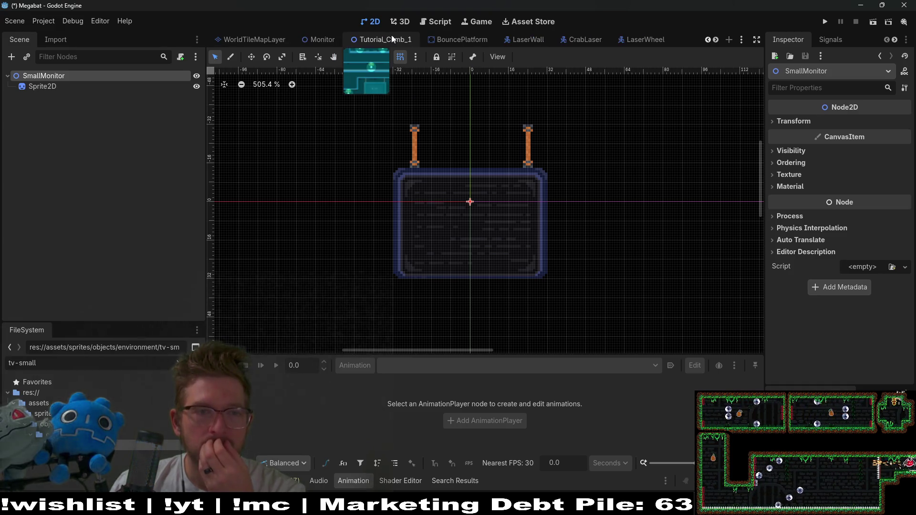
pyautogui.click(318, 41)
pyautogui.moveTo(318, 41)
pyautogui.mouseDown()
pyautogui.moveTo(708, 45)
pyautogui.moveTo(236, 40)
pyautogui.moveTo(662, 39)
pyautogui.moveTo(282, 37)
pyautogui.mouseUp()
pyautogui.moveTo(535, 44); pyautogui.dragTo(615, 39)
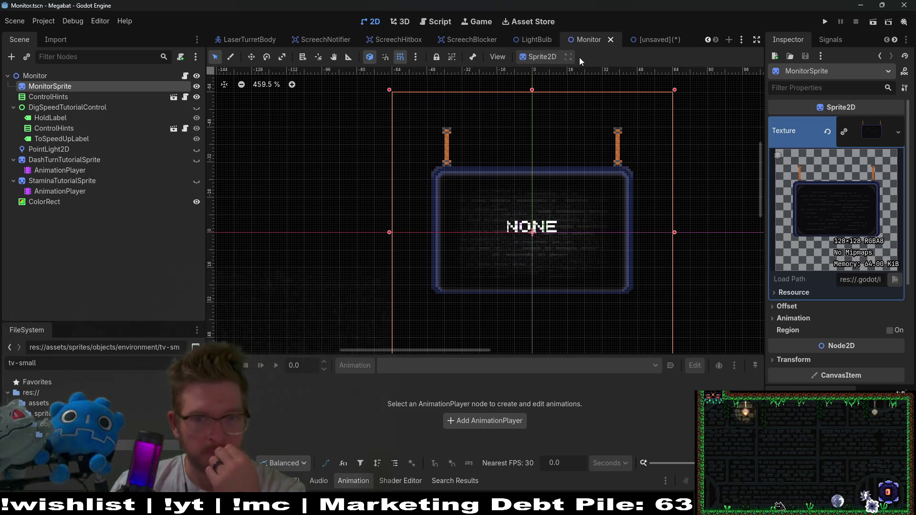
pyautogui.moveTo(648, 204); pyautogui.dragTo(504, 170)
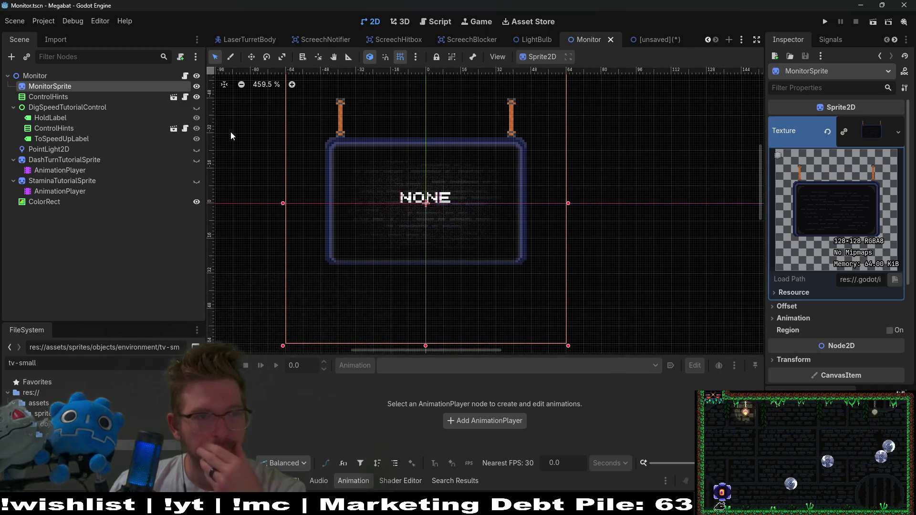
pyautogui.click(88, 97)
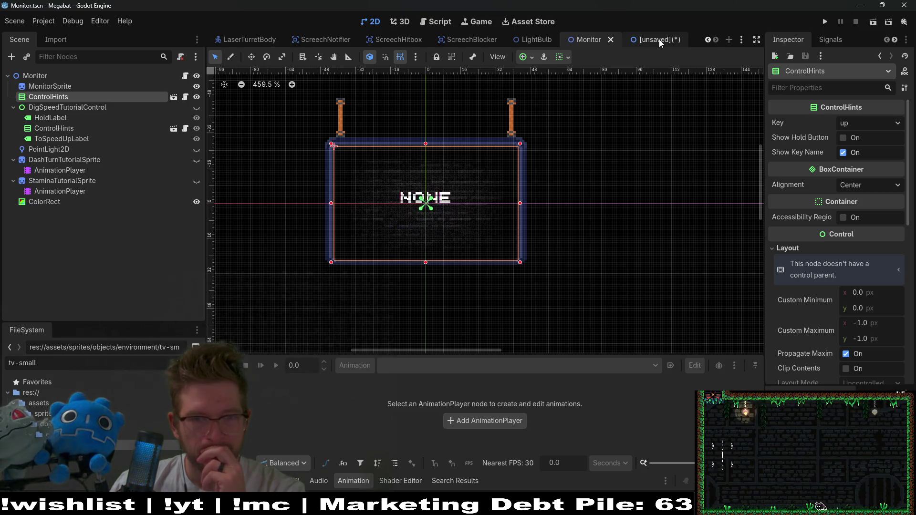
# Open the ControlHints scene in its own tab, then return to the unsaved SmallMonitor tab
pyautogui.click(173, 97)
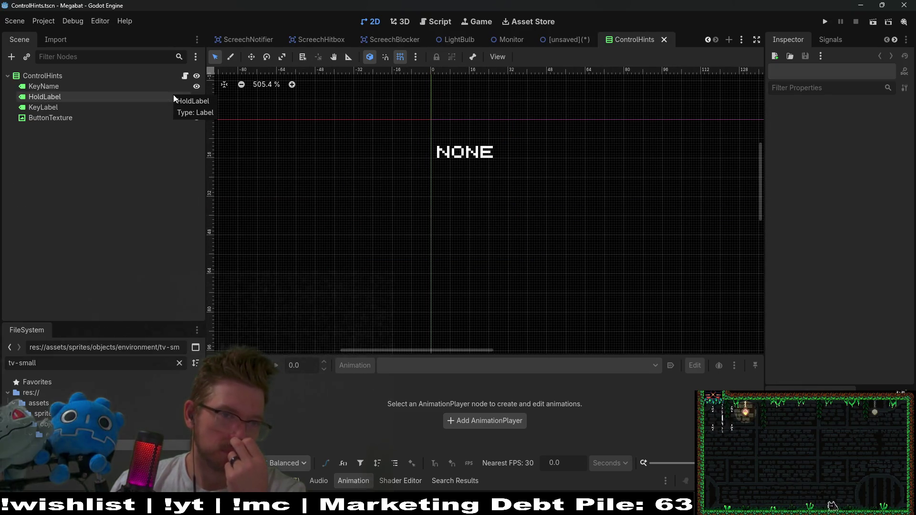
pyautogui.click(570, 39)
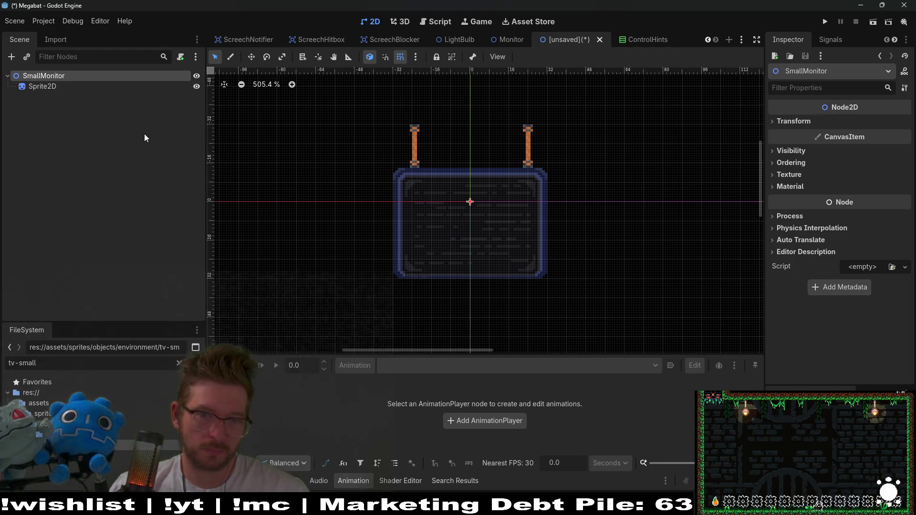
pyautogui.click(12, 57)
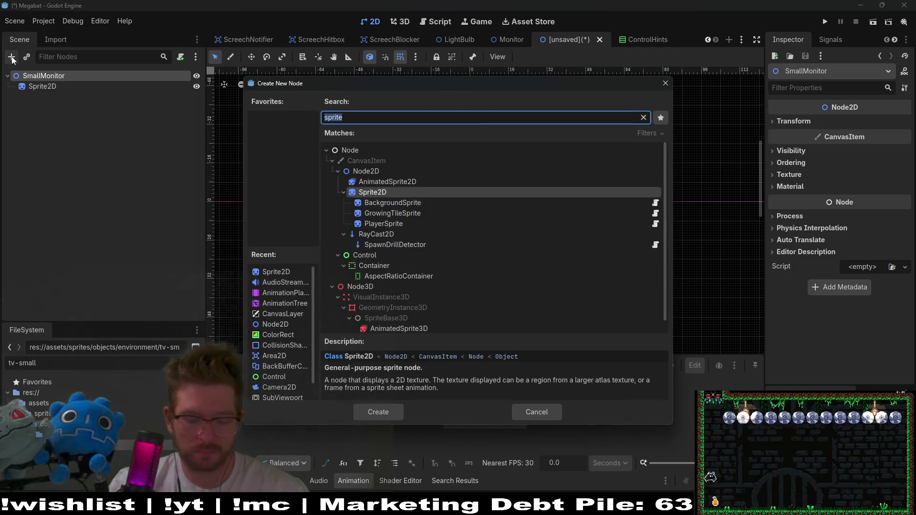
pyautogui.write('control')
pyautogui.press('Return')
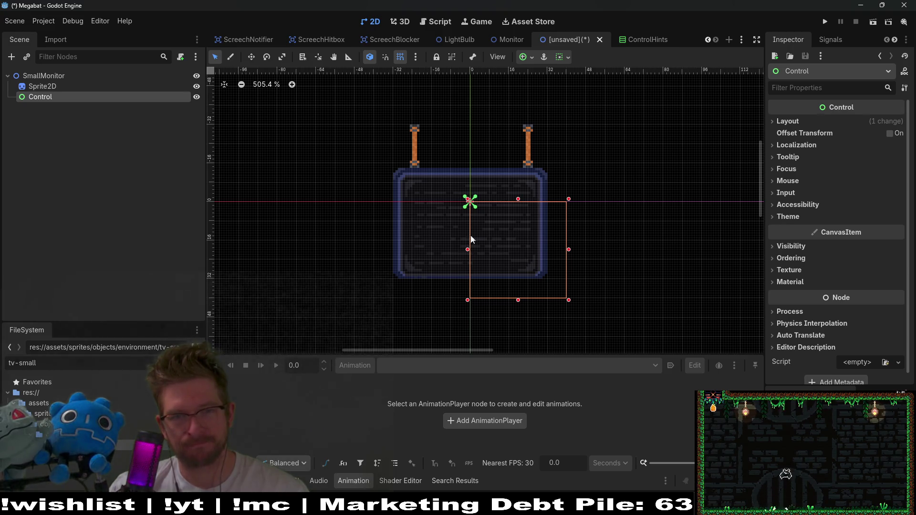
pyautogui.click(629, 40)
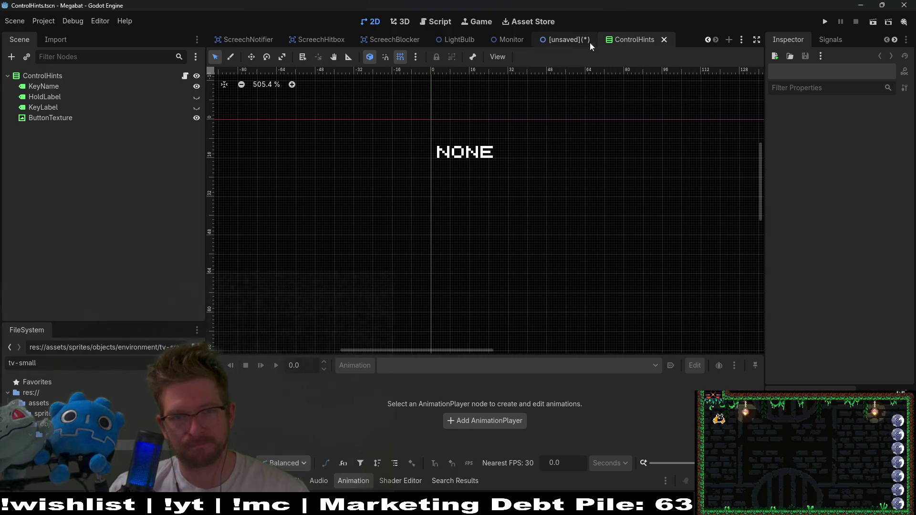
pyautogui.click(574, 42)
pyautogui.click(507, 38)
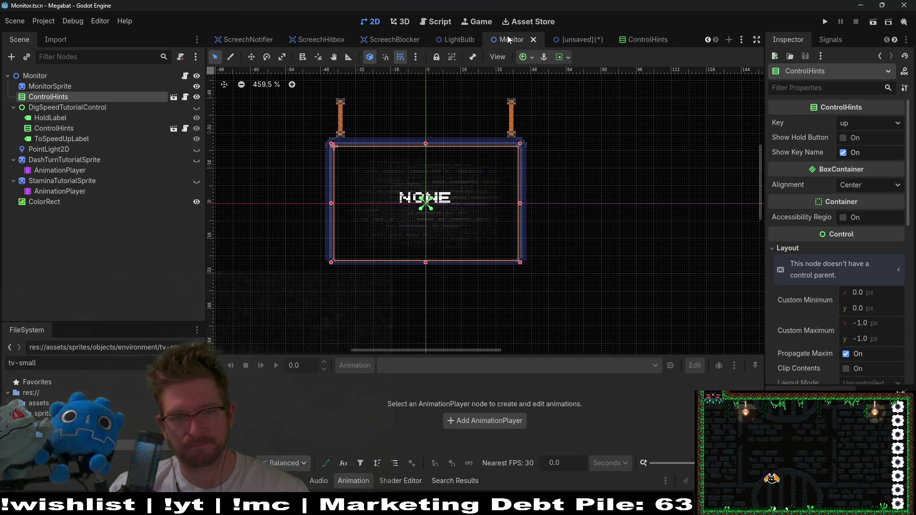
pyautogui.click(644, 39)
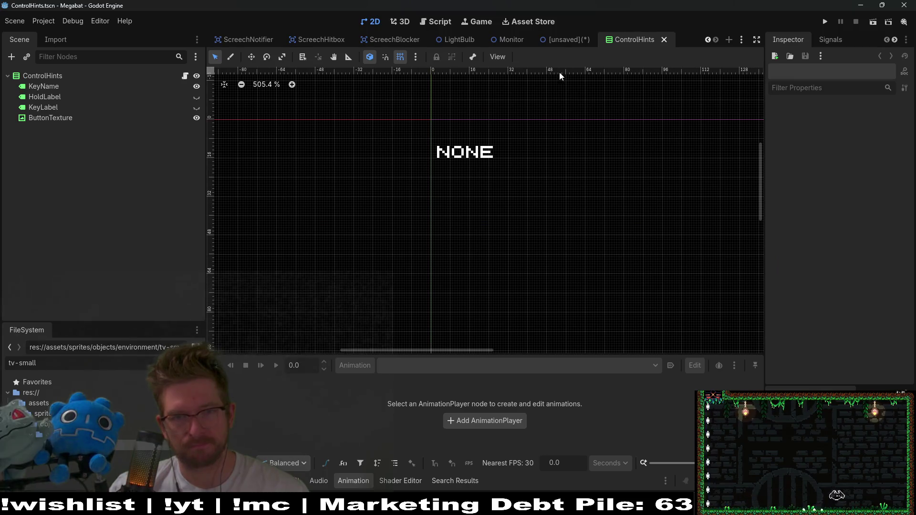
pyautogui.click(557, 41)
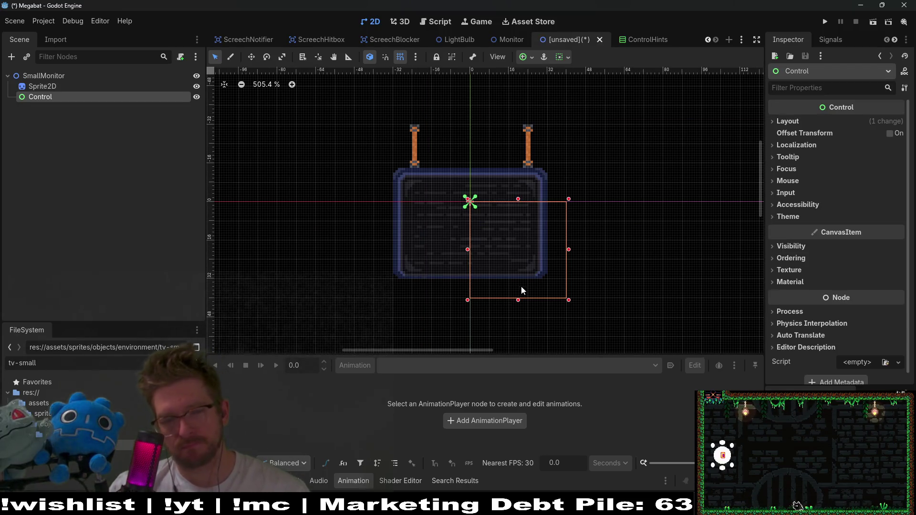
pyautogui.moveTo(467, 300)
pyautogui.mouseDown()
pyautogui.moveTo(391, 279)
pyautogui.moveTo(402, 274)
pyautogui.mouseUp()
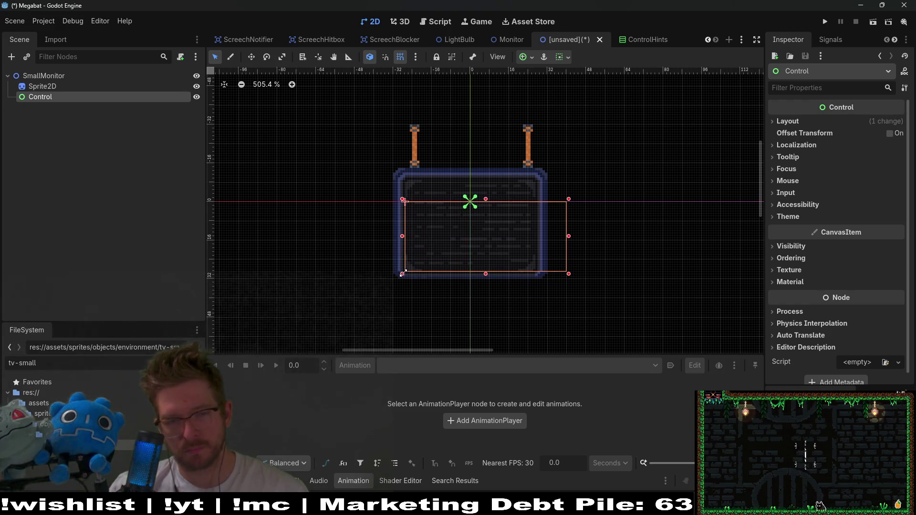
# Fit the Control's left, right and top edges to the TV screen border, then save as SmallMonitor.tscn
pyautogui.scroll(8, 403, 253)
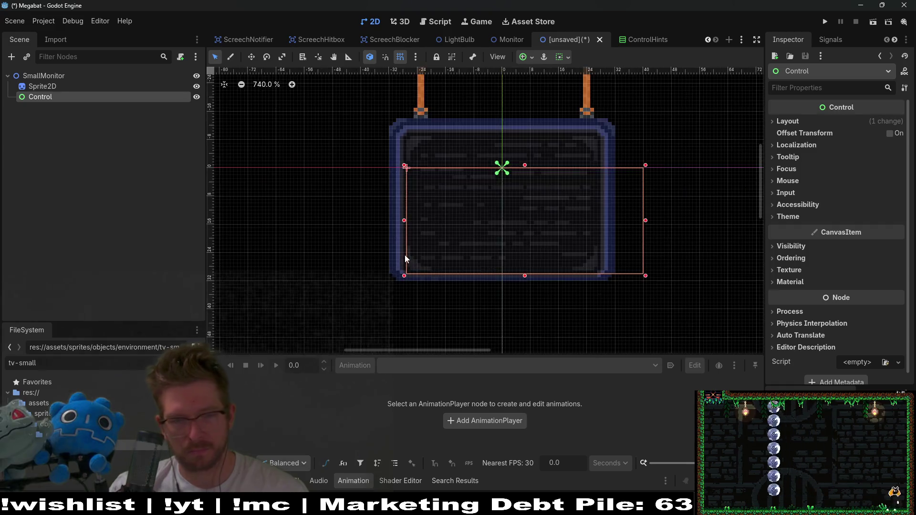
pyautogui.moveTo(406, 210); pyautogui.dragTo(393, 215)
pyautogui.click(393, 214)
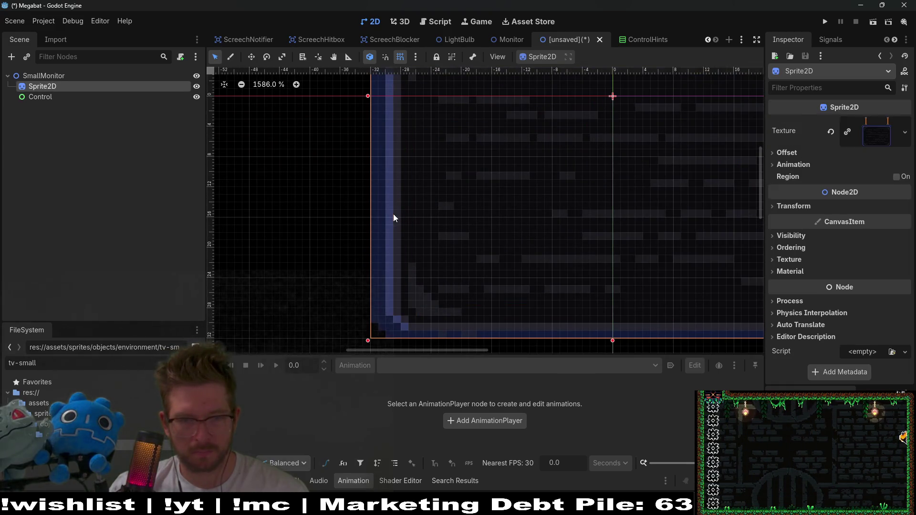
pyautogui.scroll(-10, 501, 204)
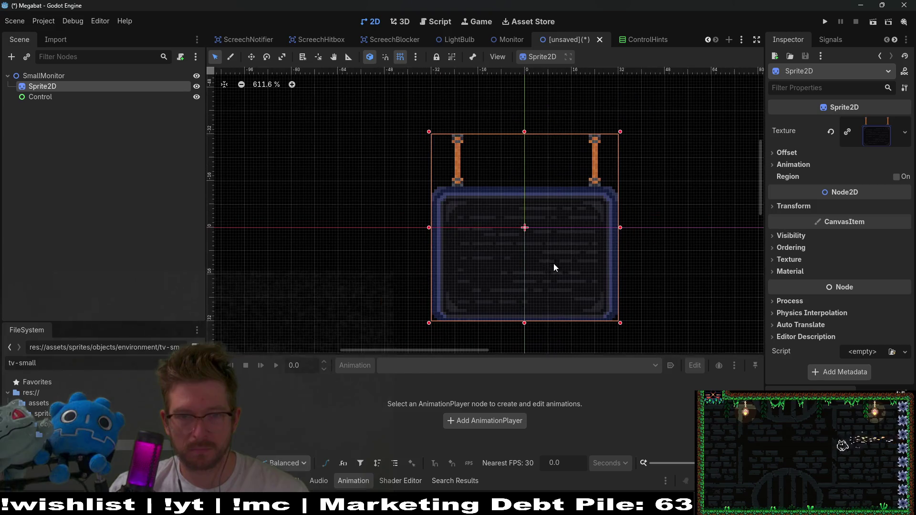
pyautogui.click(56, 100)
pyautogui.scroll(4, 529, 269)
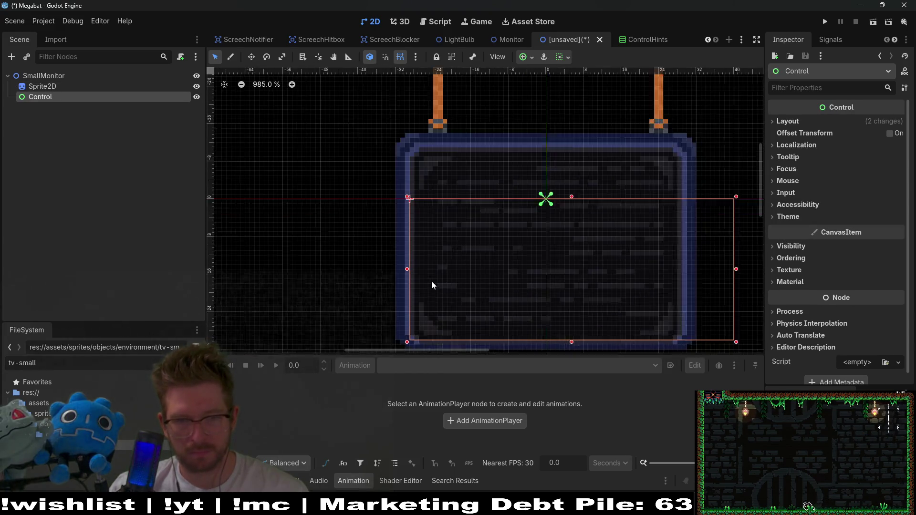
pyautogui.hscroll(5, 706, 286)
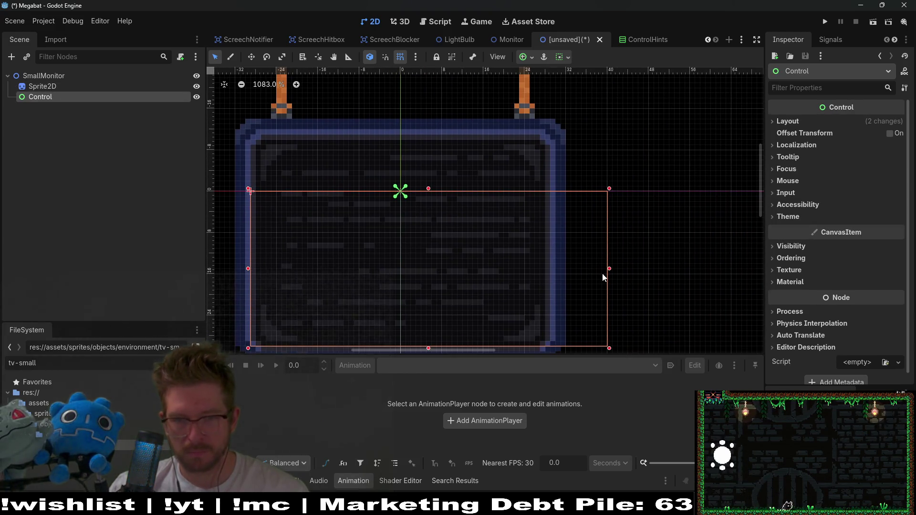
pyautogui.moveTo(608, 269)
pyautogui.mouseDown()
pyautogui.moveTo(533, 268)
pyautogui.moveTo(552, 268)
pyautogui.mouseUp()
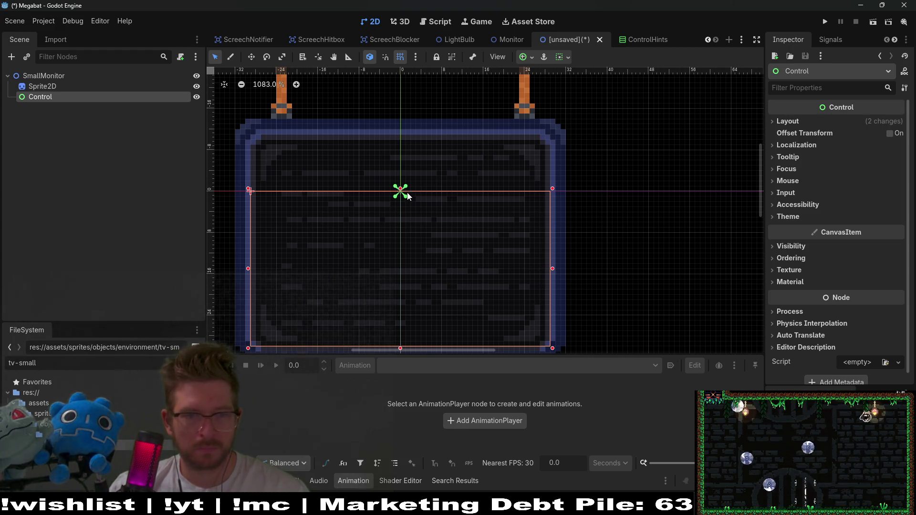
pyautogui.moveTo(388, 189); pyautogui.dragTo(387, 131)
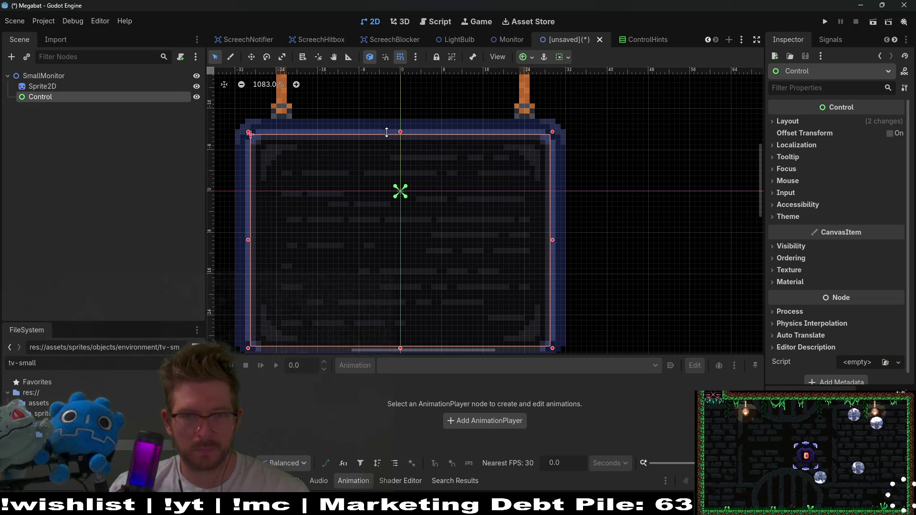
pyautogui.scroll(-4, 466, 212)
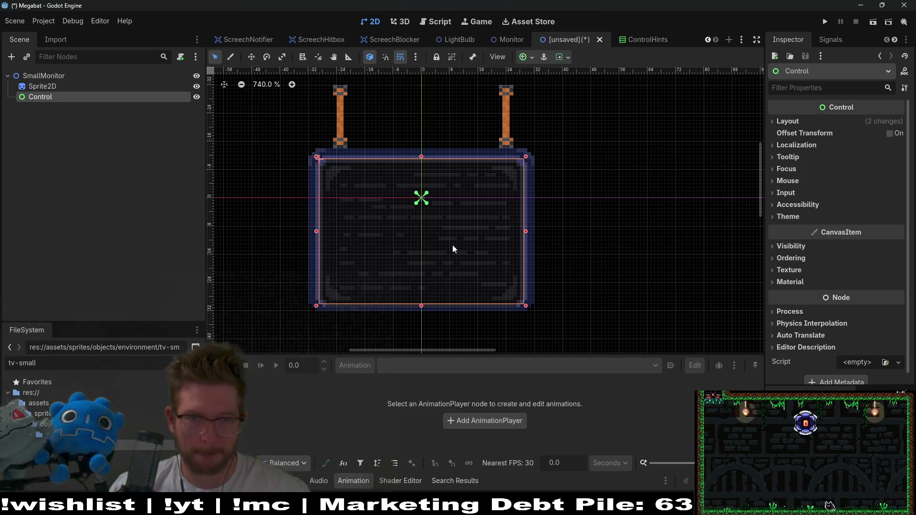
pyautogui.hotkey('ctrl', 's')
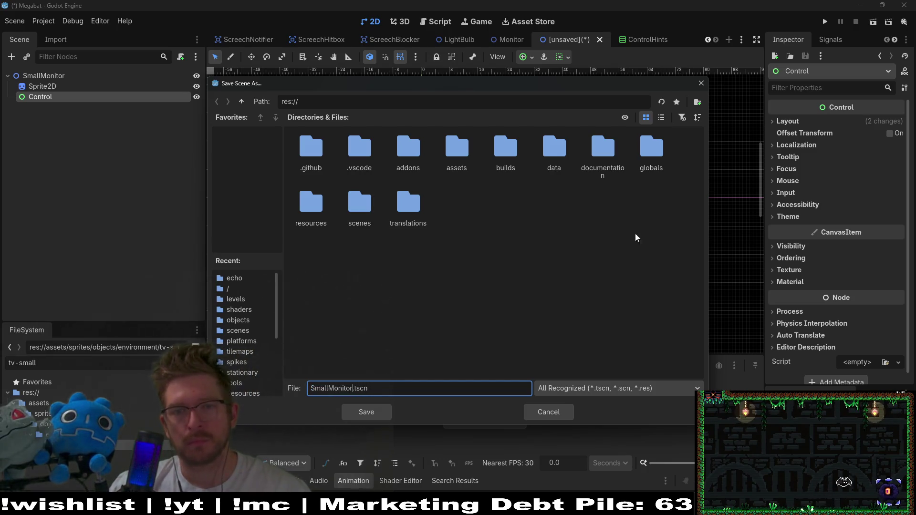
# Browse the save dialog into scenes/objects, then close it without saving
pyautogui.doubleClick(352, 214)
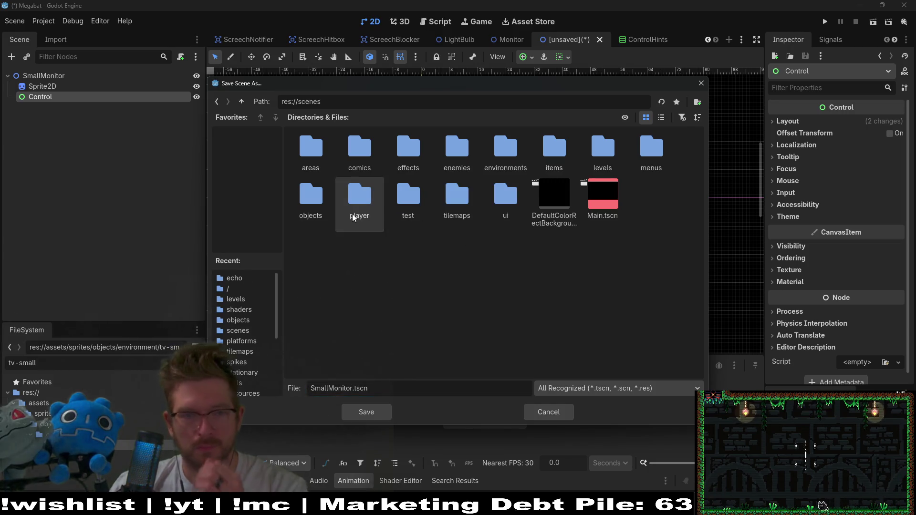
pyautogui.doubleClick(315, 200)
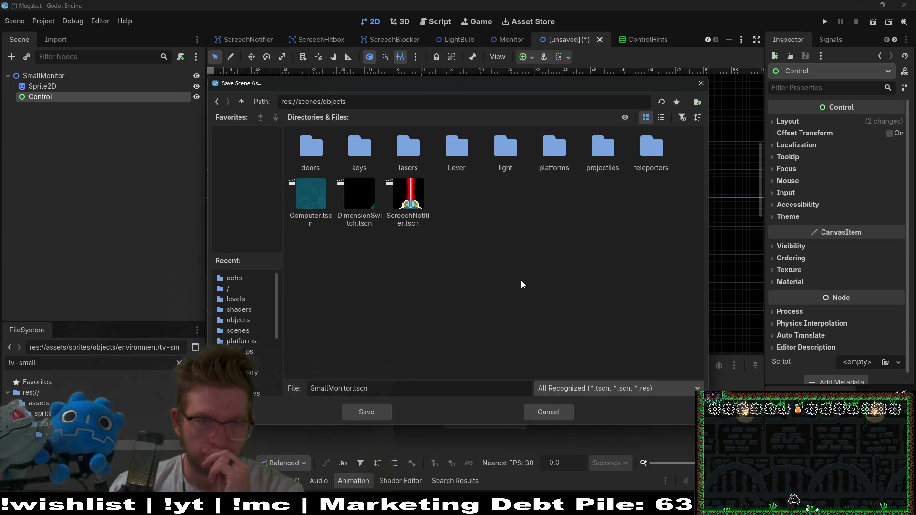
pyautogui.click(701, 83)
# Glance at the Monitor scene, return to the unsaved scene, and filter FileSystem for 'monitor'
pyautogui.click(505, 39)
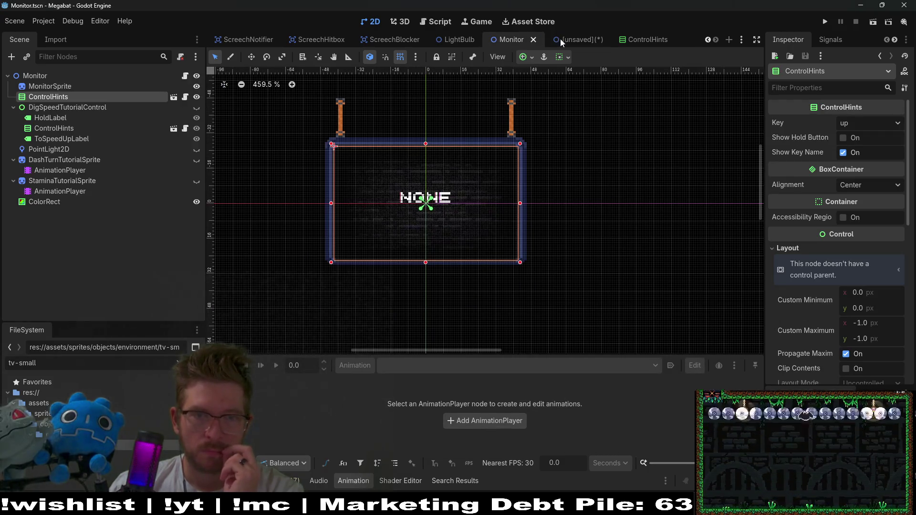
pyautogui.hotkey('ctrl', 'Tab')
pyautogui.click(91, 362)
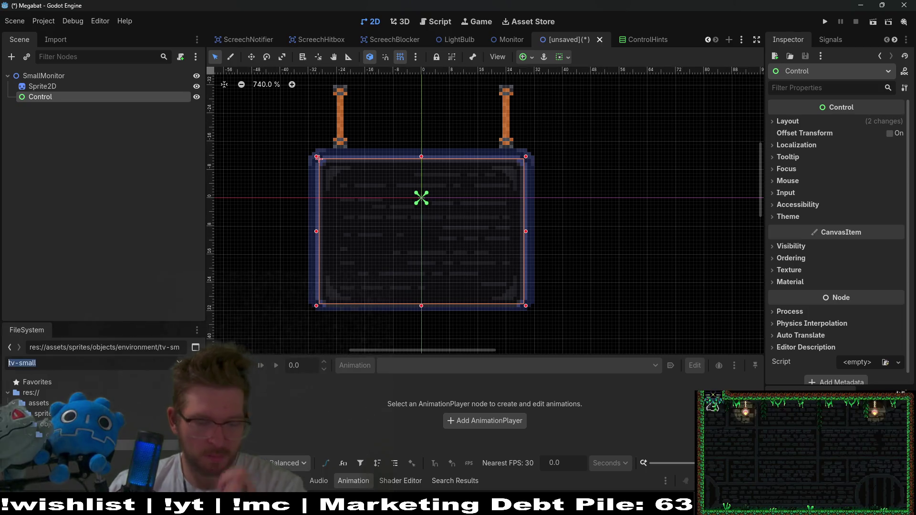
pyautogui.write('monitor')
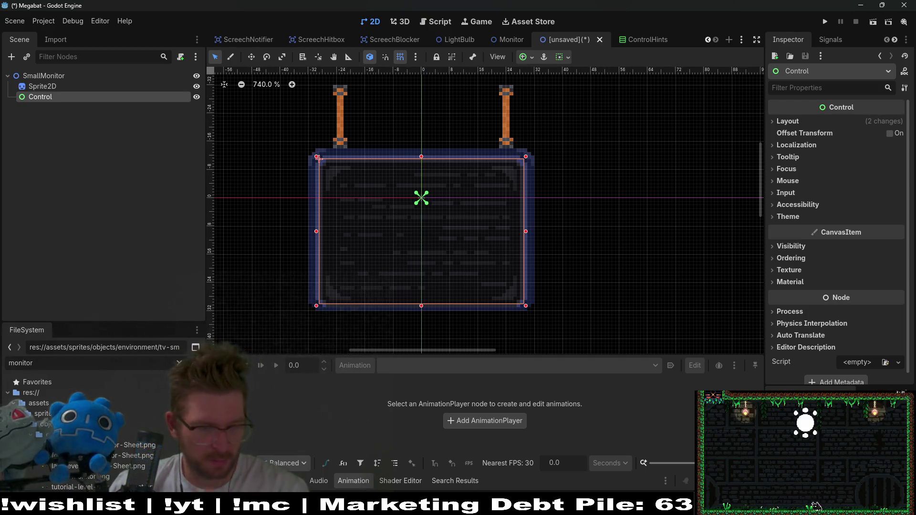
# Save the scene as SmallMonitor.tscn in the scenes/objects/platforms folder
pyautogui.scroll(-3, 130, 436)
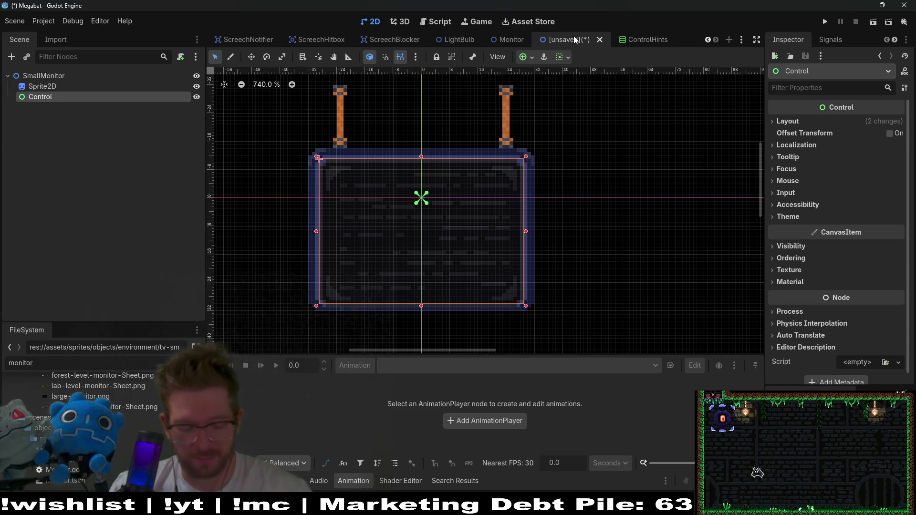
pyautogui.hotkey('ctrl', 's')
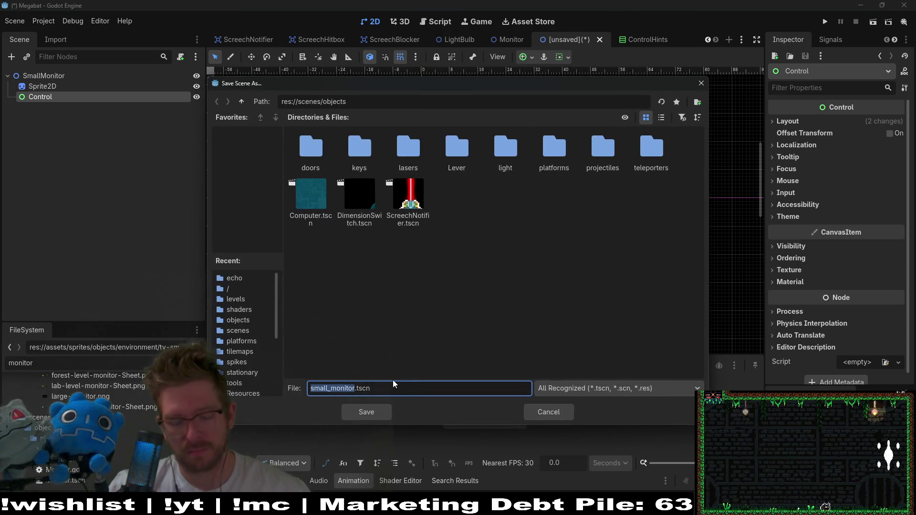
pyautogui.write('SmallM')
pyautogui.write('onitor')
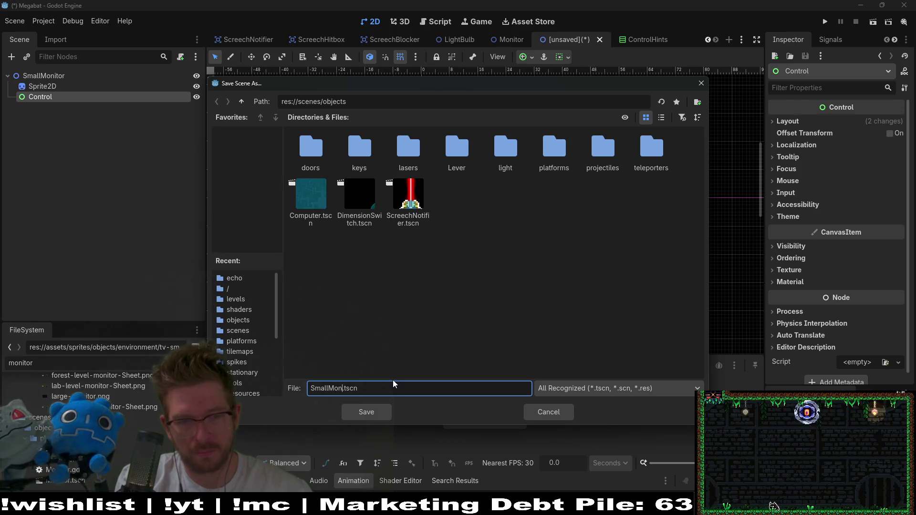
pyautogui.doubleClick(548, 143)
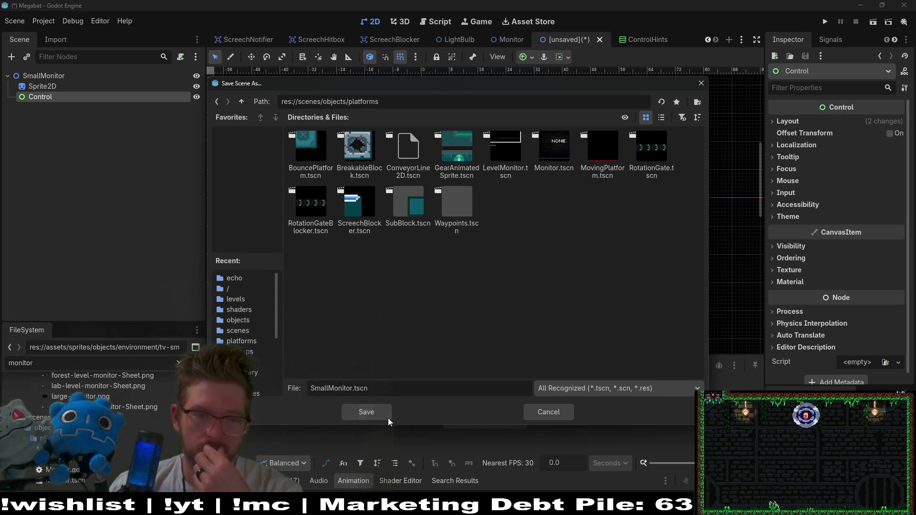
pyautogui.click(365, 411)
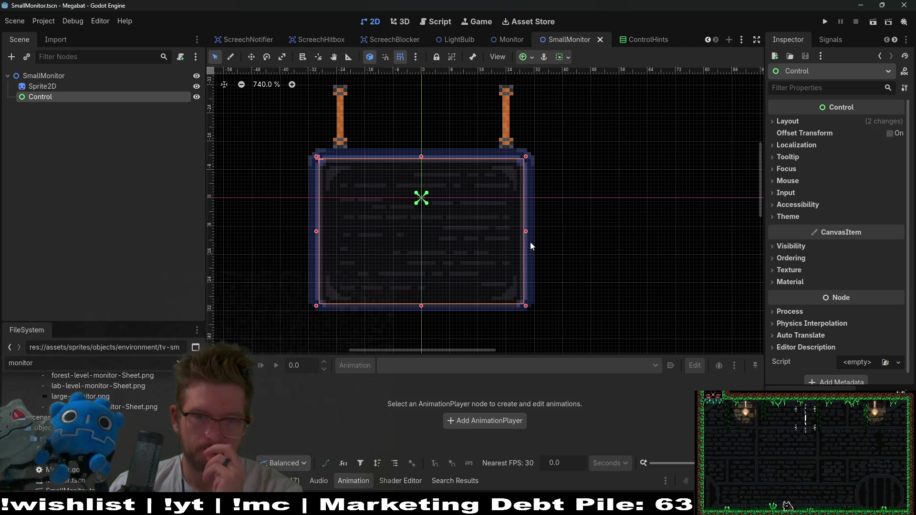
pyautogui.rightClick(45, 99)
pyautogui.click(69, 105)
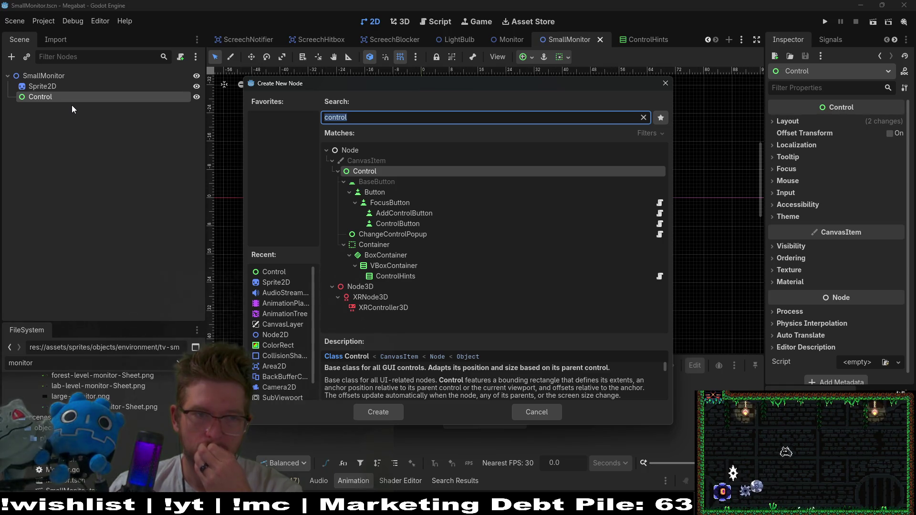
pyautogui.press('Escape')
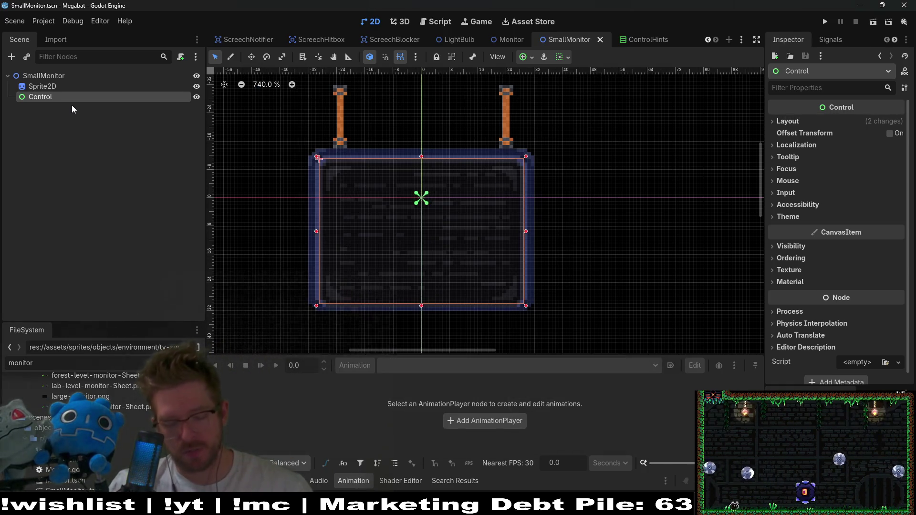
pyautogui.hotkey('ctrl', 'shift', 'a')
pyautogui.write('control')
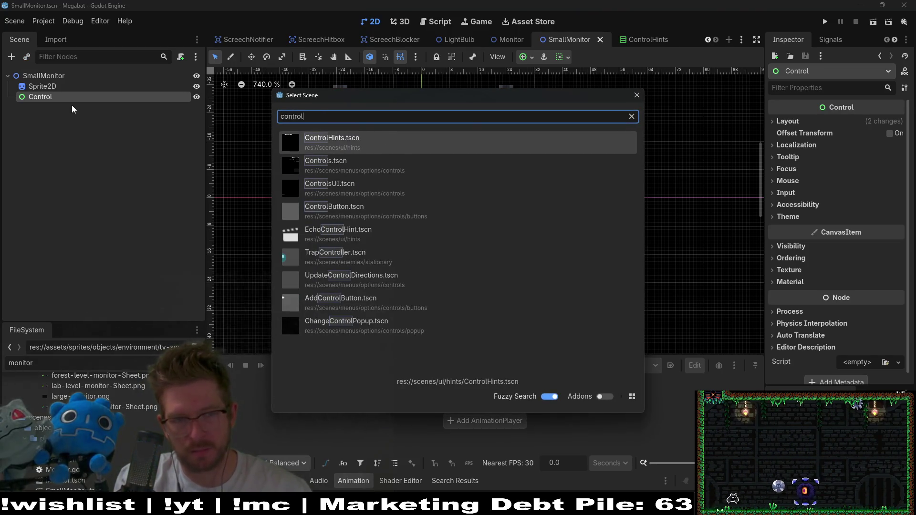
pyautogui.press('Return')
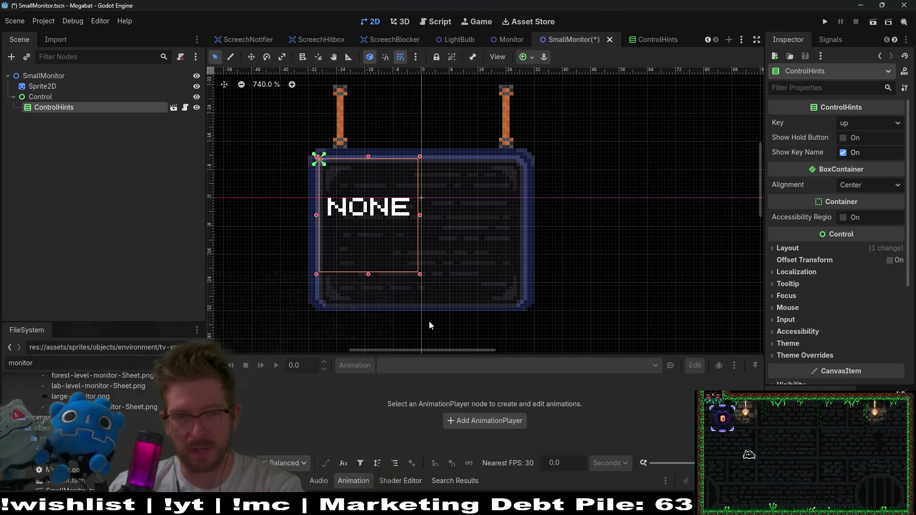
pyautogui.click(39, 97)
pyautogui.click(40, 111)
pyautogui.press('Delete')
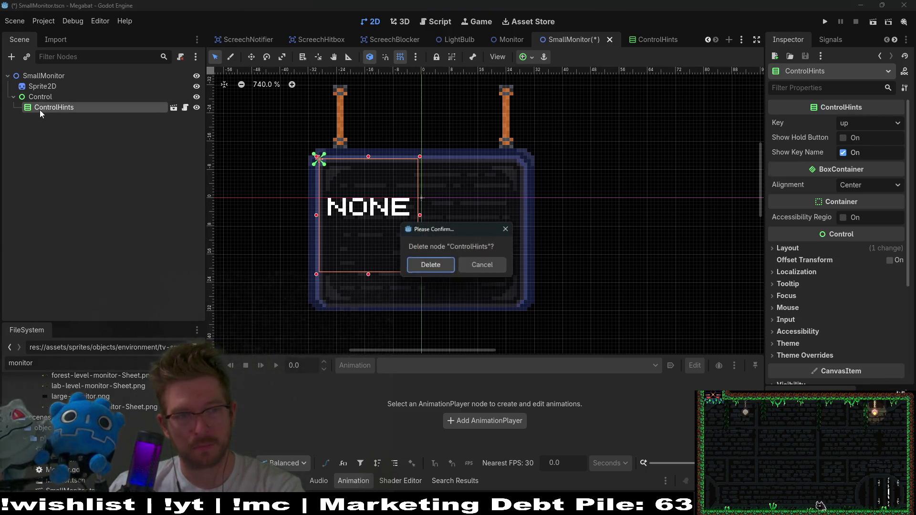
pyautogui.press('Return')
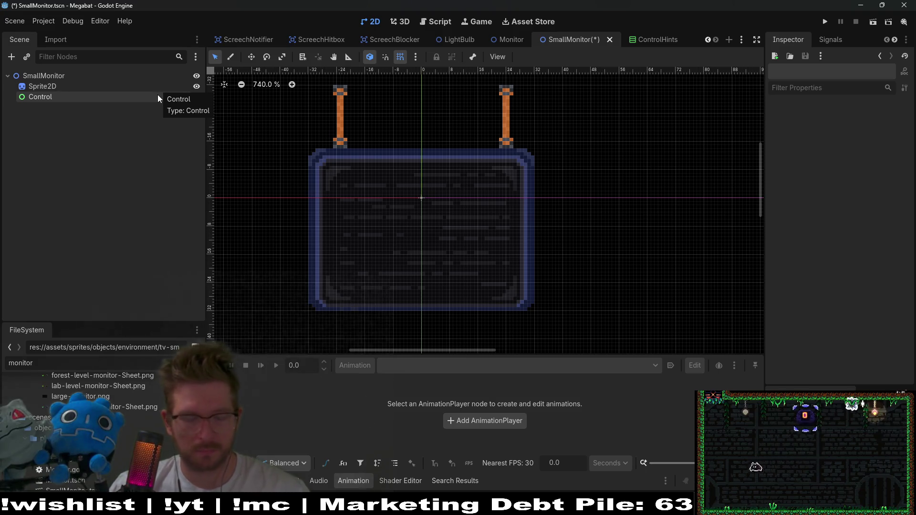
# Start adding a child node under Control, then dismiss the new node dialog
pyautogui.click(56, 97)
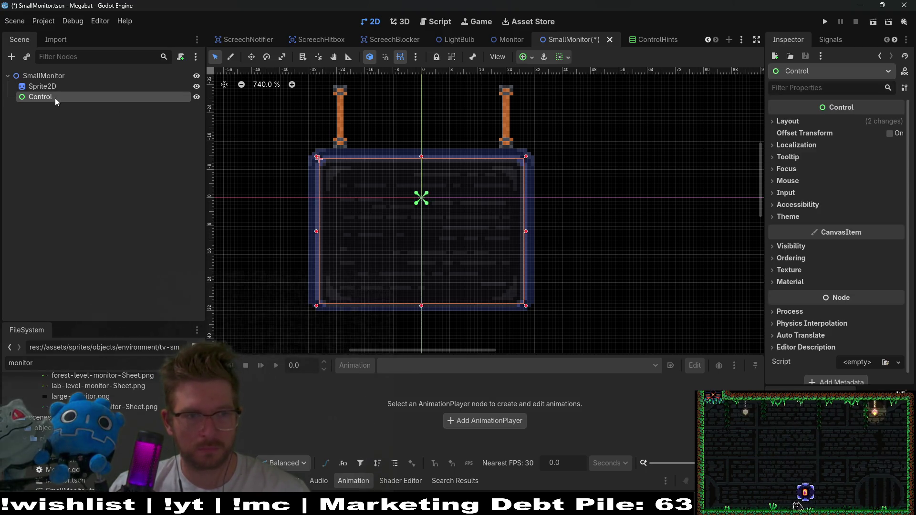
pyautogui.rightClick(42, 99)
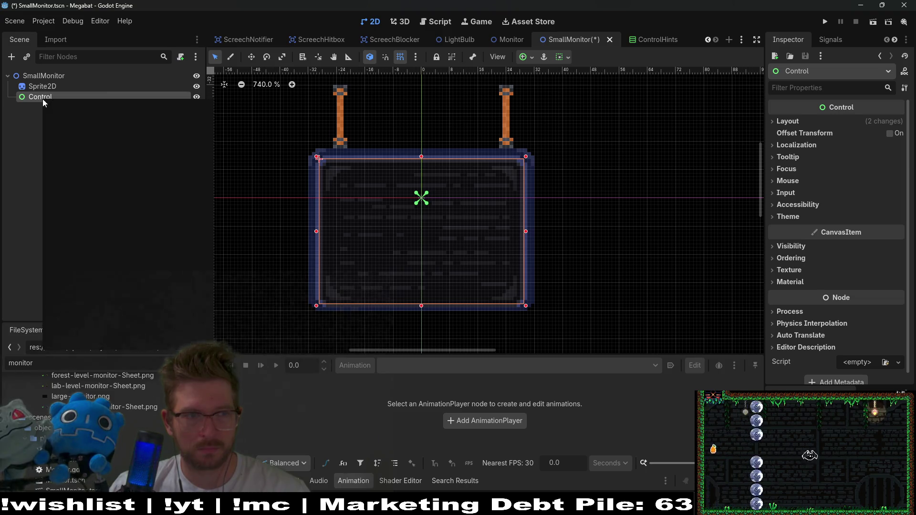
pyautogui.click(91, 106)
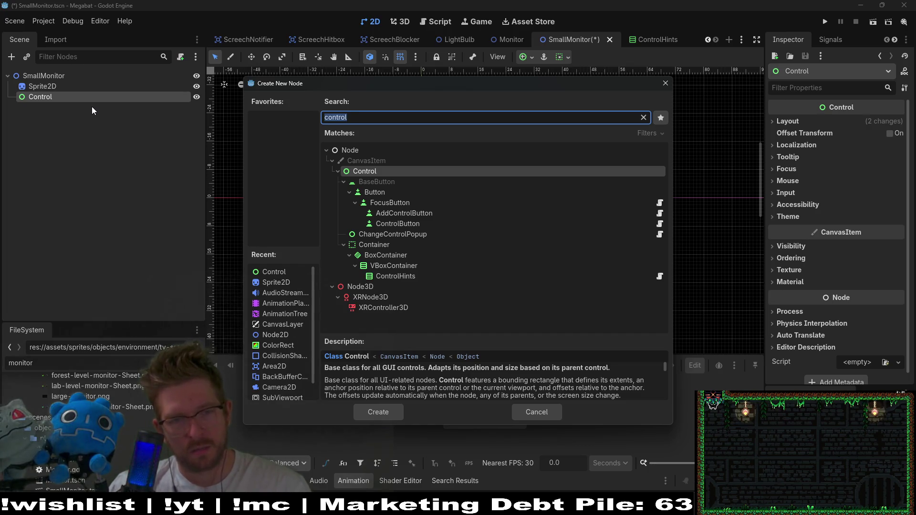
pyautogui.press('Escape')
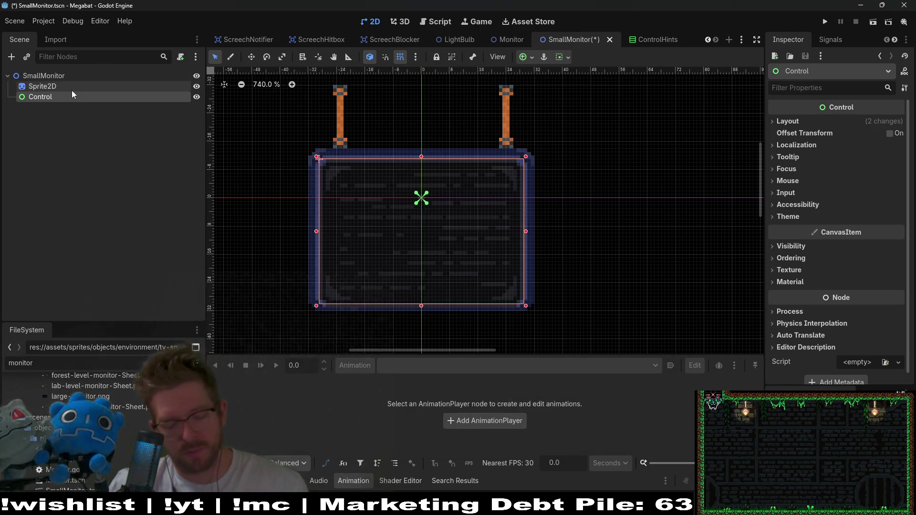
# Quick-open ControlButton.tscn by searching 'controlbutton'
pyautogui.hotkey('alt', 'shift', 'o')
pyautogui.write('contro')
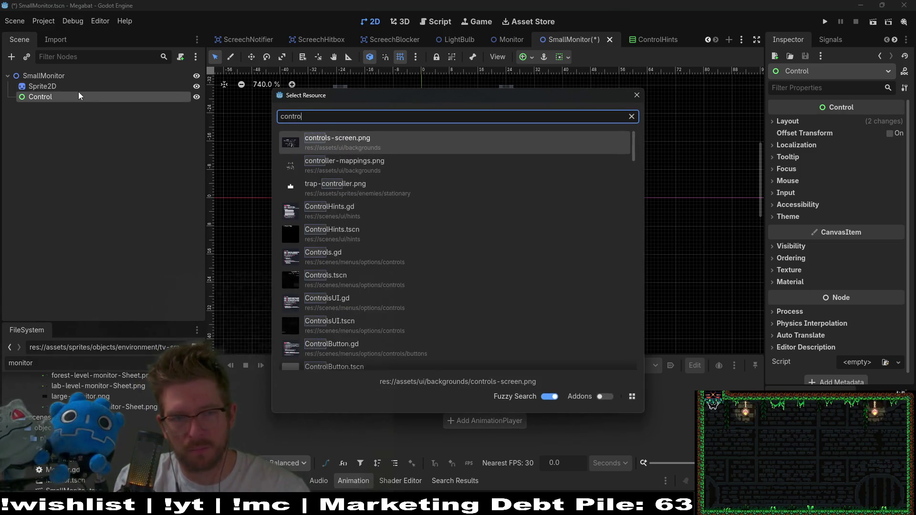
pyautogui.write('lbutton')
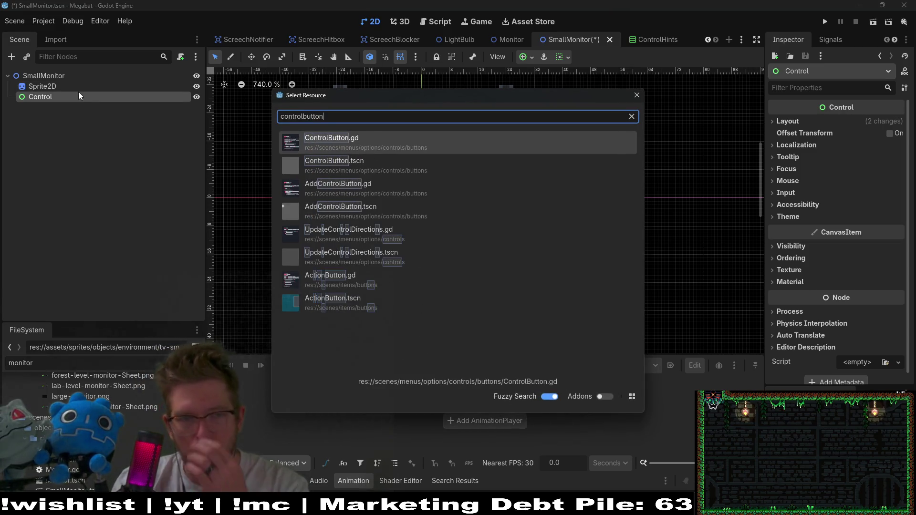
pyautogui.press('Down')
pyautogui.press('Return')
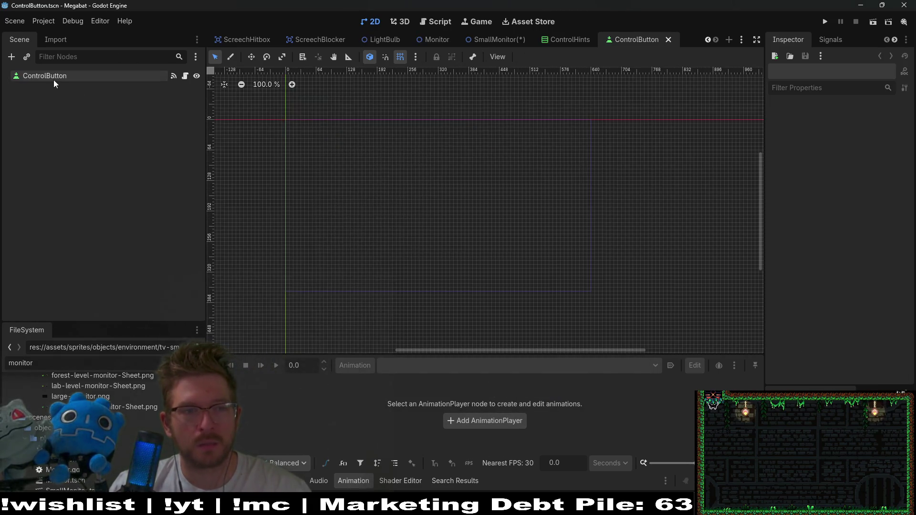
# Open ControlButton.gd, the script attached to the ControlButton root node
pyautogui.click(53, 76)
pyautogui.moveTo(371, 175); pyautogui.dragTo(551, 232)
pyautogui.scroll(10, 551, 224)
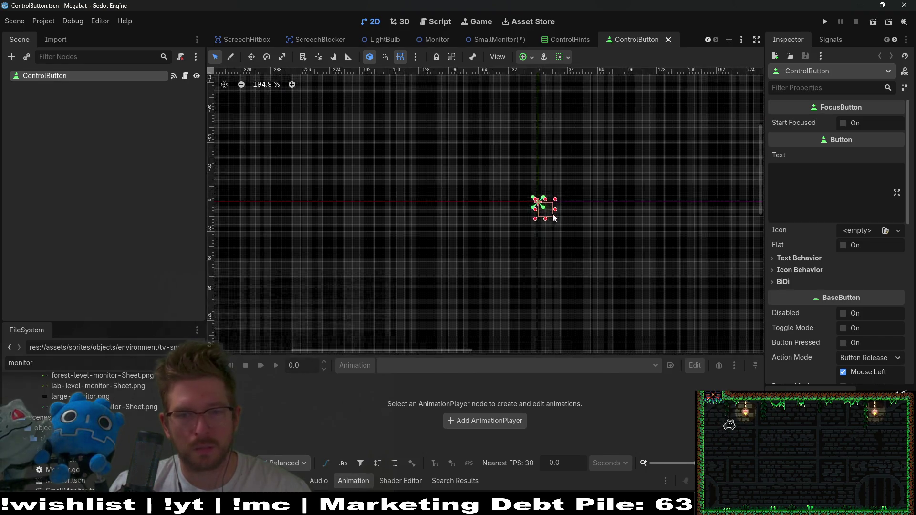
pyautogui.click(185, 76)
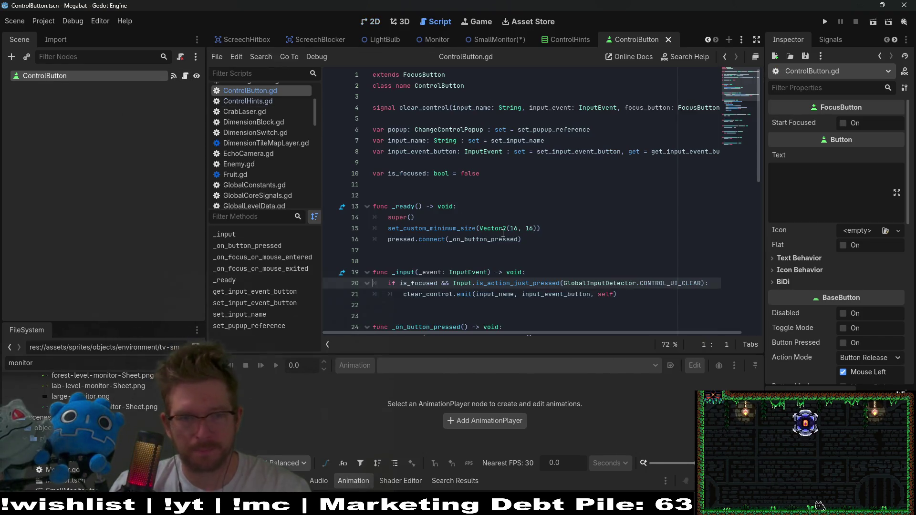
pyautogui.doubleClick(436, 86)
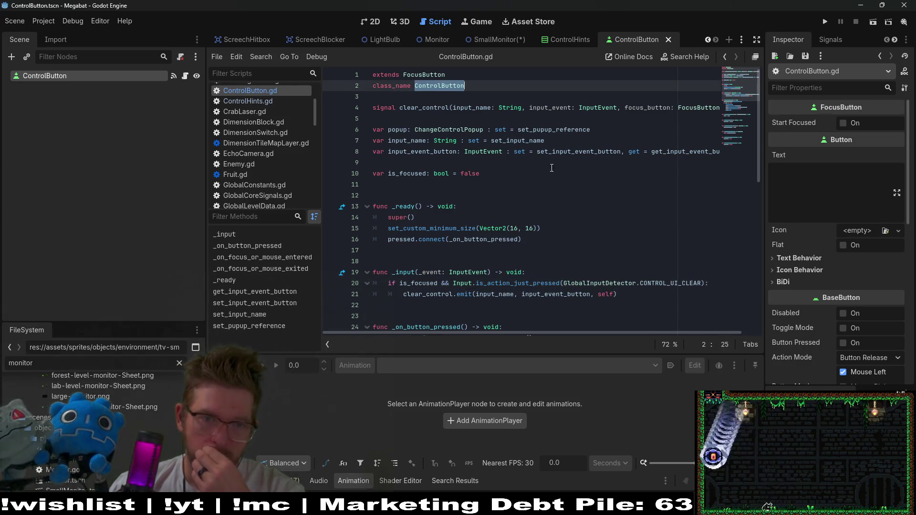
# Scroll through ControlButton.gd, then close the ControlButton scene and return to SmallMonitor
pyautogui.scroll(-2, 573, 183)
pyautogui.scroll(-2, 574, 183)
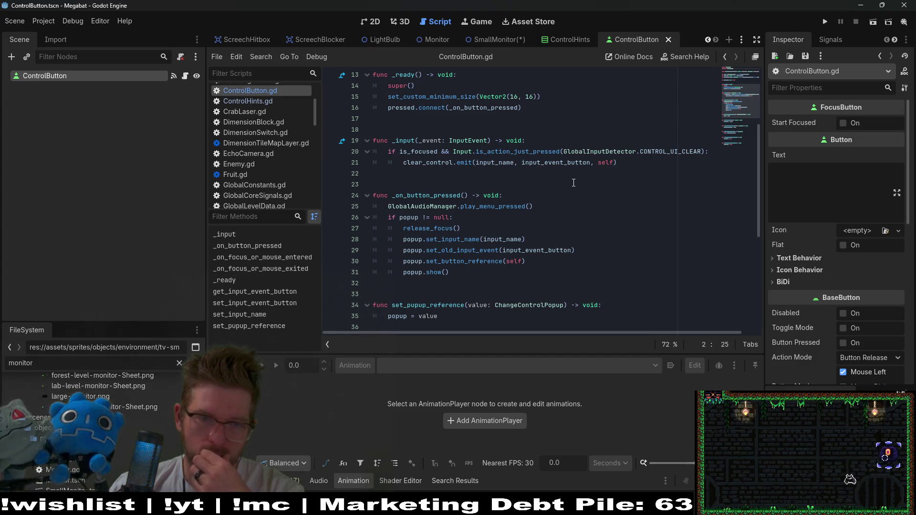
pyautogui.scroll(-2, 573, 182)
pyautogui.scroll(-2, 574, 183)
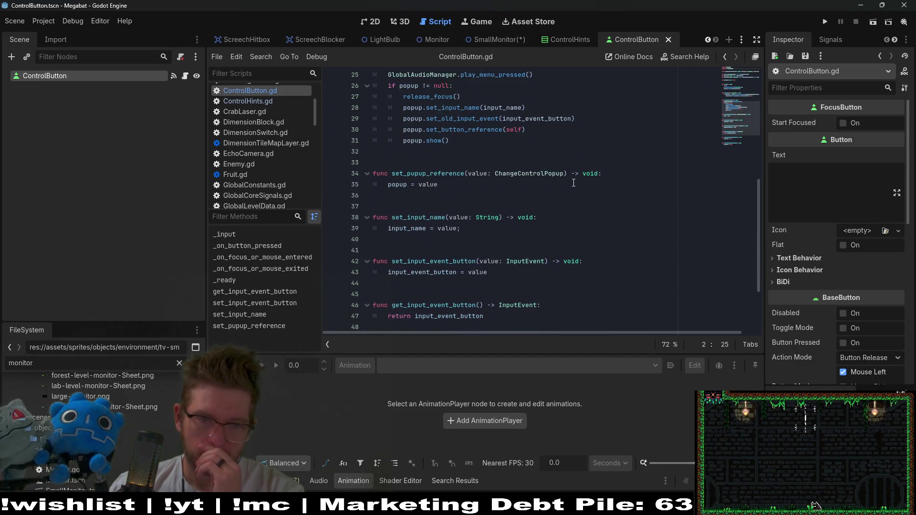
pyautogui.scroll(-3, 574, 183)
pyautogui.scroll(11, 577, 183)
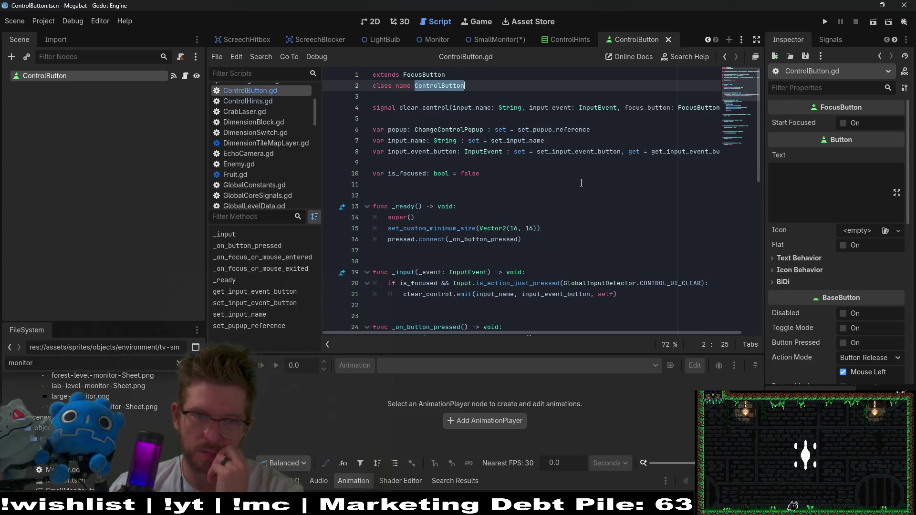
pyautogui.middleClick(646, 38)
pyautogui.click(571, 44)
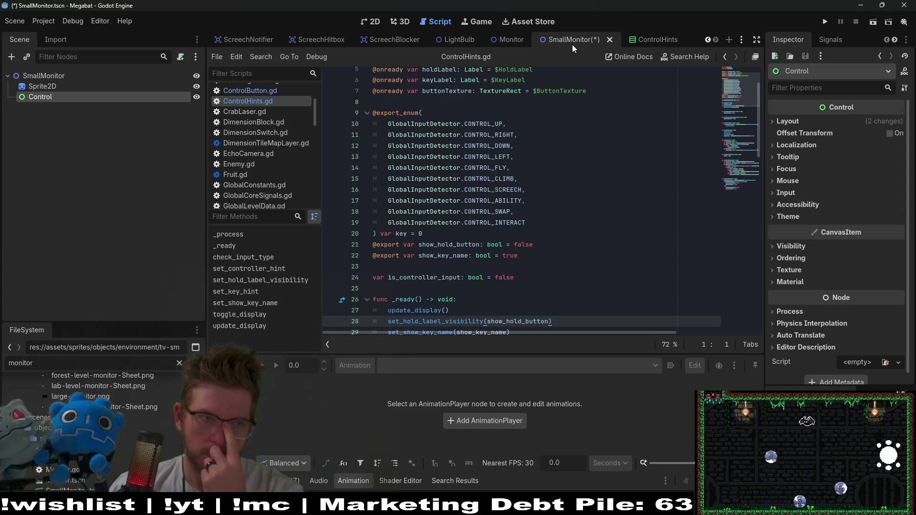
# Switch to the 2D view and search 'texture' for a new child node under Control
pyautogui.click(377, 23)
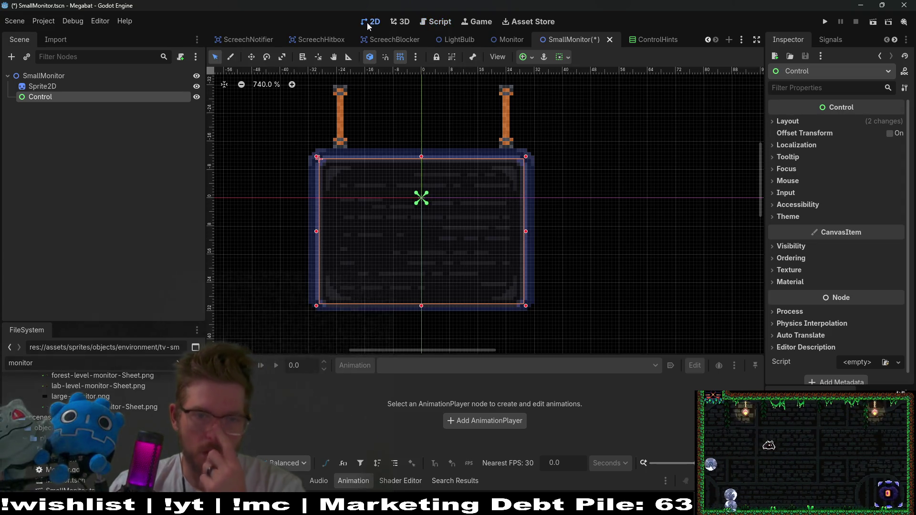
pyautogui.rightClick(59, 97)
pyautogui.click(91, 106)
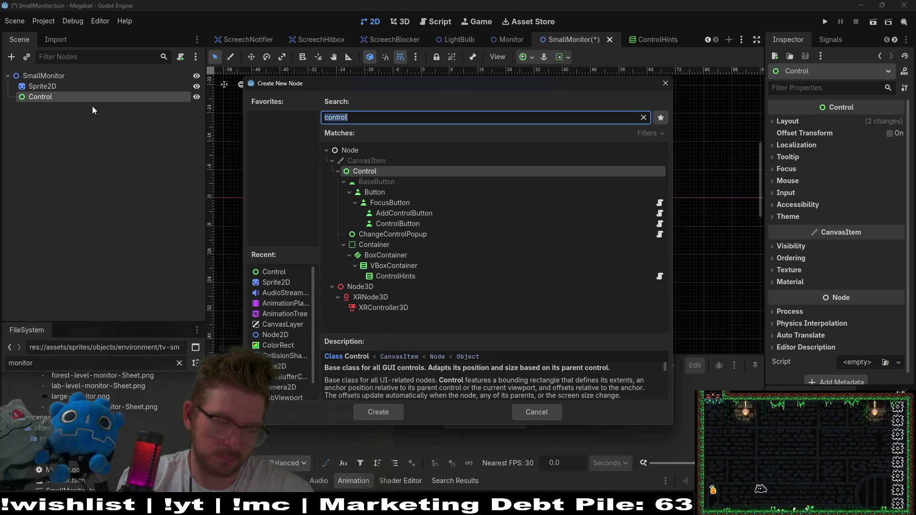
pyautogui.write('texture')
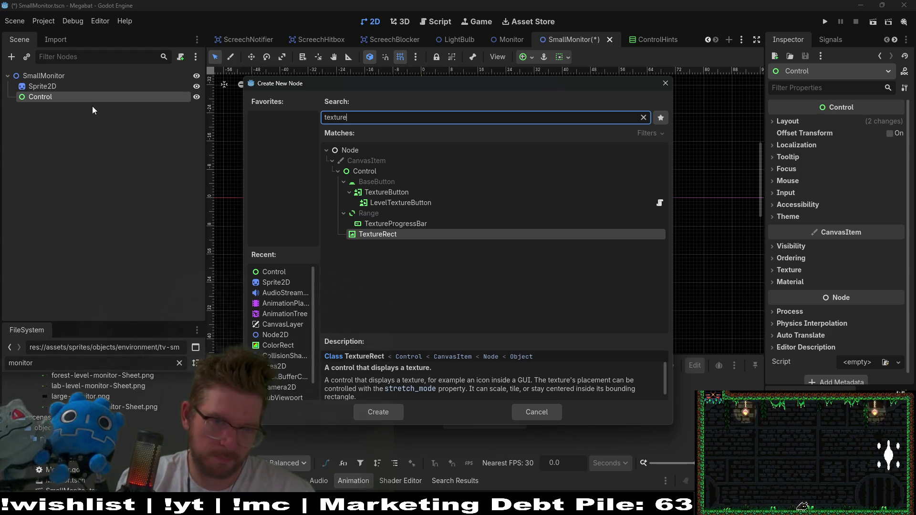
# Cancel the new node dialog, check the ControlHints scene, then return to SmallMonitor
pyautogui.press('Escape')
pyautogui.click(651, 39)
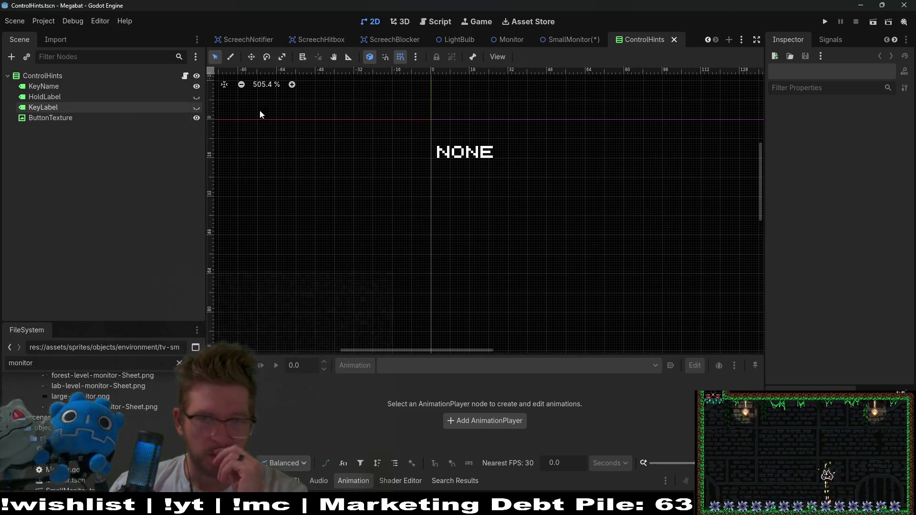
pyautogui.click(580, 39)
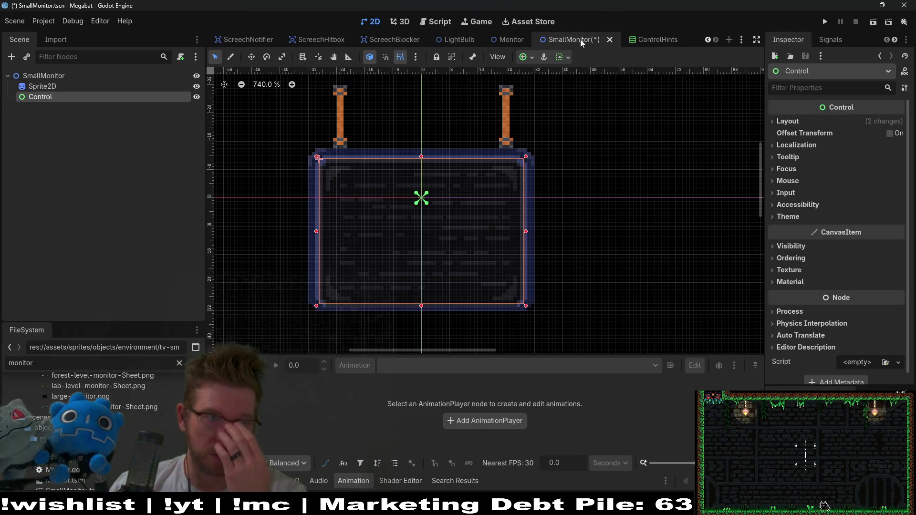
# Add a TextureRect as a child of the Control node
pyautogui.rightClick(53, 99)
pyautogui.click(82, 108)
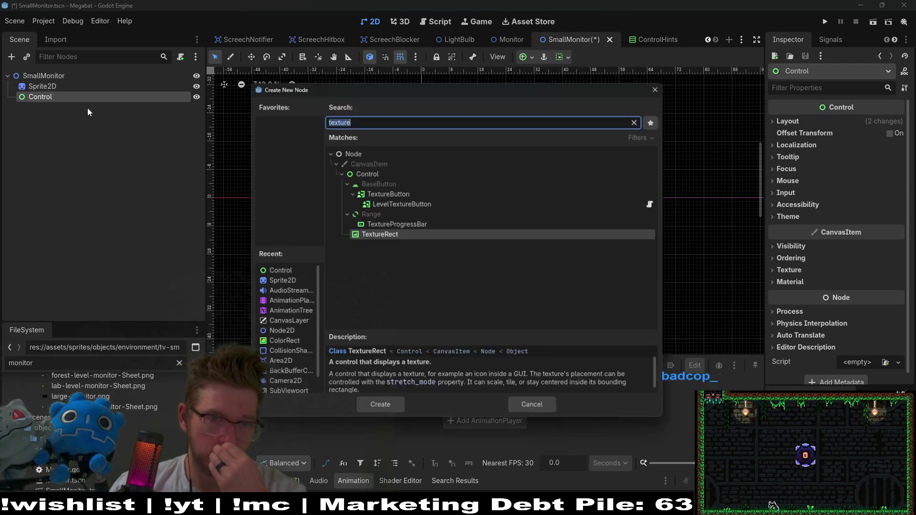
pyautogui.doubleClick(383, 235)
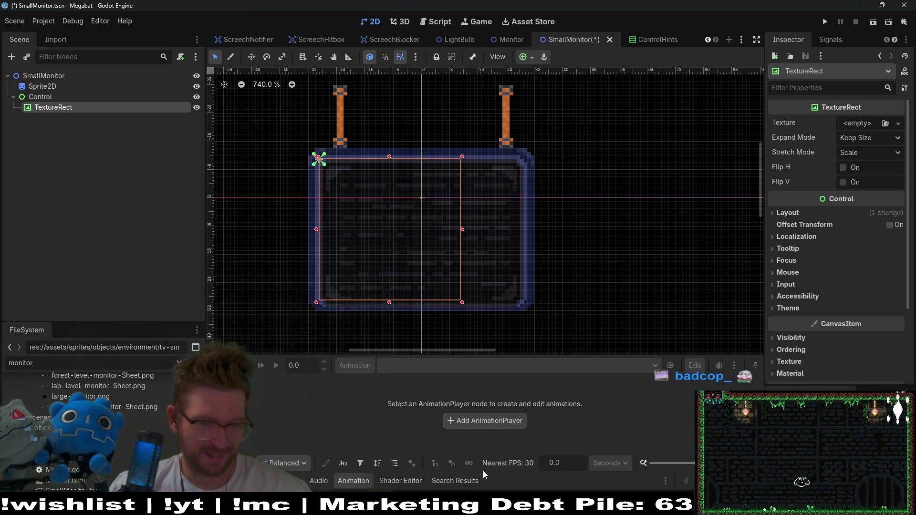
# Bring the browser game window to the front, move it to the top, and make it full screen
pyautogui.moveTo(428, 506)
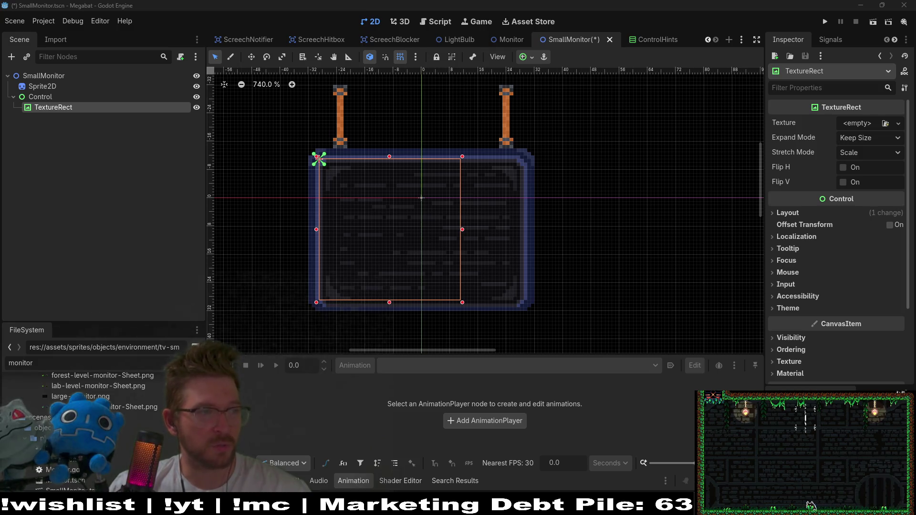
pyautogui.click(428, 506)
pyautogui.moveTo(450, 143)
pyautogui.mouseDown()
pyautogui.moveTo(470, 137)
pyautogui.moveTo(499, 3)
pyautogui.mouseUp()
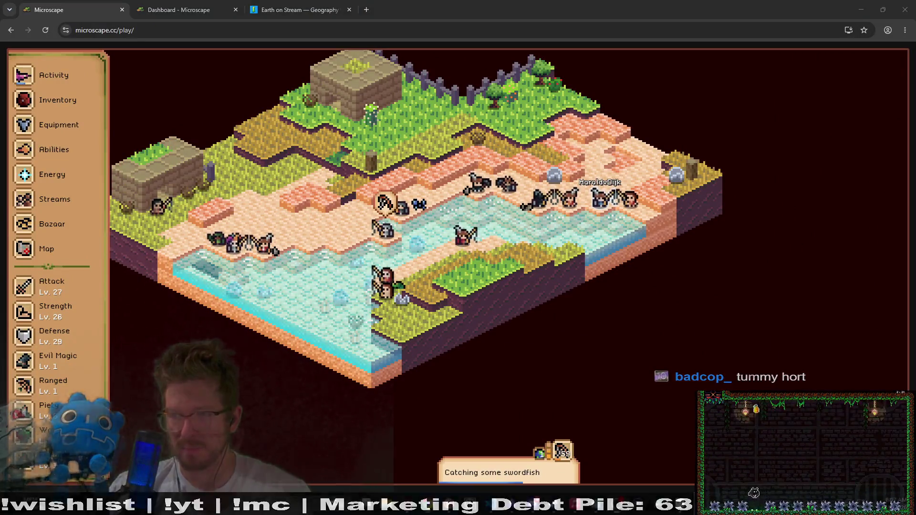
pyautogui.press('F11')
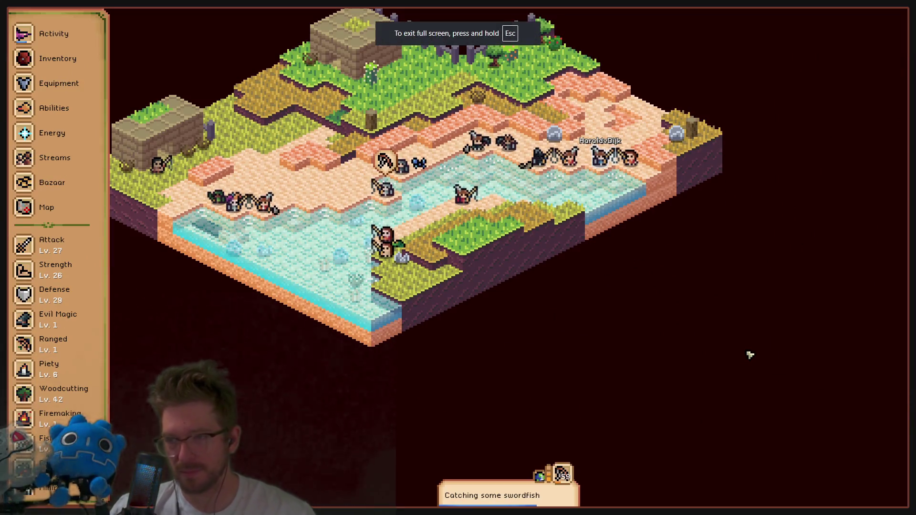
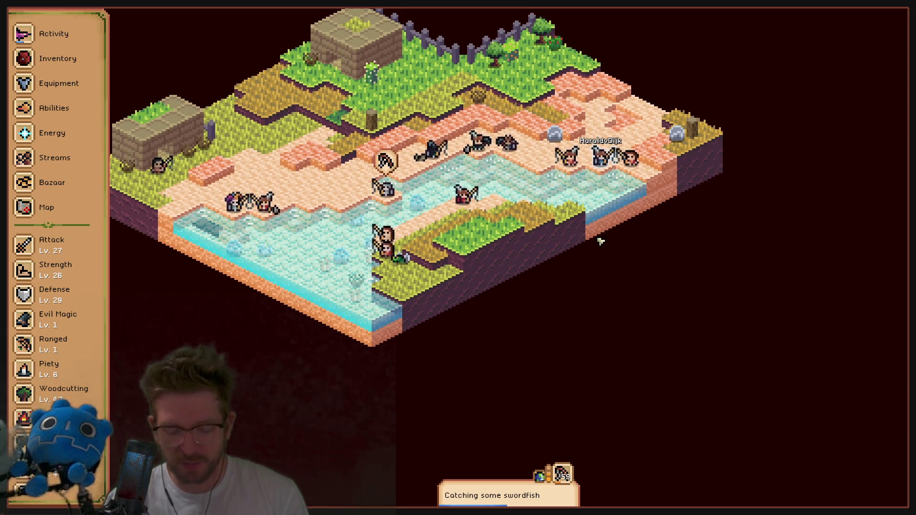
# Exit the running game's fullscreen view and return to the Godot editor
pyautogui.press('F11')
pyautogui.hotkey('alt', 'Tab')
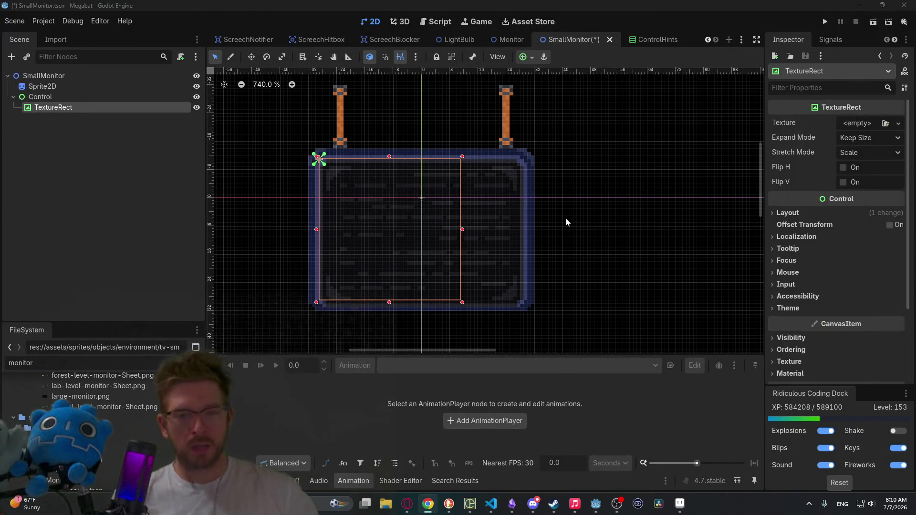
# Replace the FileSystem filter text with 'joy' to list the joystick images
pyautogui.click(124, 362)
pyautogui.hotkey('ctrl', 'a')
pyautogui.press('BackSpace')
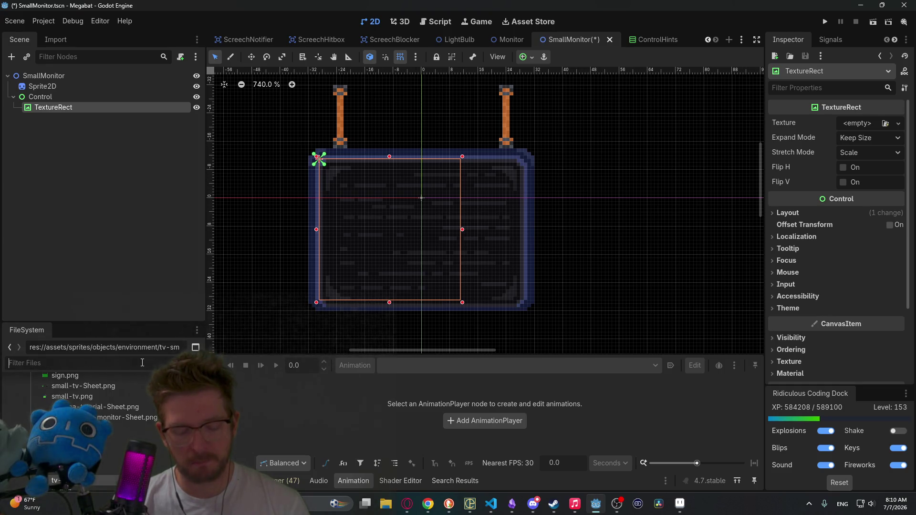
pyautogui.click(128, 360)
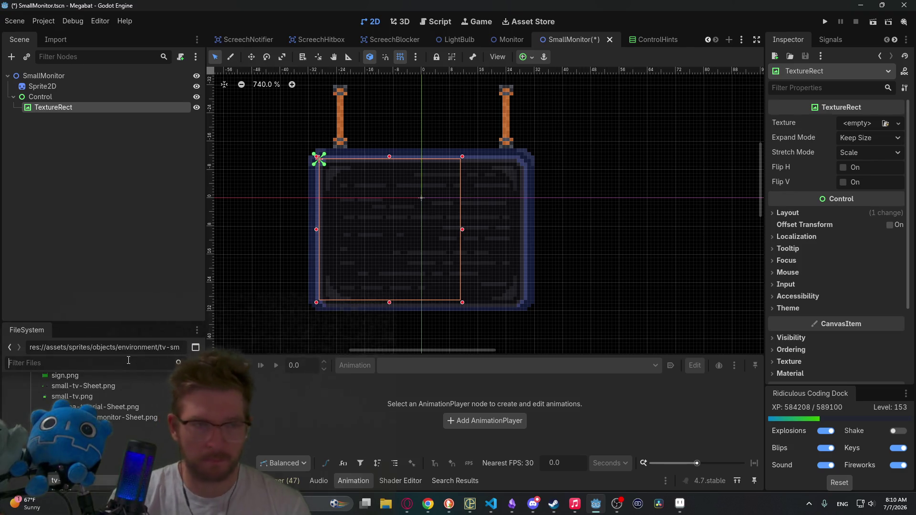
pyautogui.write('joy')
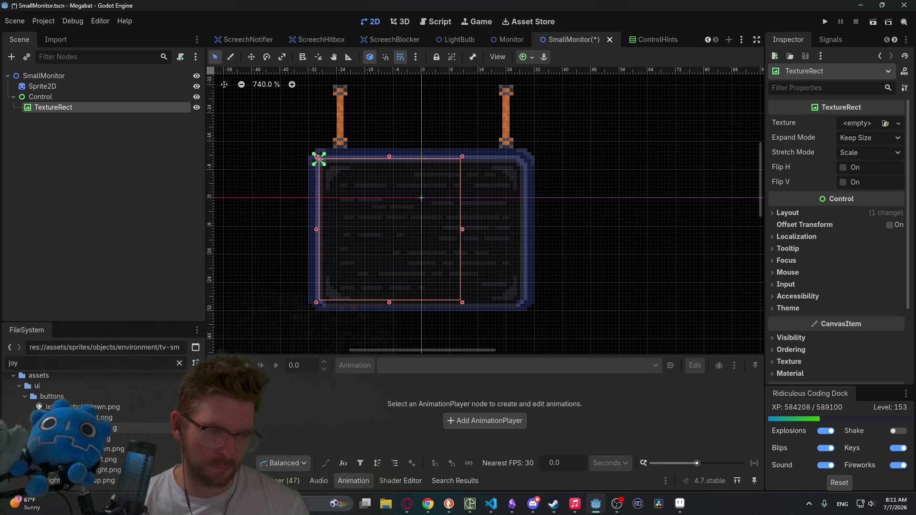
# Open the assets/ui/buttons folder among the filtered results
pyautogui.scroll(2, 115, 451)
pyautogui.scroll(-2, 115, 451)
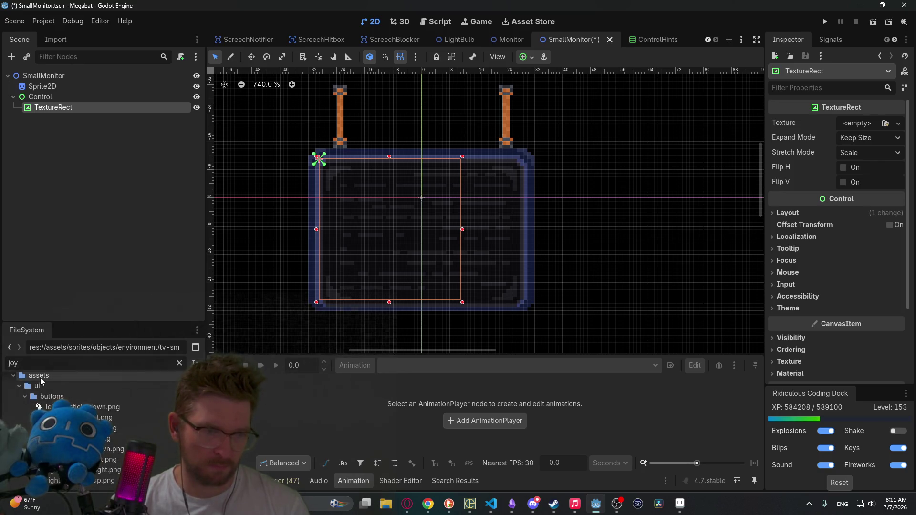
pyautogui.doubleClick(28, 363)
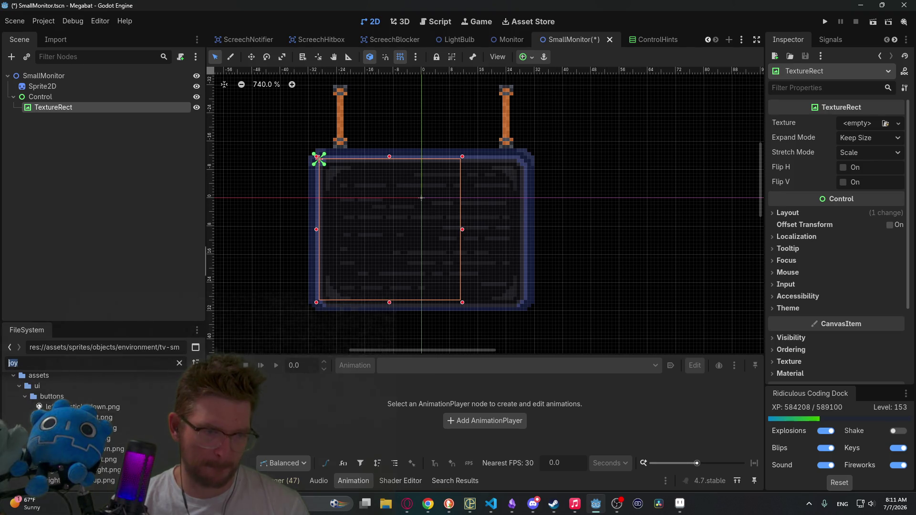
pyautogui.moveTo(100, 478)
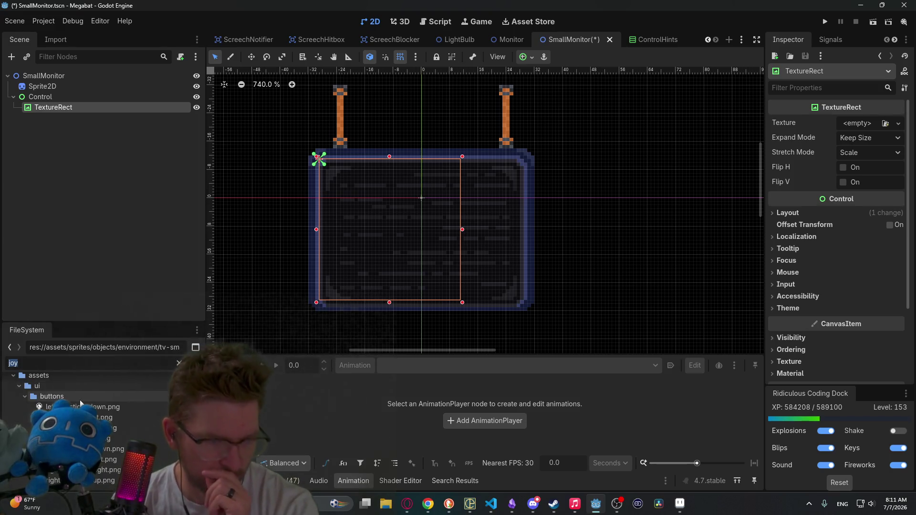
pyautogui.click(48, 400)
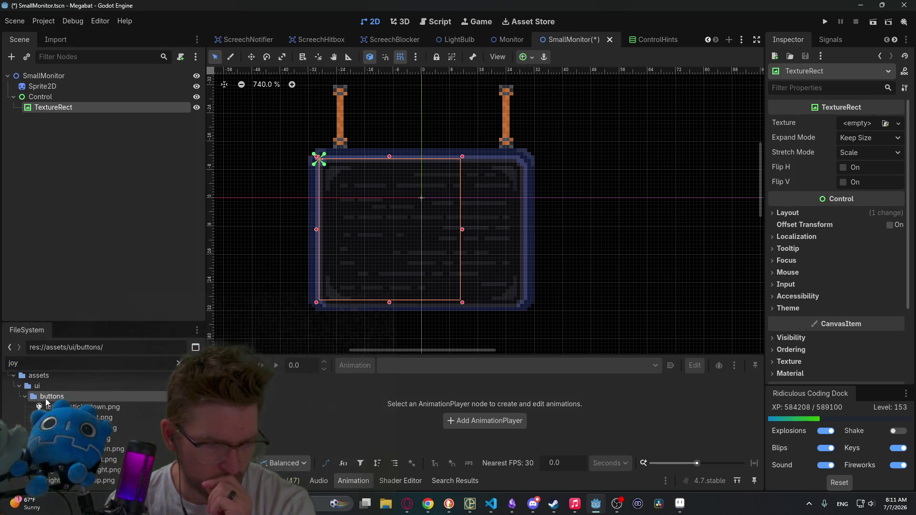
# Clear the 'joy' file filter so the whole buttons folder is listed
pyautogui.click(178, 362)
pyautogui.scroll(10, 134, 424)
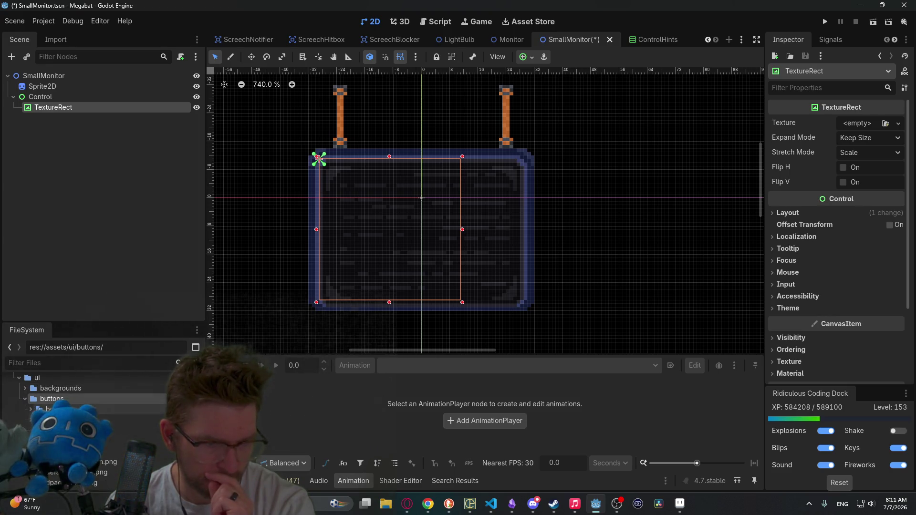
pyautogui.scroll(-3, 128, 451)
pyautogui.hotkey('ctrl', 'f')
pyautogui.scroll(-2, 119, 448)
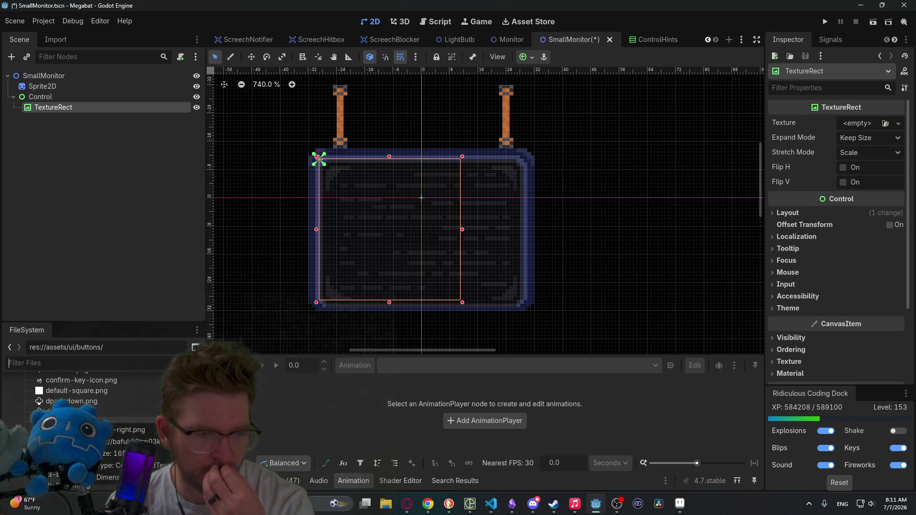
pyautogui.moveTo(107, 411)
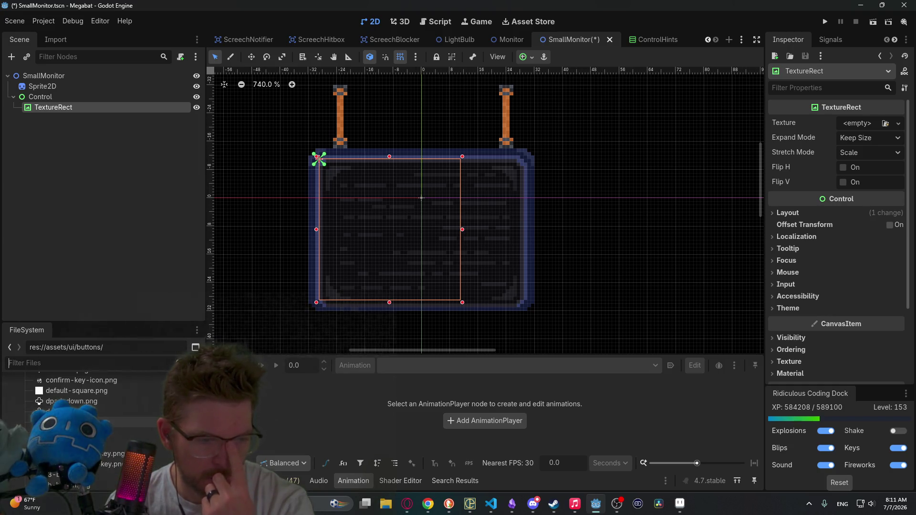
# Browse the buttons images, then widen the TextureRect to the monitor frame's right edge
pyautogui.scroll(-2, 97, 413)
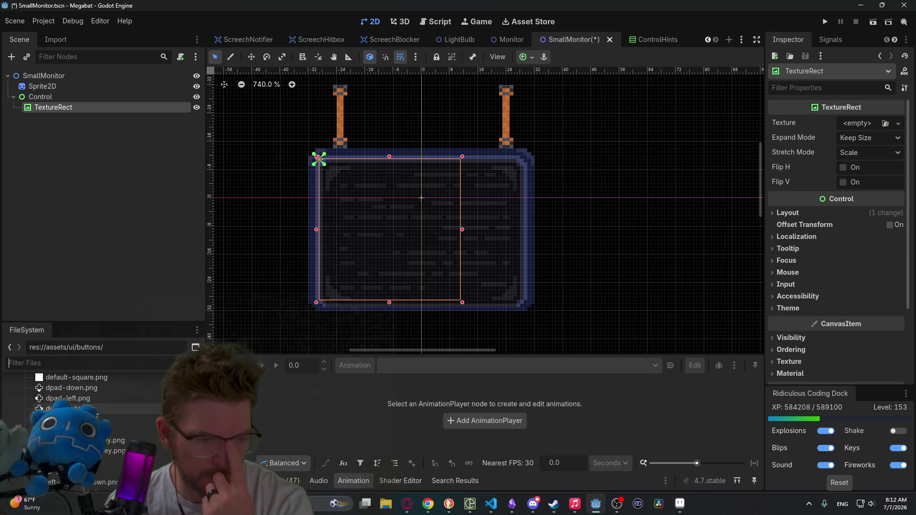
pyautogui.scroll(-2, 96, 405)
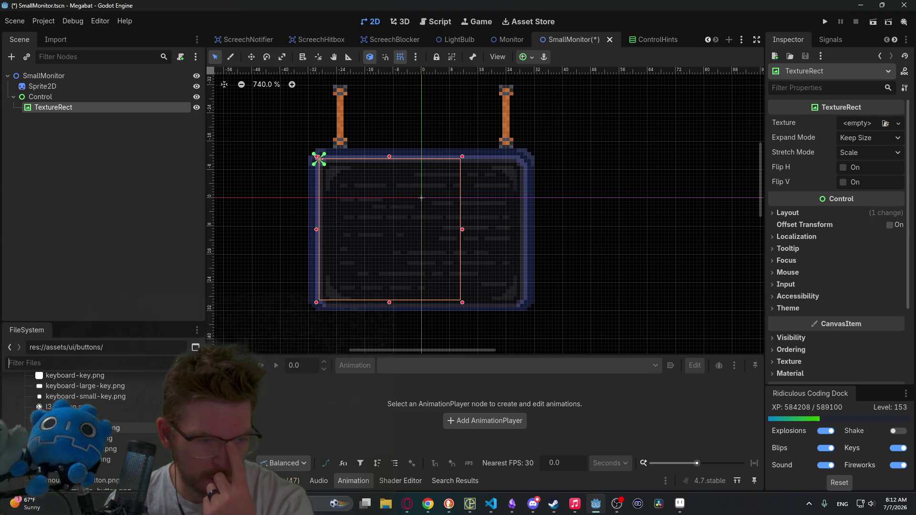
pyautogui.scroll(-2, 95, 405)
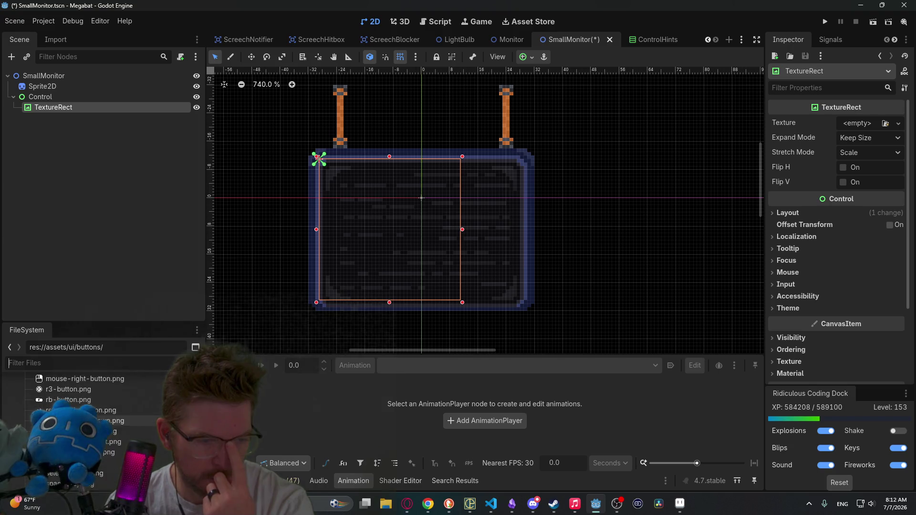
pyautogui.scroll(2, 95, 405)
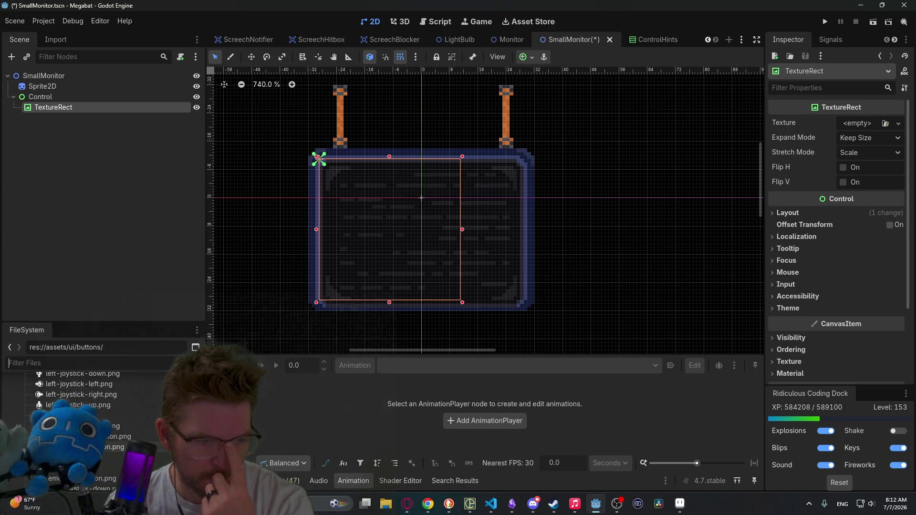
pyautogui.scroll(2, 95, 405)
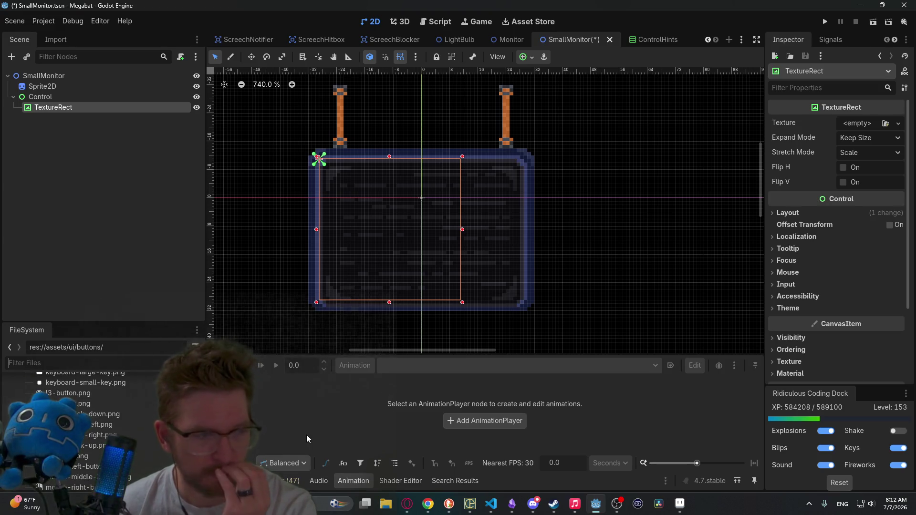
pyautogui.scroll(-2, 92, 453)
pyautogui.scroll(-3, 92, 453)
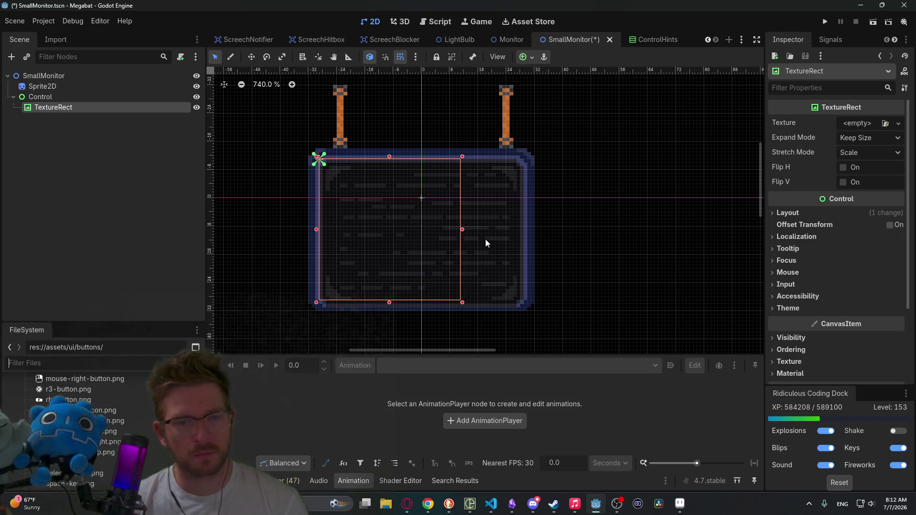
pyautogui.moveTo(463, 229); pyautogui.dragTo(524, 220)
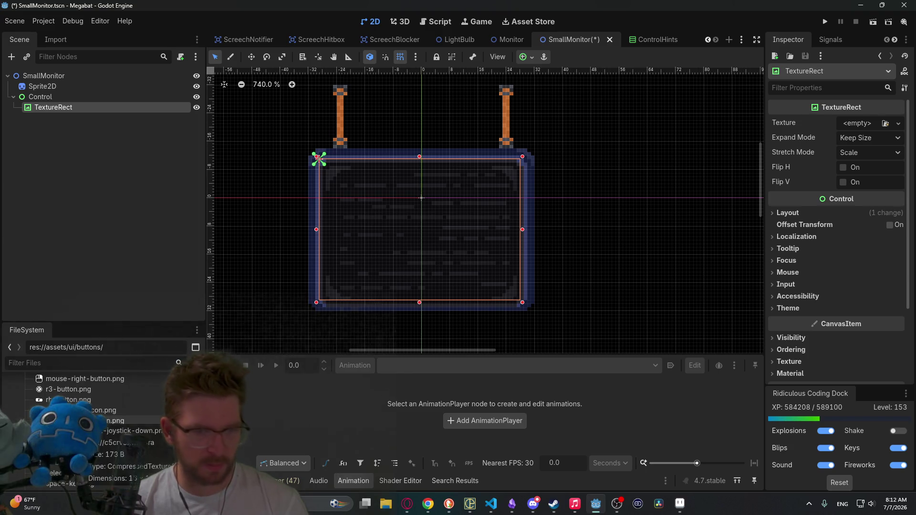
# Preview left-joystick-down.png as the TextureRect's texture, then delete the TextureRect node
pyautogui.scroll(5, 96, 429)
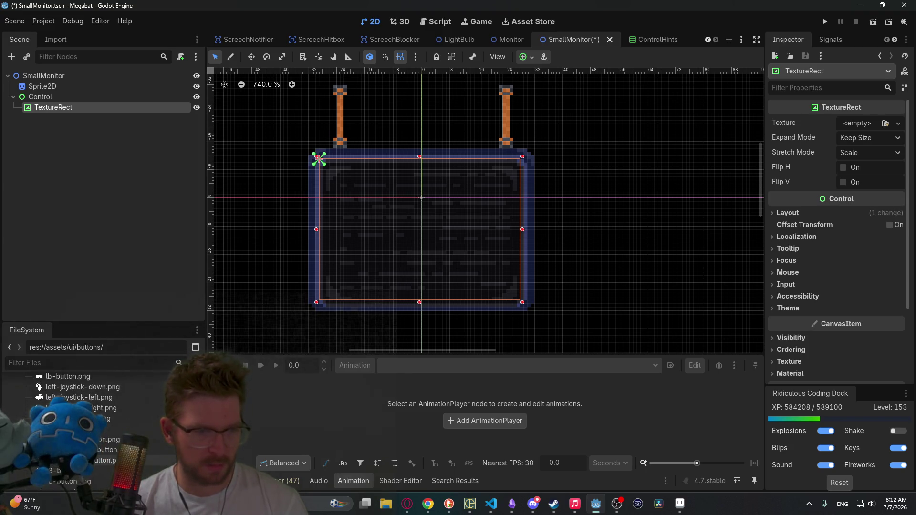
pyautogui.moveTo(105, 414)
pyautogui.mouseDown()
pyautogui.moveTo(143, 333)
pyautogui.moveTo(667, 143)
pyautogui.moveTo(859, 125)
pyautogui.mouseUp()
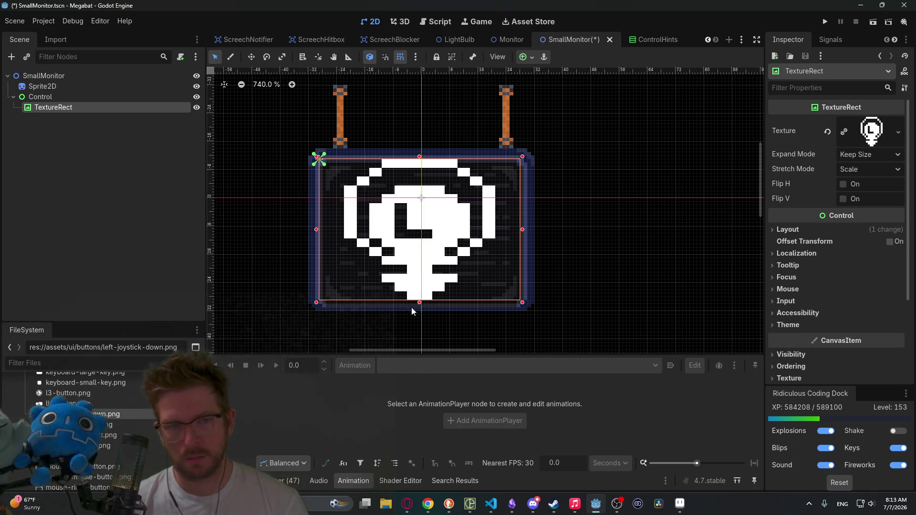
pyautogui.click(51, 98)
pyautogui.click(55, 107)
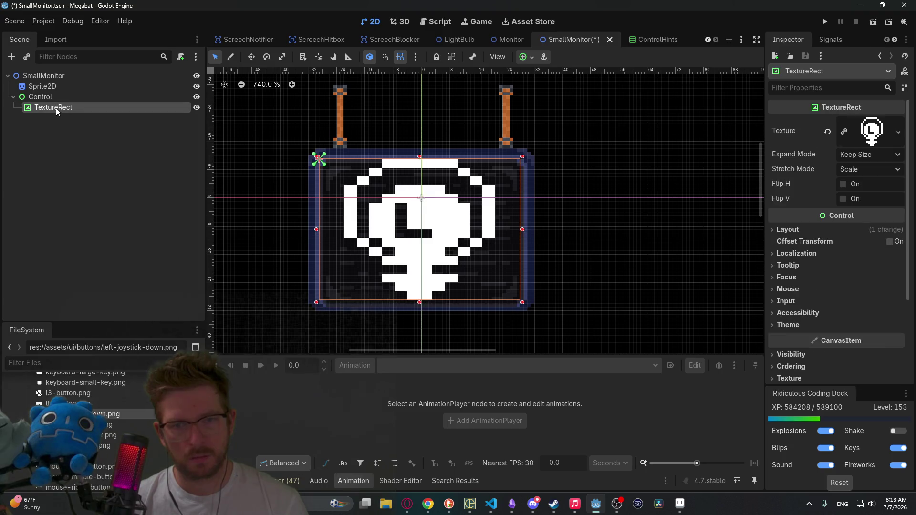
pyautogui.press('Delete')
pyautogui.press('Return')
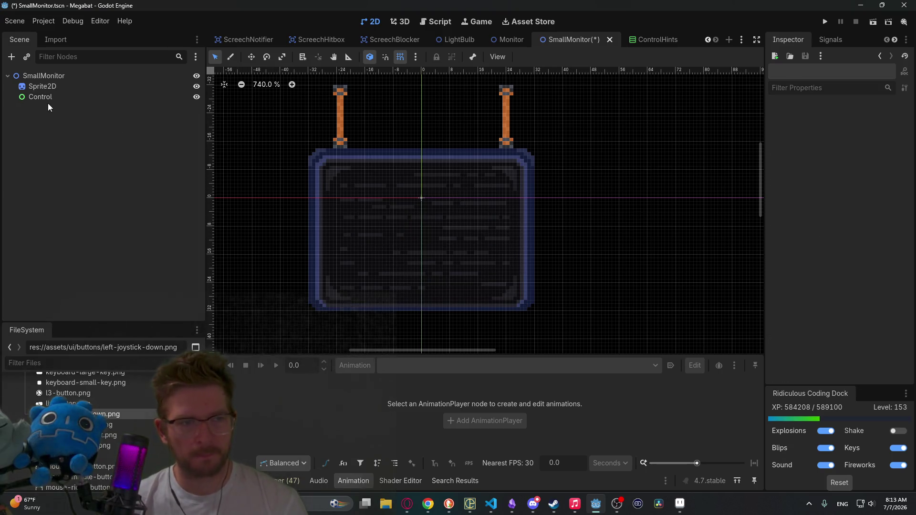
# Add a Sprite2D child node under Control
pyautogui.click(37, 98)
pyautogui.rightClick(37, 98)
pyautogui.click(69, 109)
pyautogui.write('sprite')
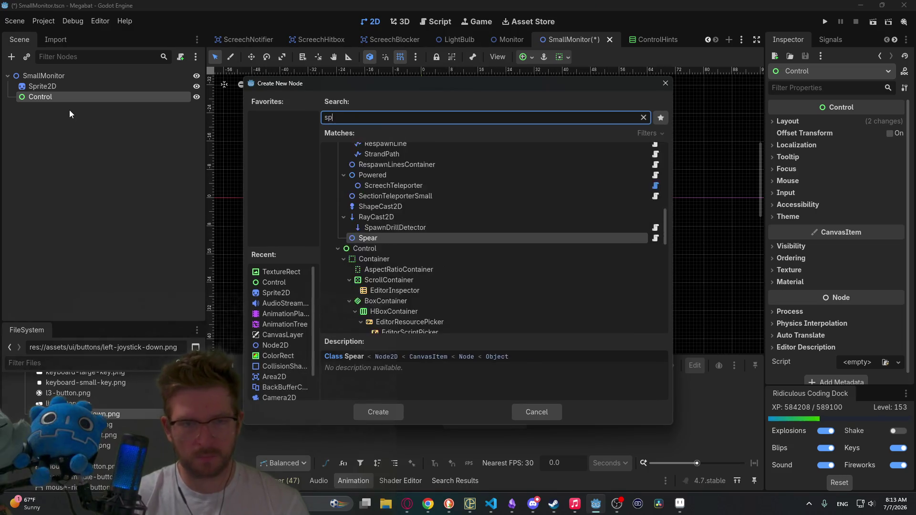
pyautogui.press('Return')
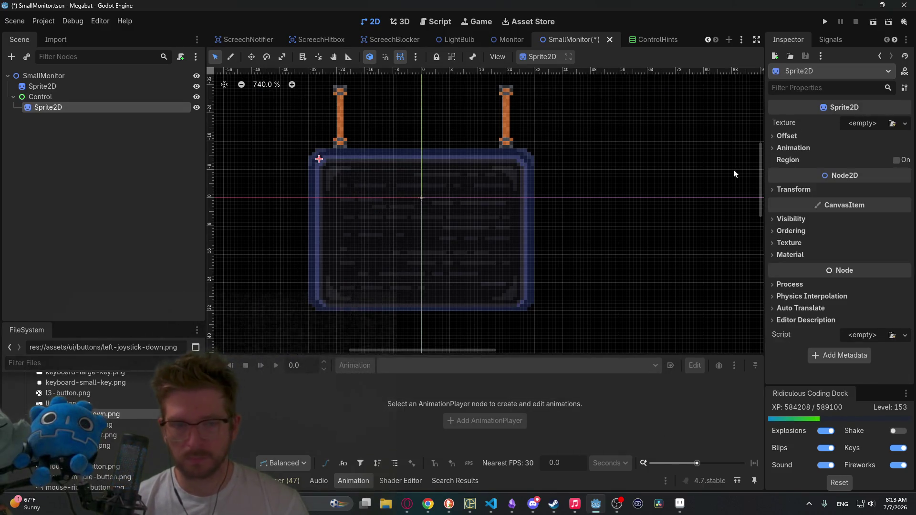
# Give the Sprite2D the left-joystick-down texture and move it to the monitor's lower middle
pyautogui.moveTo(66, 414)
pyautogui.mouseDown()
pyautogui.moveTo(832, 161)
pyautogui.moveTo(868, 130)
pyautogui.mouseUp()
pyautogui.press('w')
pyautogui.moveTo(346, 202); pyautogui.dragTo(426, 264)
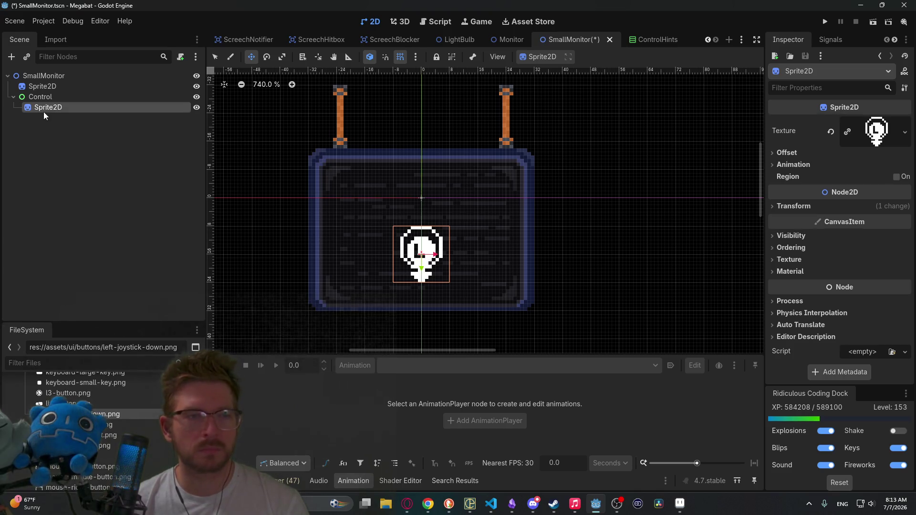
pyautogui.rightClick(38, 99)
# Add a Label under Control with the text 'MOVE'
pyautogui.click(99, 113)
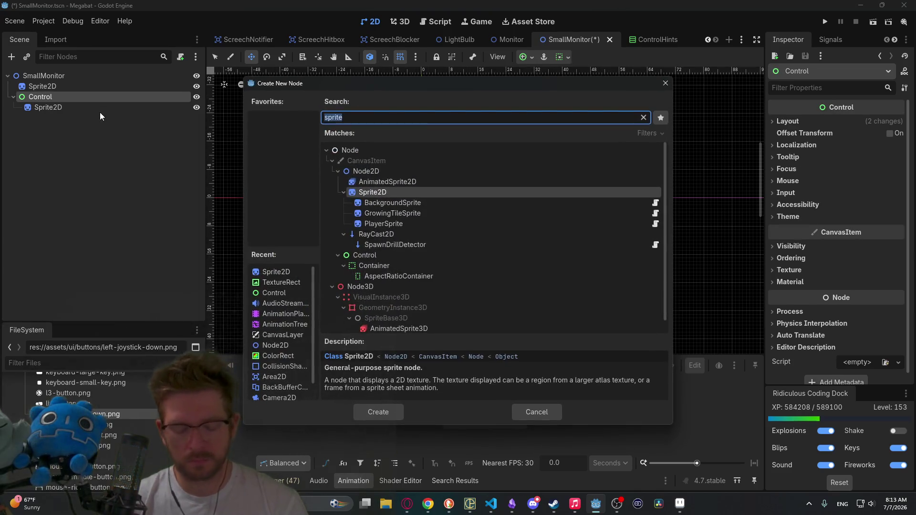
pyautogui.write('label')
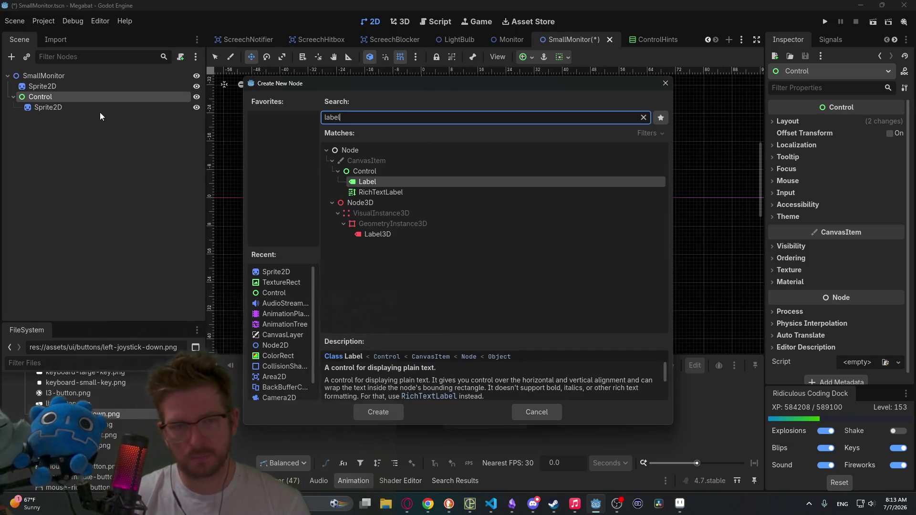
pyautogui.press('Return')
pyautogui.click(842, 158)
pyautogui.write('MOVE')
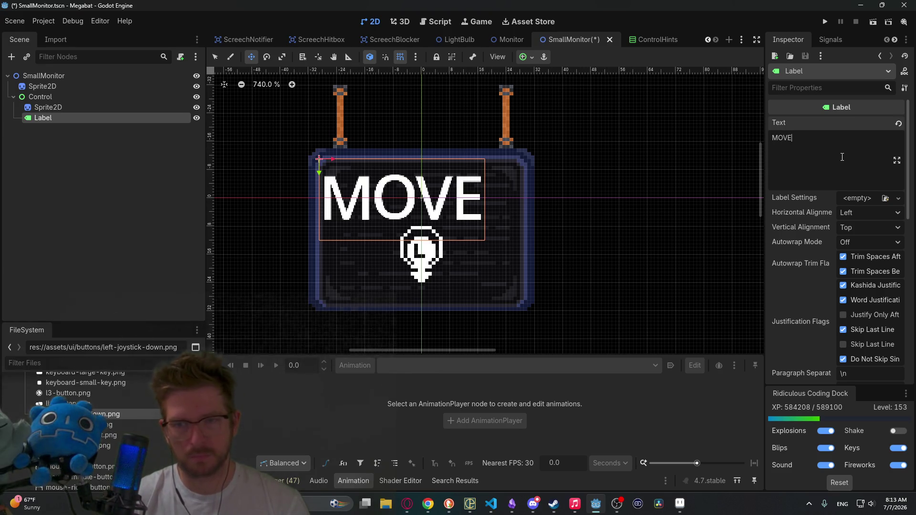
# Set main_theme.tres as the Control node's theme
pyautogui.click(40, 96)
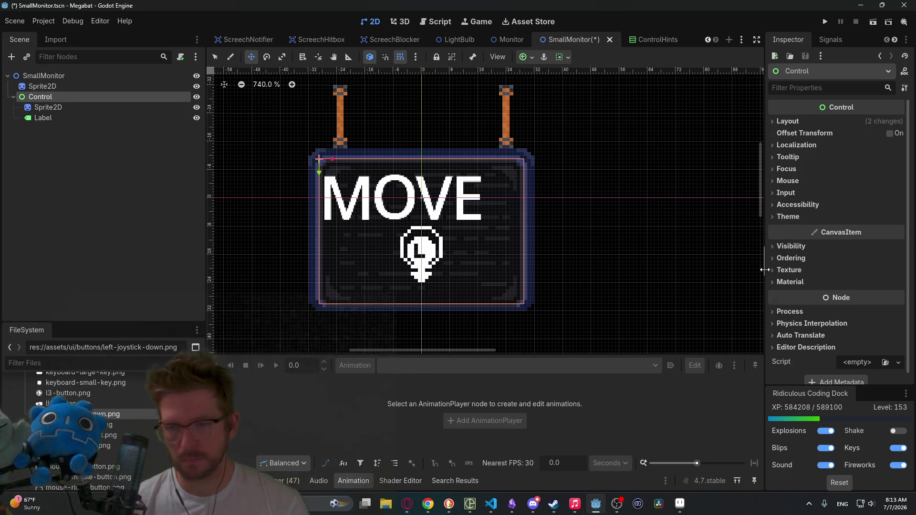
pyautogui.scroll(-1, 815, 323)
pyautogui.click(806, 274)
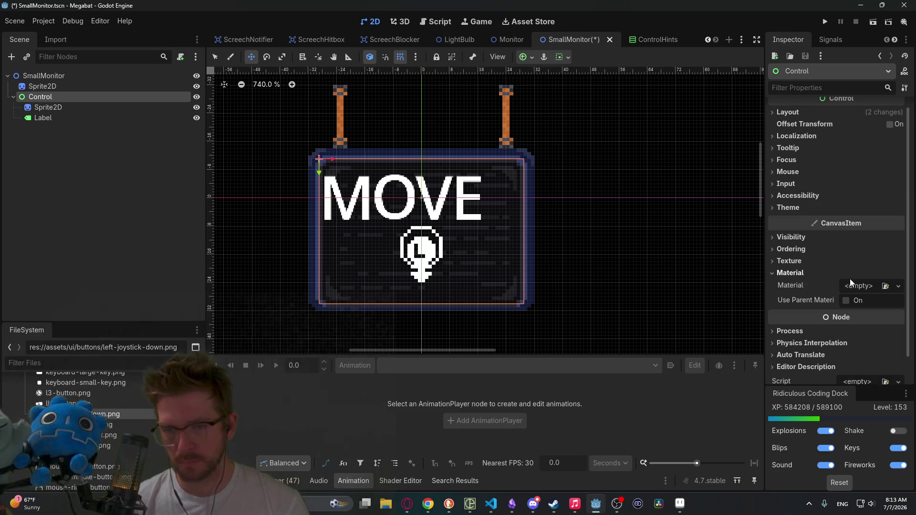
pyautogui.click(789, 262)
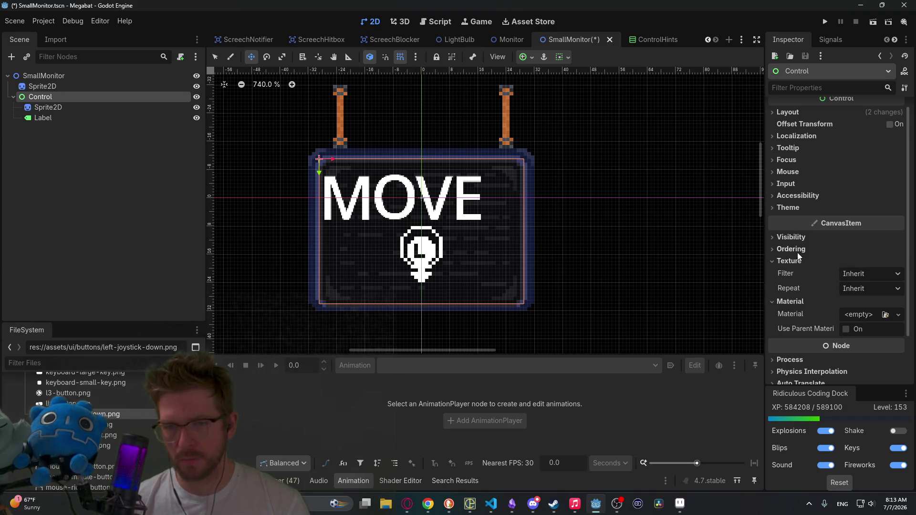
pyautogui.click(793, 208)
pyautogui.click(885, 221)
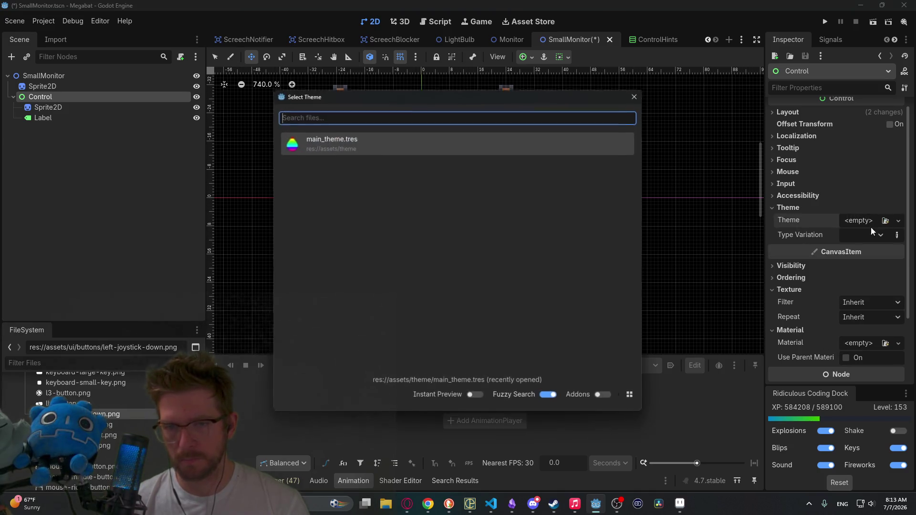
pyautogui.click(367, 149)
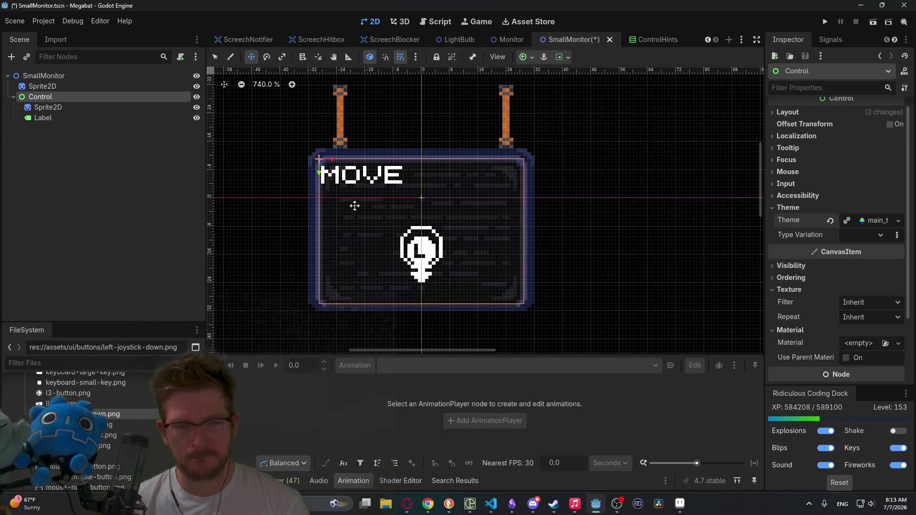
# Switch to select mode and undo an accidental shift of the monitor sprite
pyautogui.press('q')
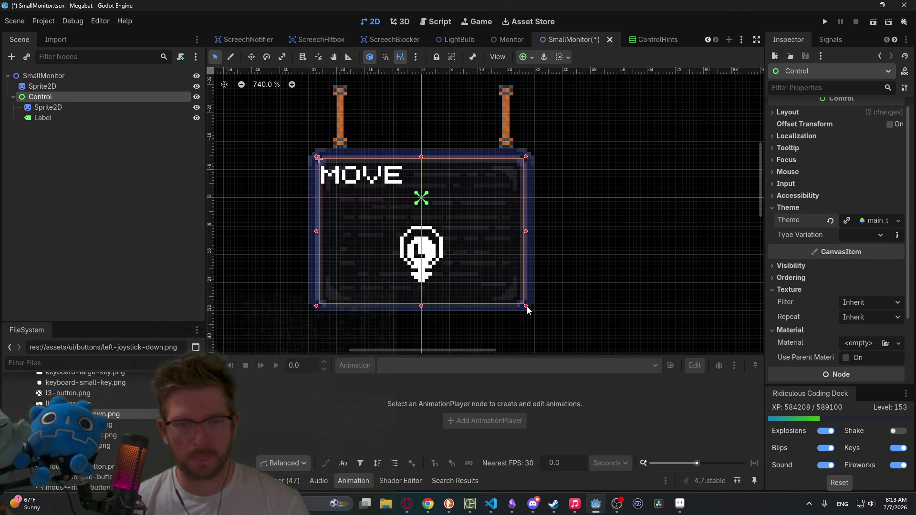
pyautogui.moveTo(527, 310); pyautogui.dragTo(483, 258)
pyautogui.hotkey('ctrl', 'z')
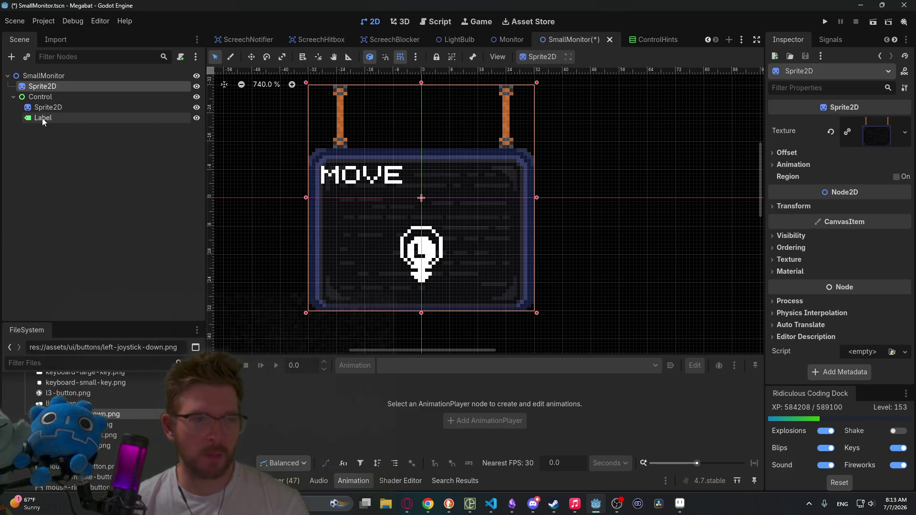
# Fit the Label to the monitor's top strip, center it both ways, and save
pyautogui.click(43, 119)
pyautogui.moveTo(463, 245)
pyautogui.mouseDown()
pyautogui.moveTo(437, 200)
pyautogui.moveTo(418, 200)
pyautogui.moveTo(525, 200)
pyautogui.mouseUp()
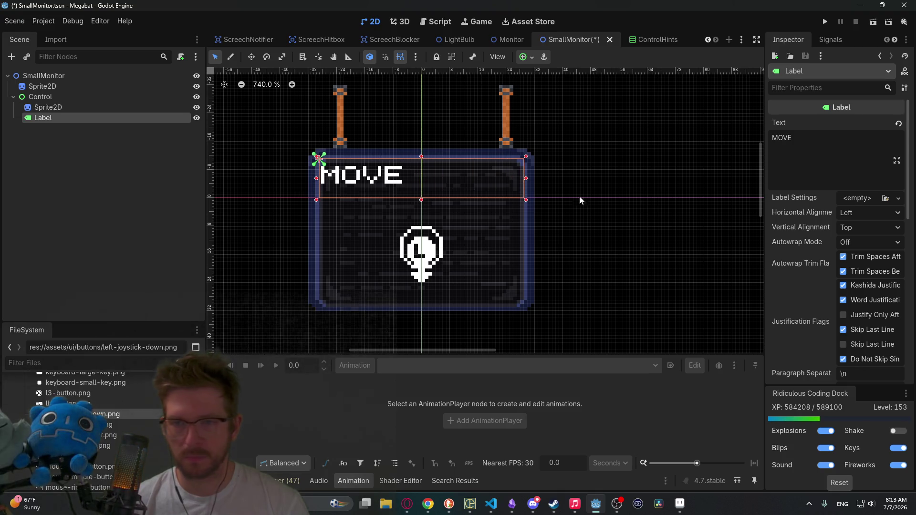
pyautogui.click(877, 214)
pyautogui.click(866, 240)
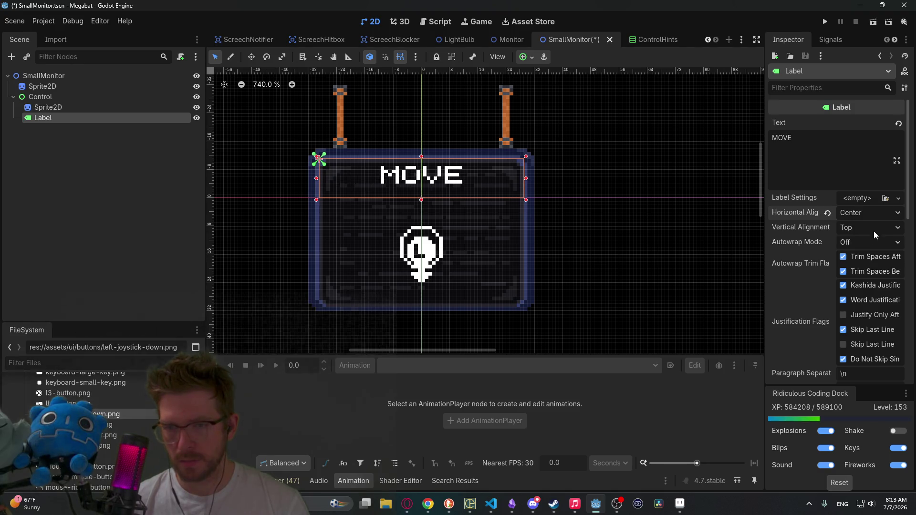
pyautogui.click(874, 228)
pyautogui.click(873, 256)
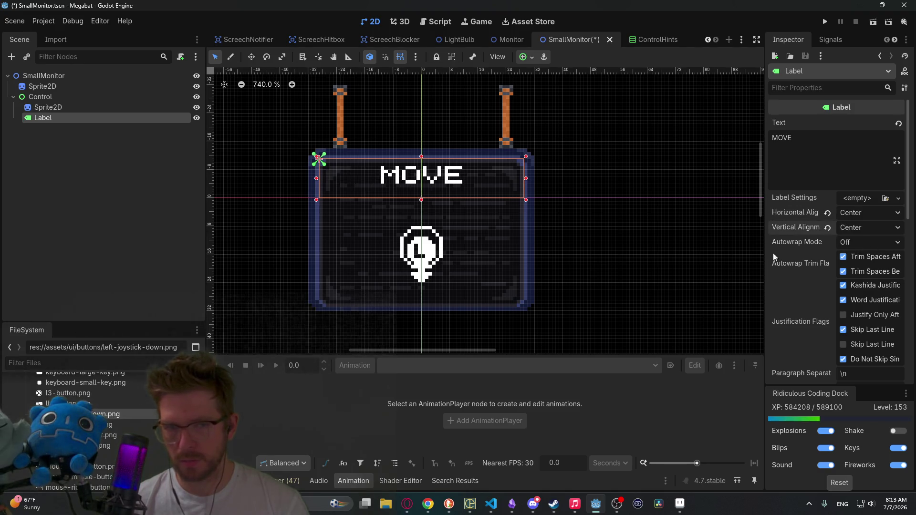
pyautogui.hotkey('ctrl', 's')
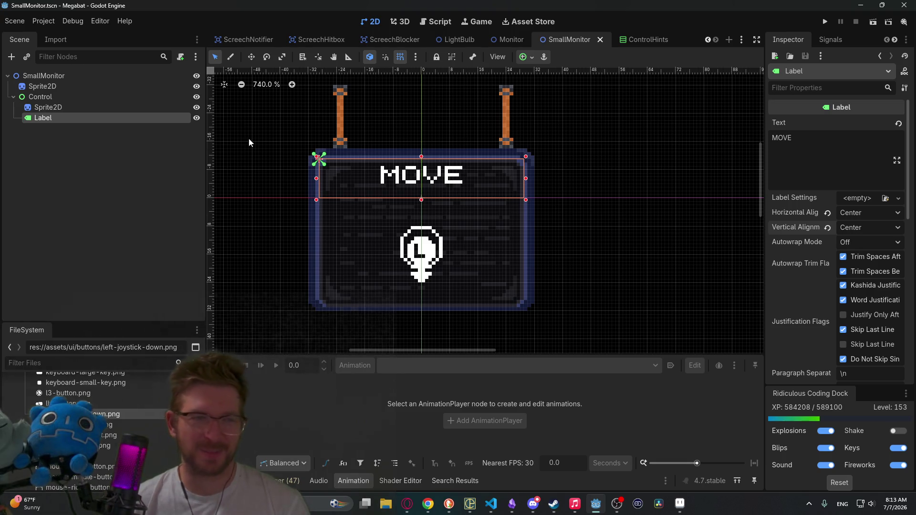
# Select the SmallMonitor root node and choose Add Child Node
pyautogui.click(111, 171)
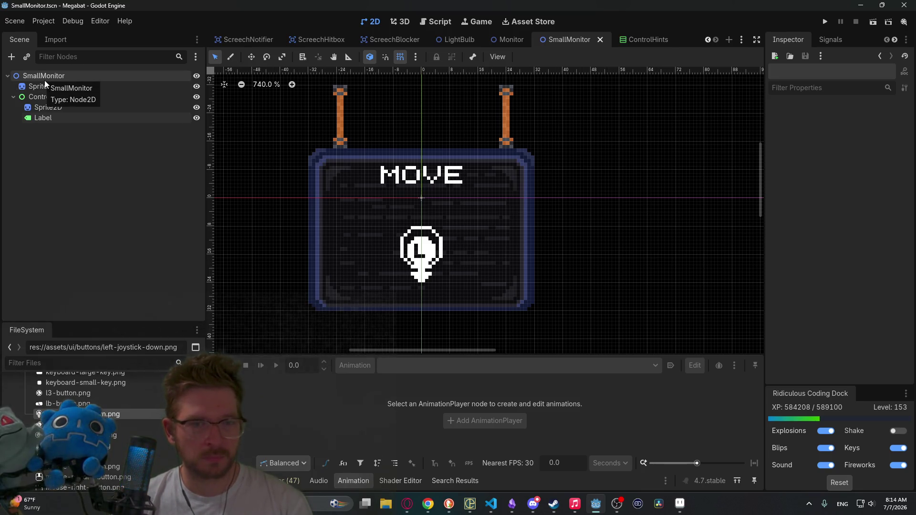
pyautogui.click(62, 79)
pyautogui.rightClick(62, 79)
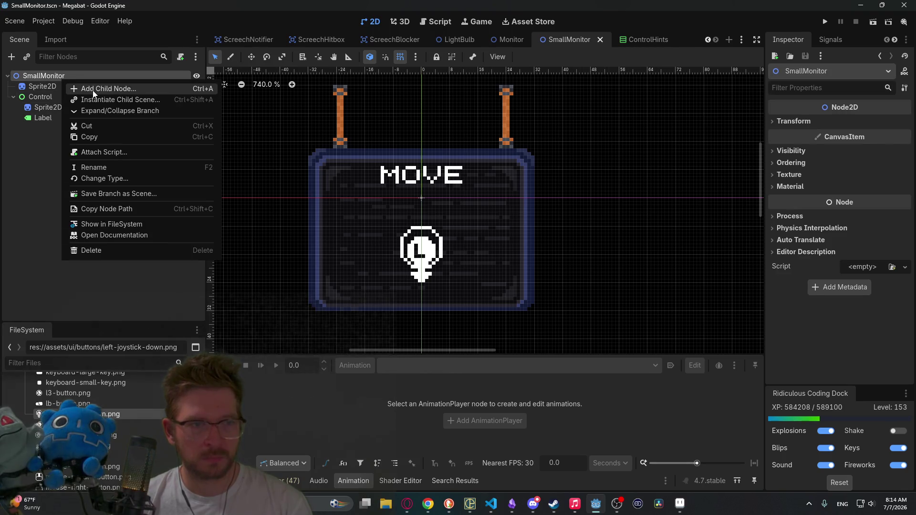
pyautogui.click(93, 90)
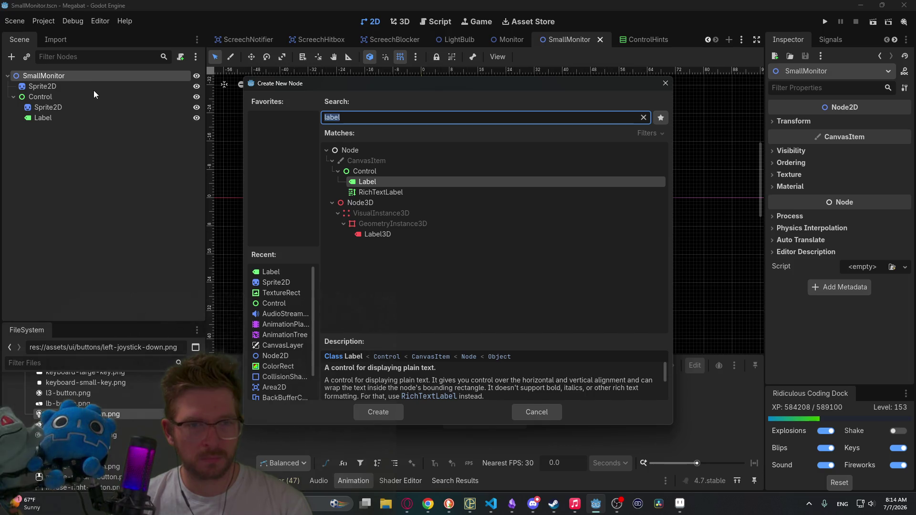
# Cancel the new node and attach a new MoveTutorial.gd script to SmallMonitor
pyautogui.press('Escape')
pyautogui.click(176, 57)
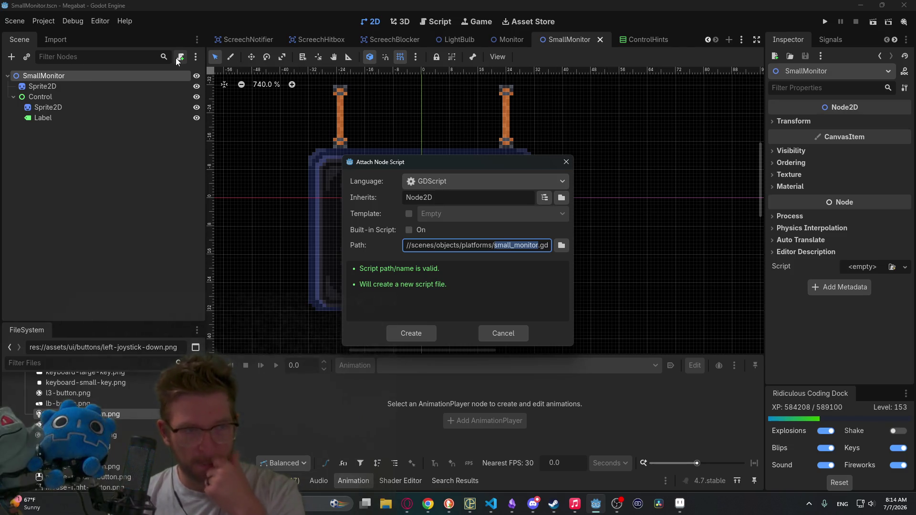
pyautogui.press('BackSpace')
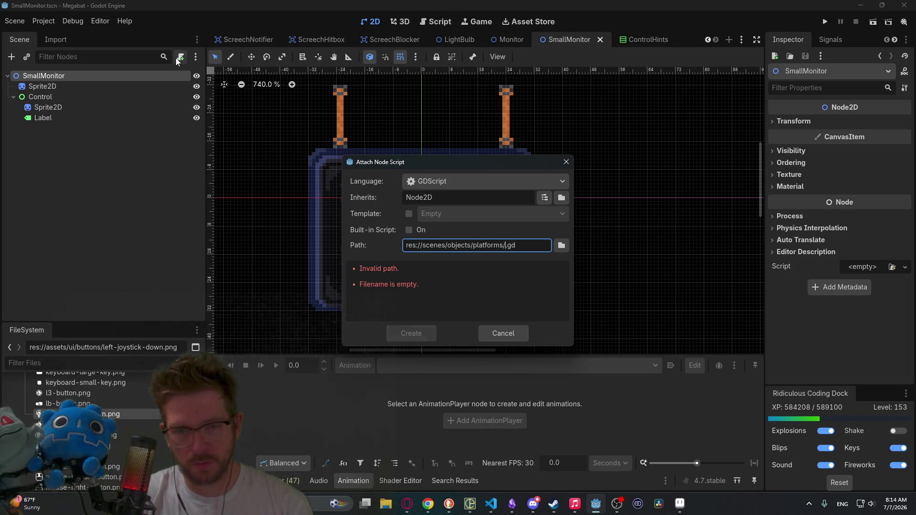
pyautogui.write('m')
pyautogui.press('BackSpace')
pyautogui.write('mo')
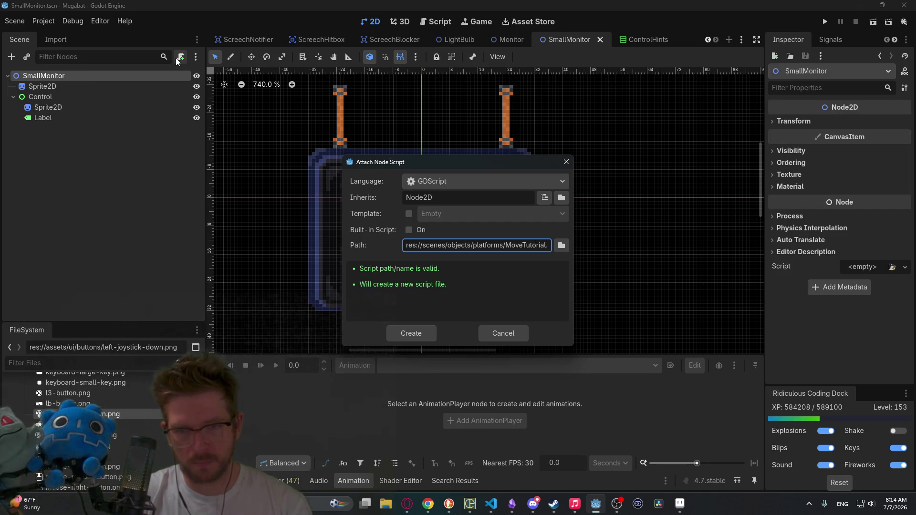
pyautogui.press('Return')
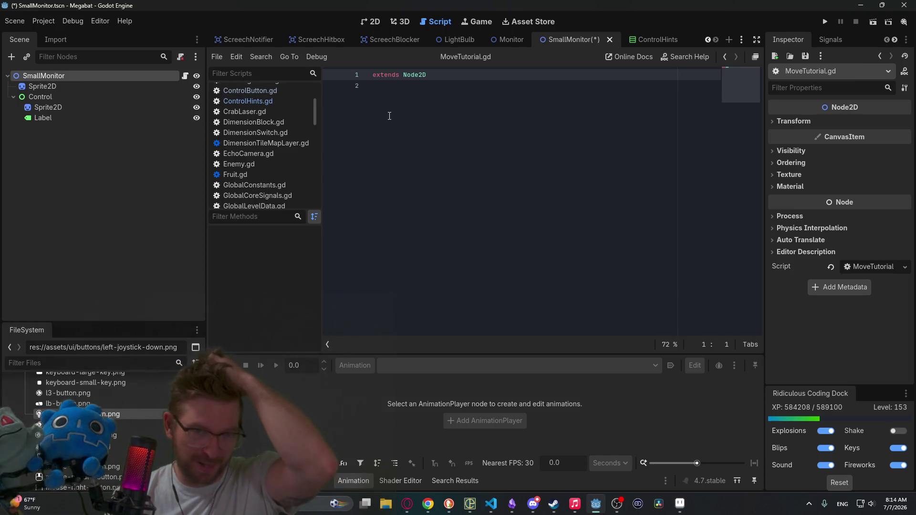
# Save the scene and switch to the Tutorial_Start_0 scene
pyautogui.click(395, 115)
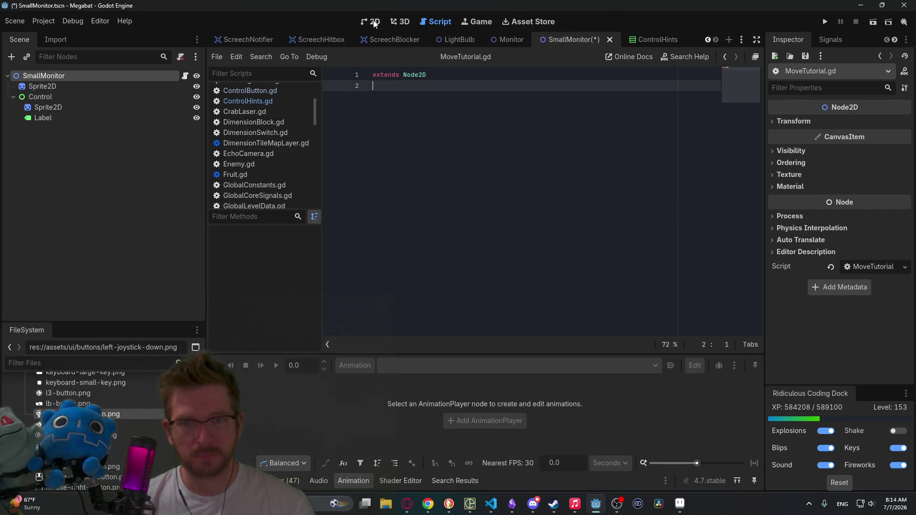
pyautogui.hotkey('ctrl', 's')
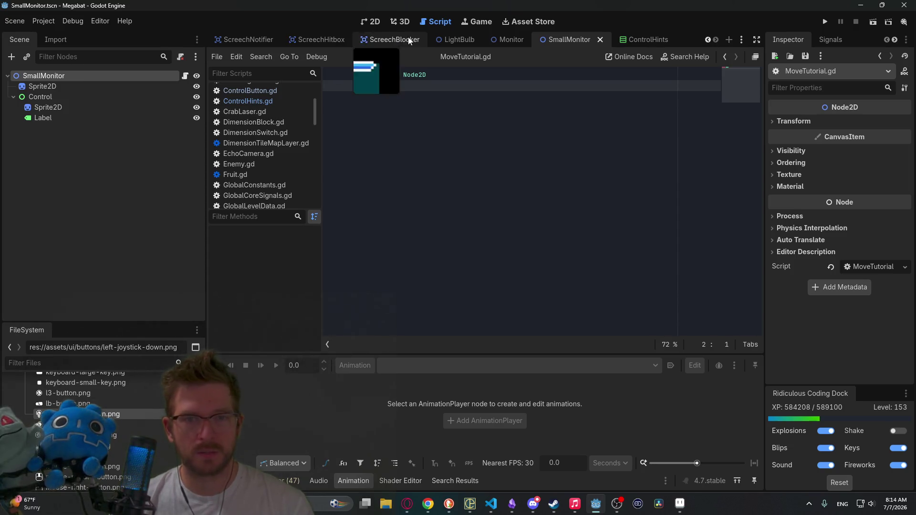
pyautogui.scroll(10, 409, 40)
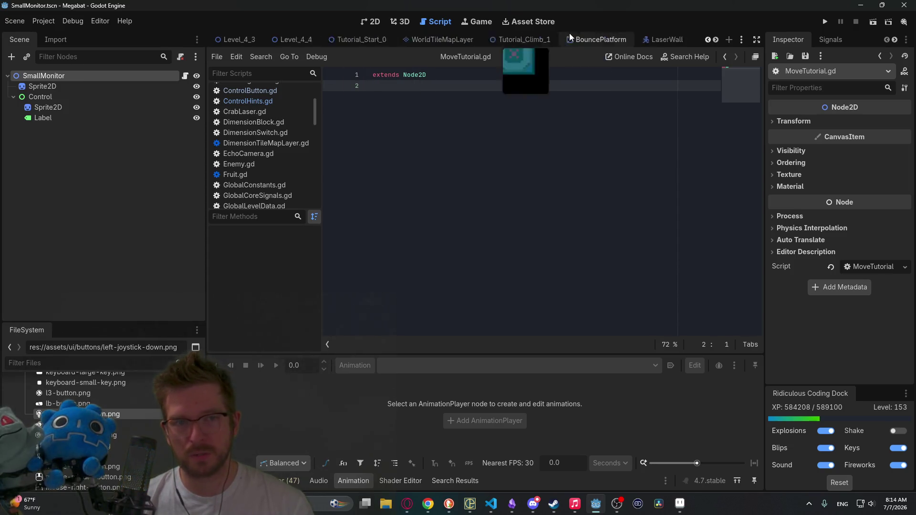
pyautogui.click(416, 40)
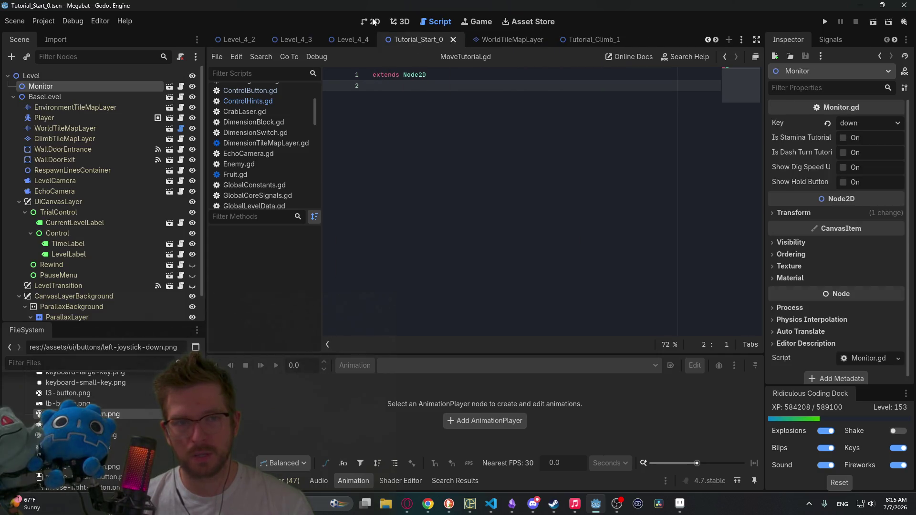
# Instance SmallMonitor.tscn under Level, place it below-right of the NONE monitor, and reorder it first
pyautogui.click(373, 22)
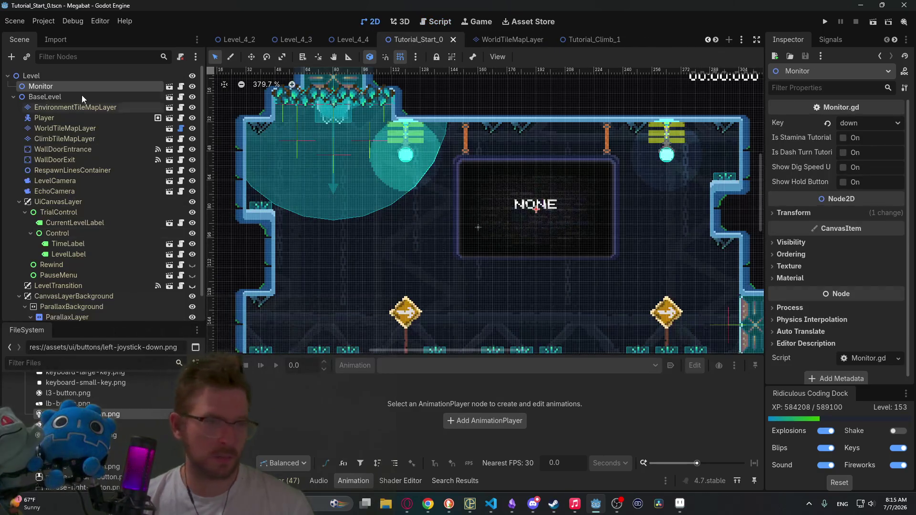
pyautogui.click(27, 76)
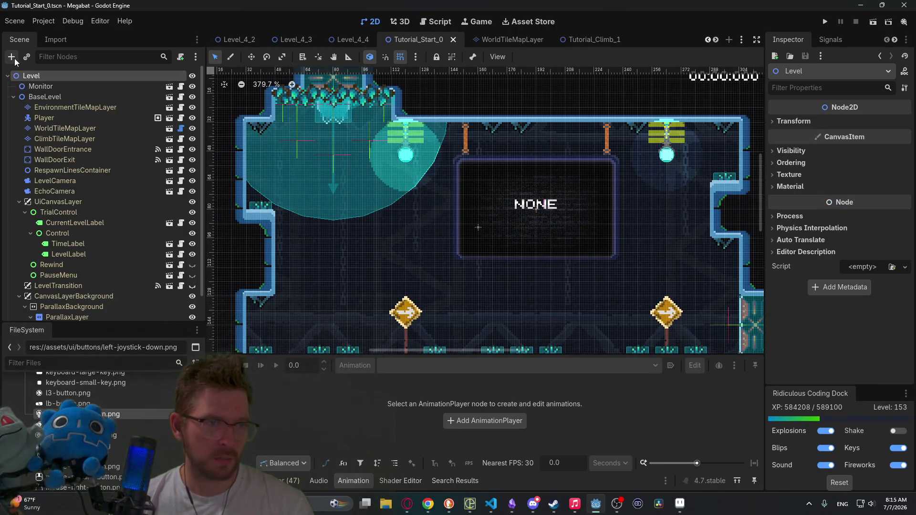
pyautogui.click(27, 56)
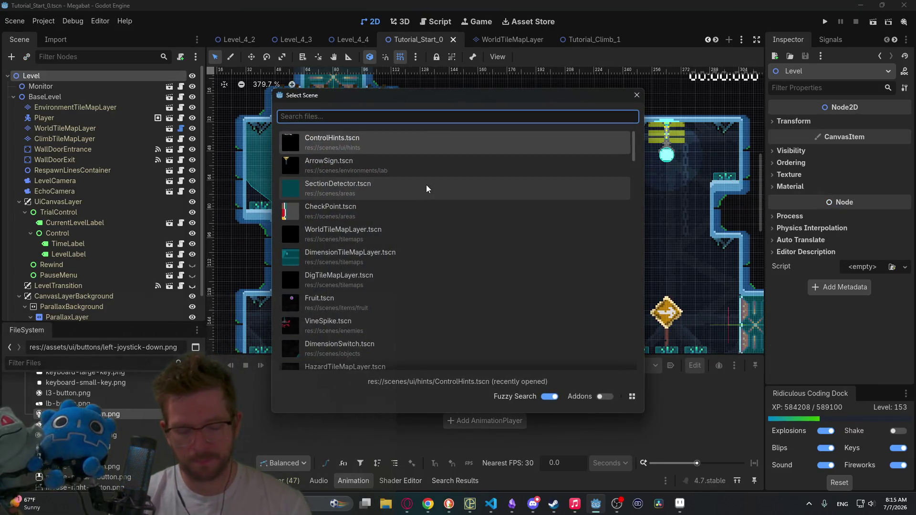
pyautogui.write('monitor')
pyautogui.press('Down')
pyautogui.press('Down')
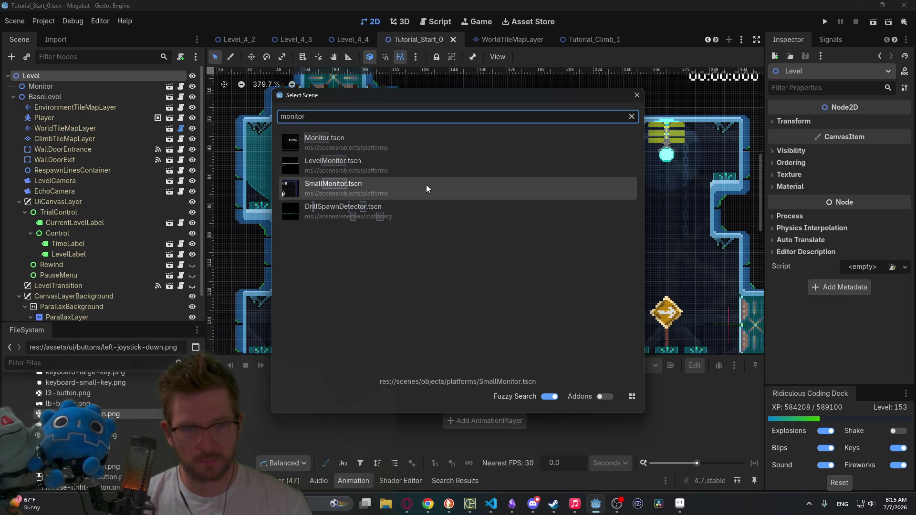
pyautogui.press('Return')
pyautogui.moveTo(293, 159)
pyautogui.mouseDown()
pyautogui.moveTo(530, 257)
pyautogui.moveTo(709, 347)
pyautogui.mouseUp()
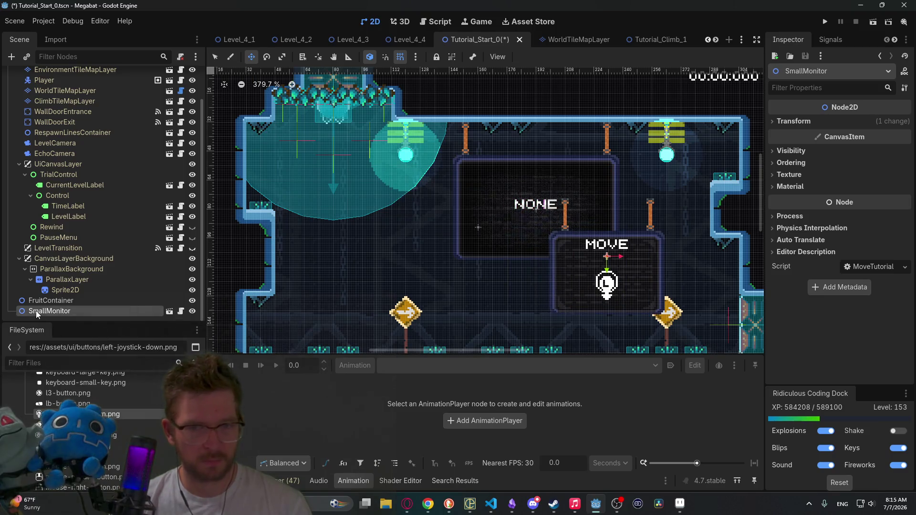
pyautogui.moveTo(49, 308)
pyautogui.mouseDown()
pyautogui.moveTo(44, 313)
pyautogui.moveTo(41, 218)
pyautogui.moveTo(49, 72)
pyautogui.moveTo(48, 81)
pyautogui.mouseUp()
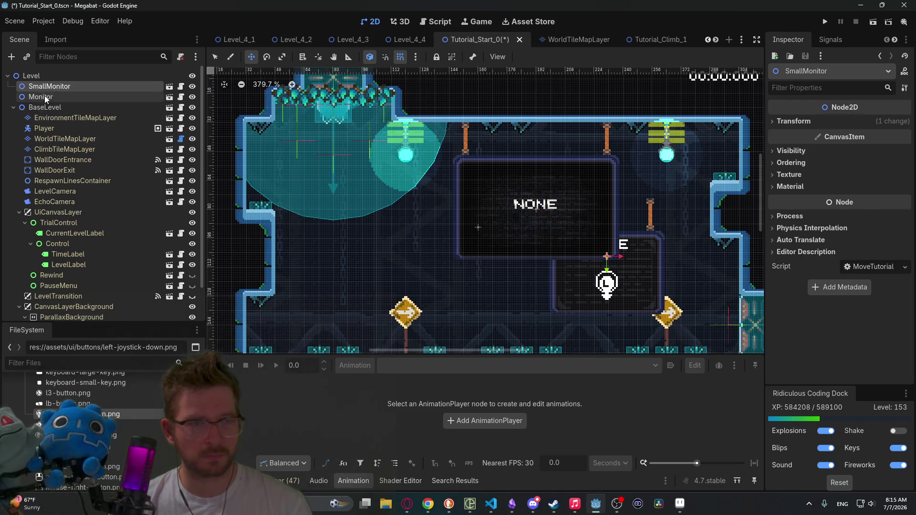
# Nudge the NONE Monitor node two steps to the left
pyautogui.click(48, 97)
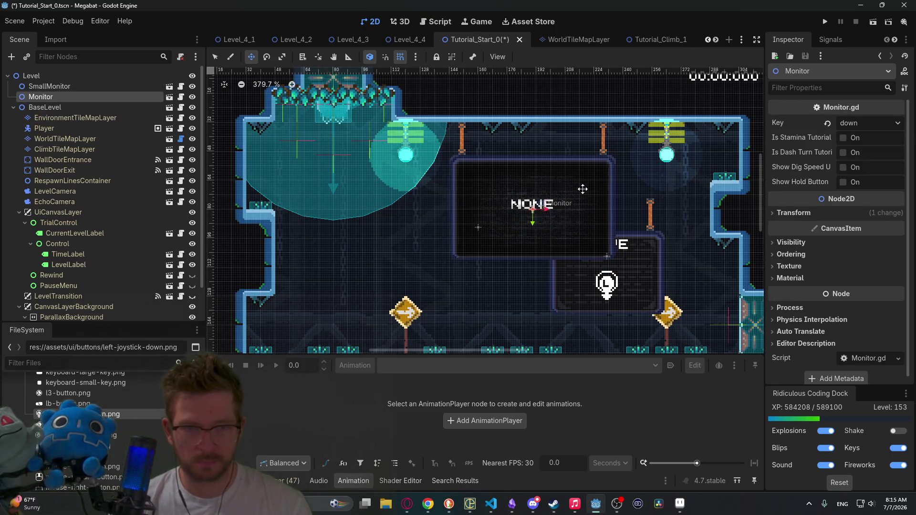
pyautogui.press('Left')
pyautogui.press('Left')
pyautogui.press('Left')
pyautogui.press('Left')
pyautogui.press('Left')
pyautogui.press('Left')
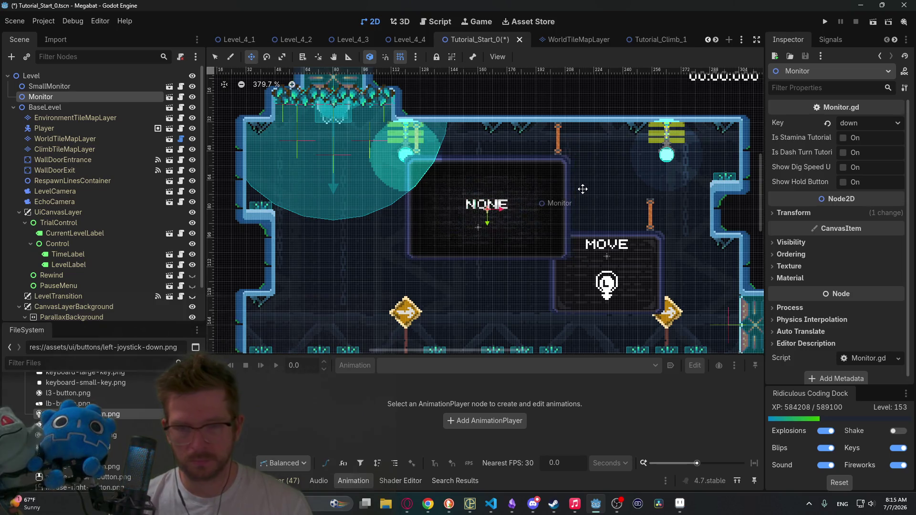
pyautogui.press('Left')
pyautogui.press('Left')
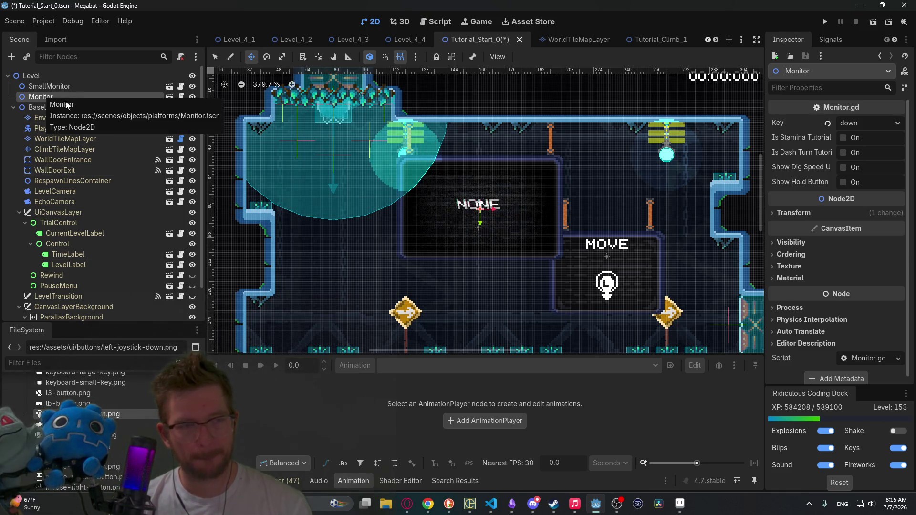
# Move the SmallMonitor up and right, then one step lower in the room
pyautogui.click(39, 84)
pyautogui.moveTo(607, 265); pyautogui.dragTo(632, 184)
pyautogui.scroll(2, 619, 155)
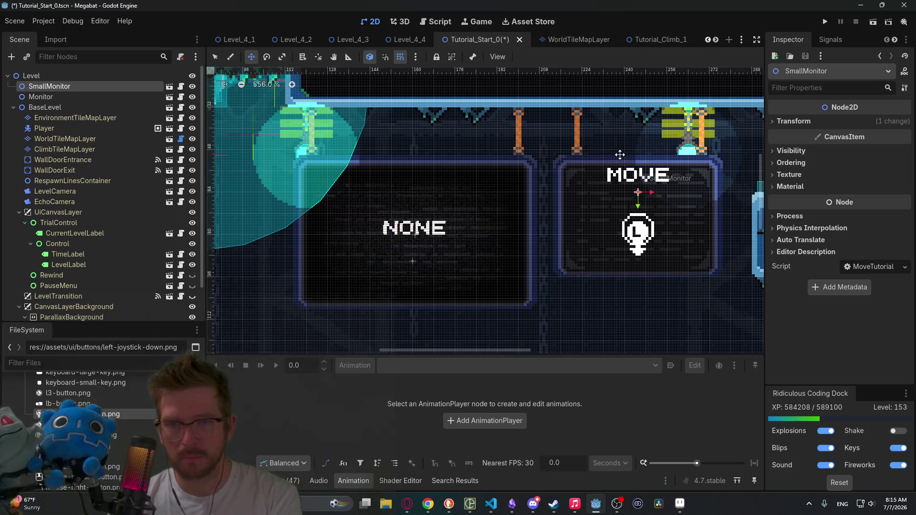
pyautogui.scroll(-2, 620, 154)
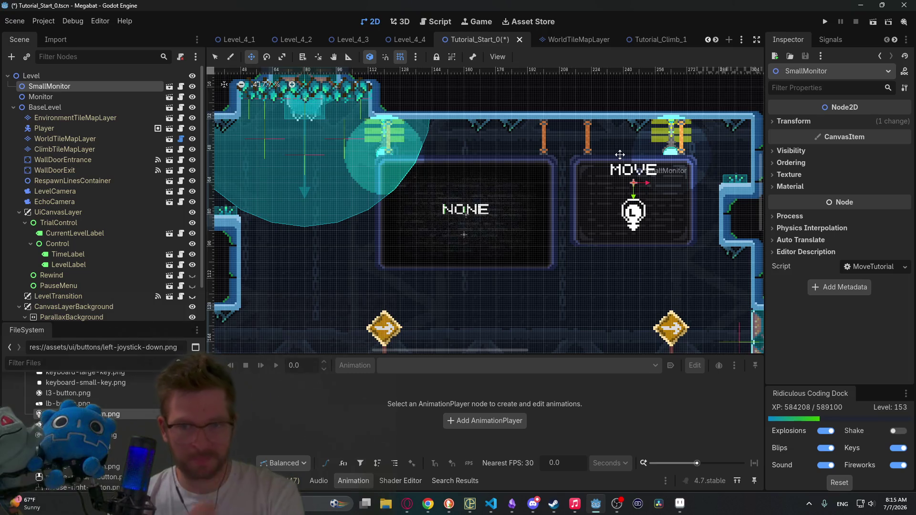
pyautogui.moveTo(690, 246); pyautogui.dragTo(629, 225)
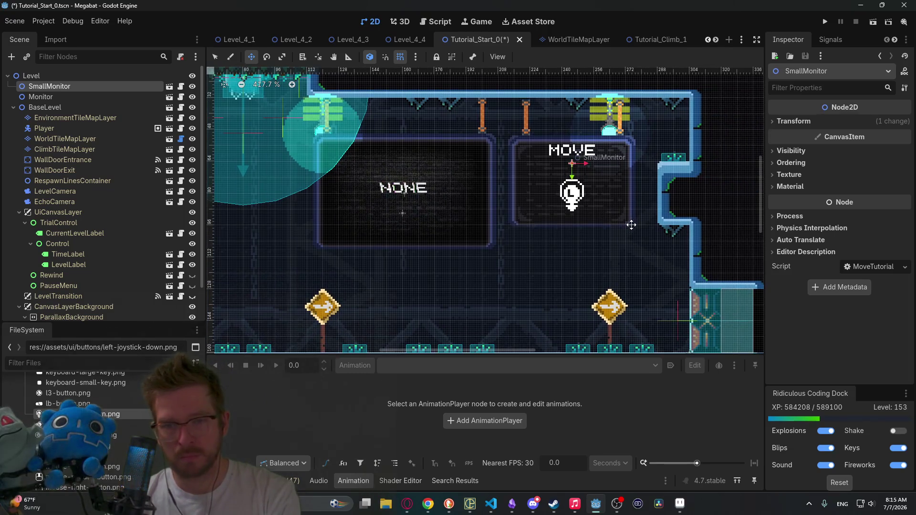
pyautogui.press('Down')
pyautogui.press('Down')
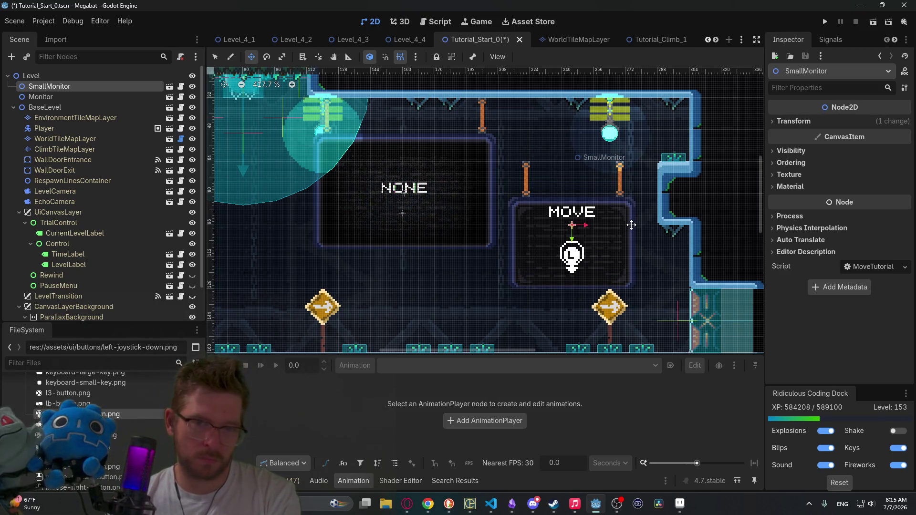
pyautogui.scroll(-2, 631, 225)
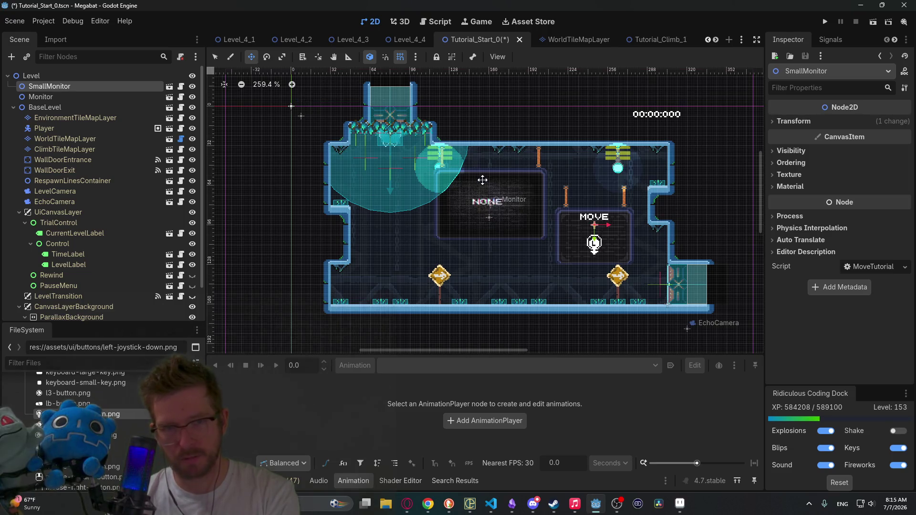
pyautogui.scroll(2, 481, 181)
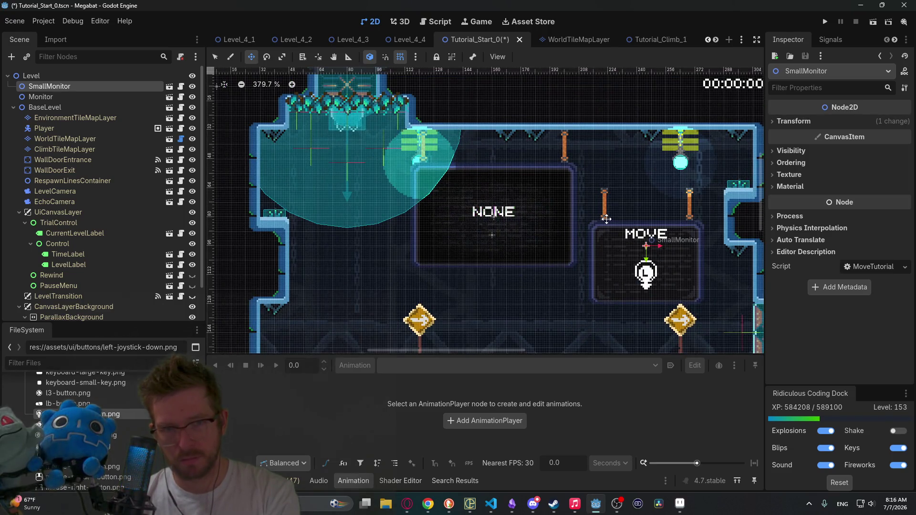
# Select the EnvironmentTileMapLayer and LightBulb tile, then bring up Aseprite with tv-small.aseprite
pyautogui.click(52, 119)
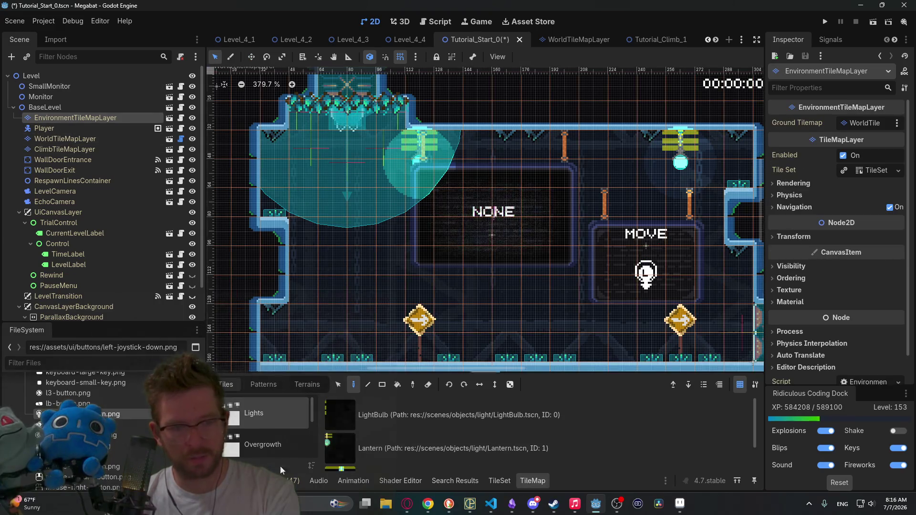
pyautogui.click(396, 415)
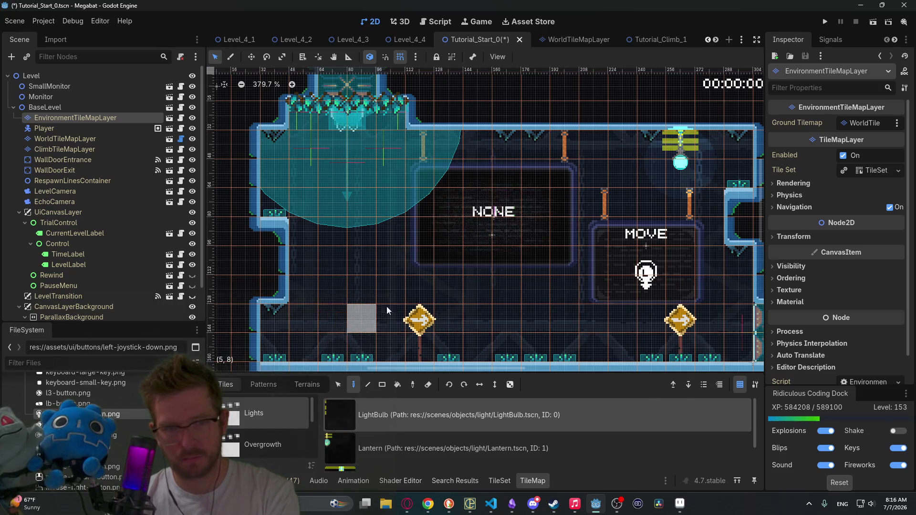
pyautogui.scroll(-4, 387, 308)
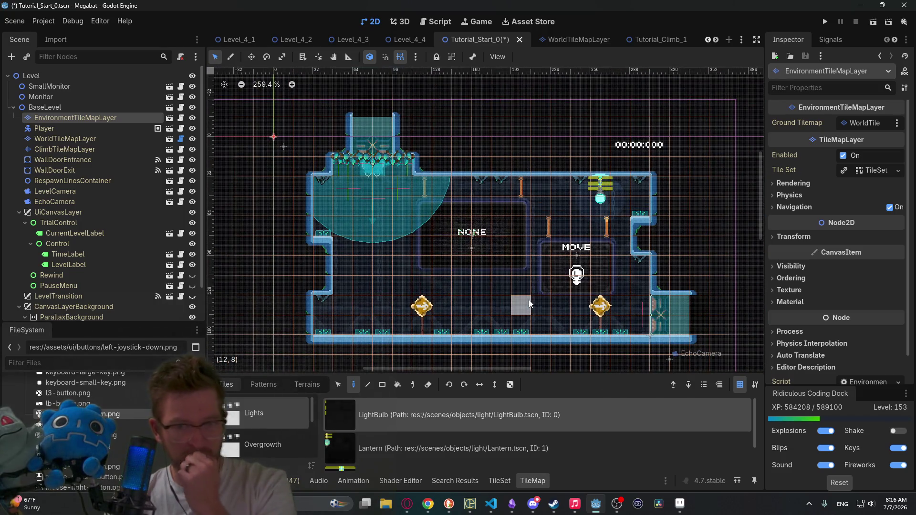
pyautogui.click(679, 505)
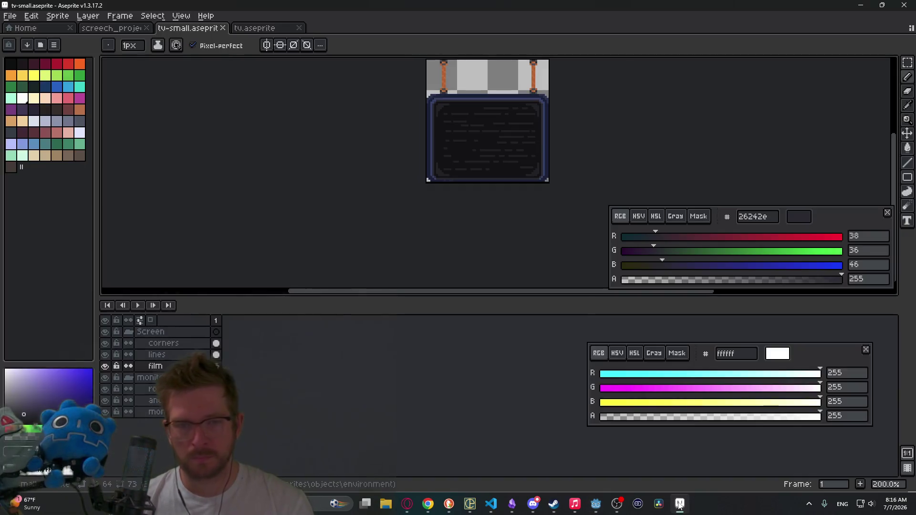
# Try growing the canvas height by 32 px, inspect the result, then undo it
pyautogui.hotkey('ctrl', 'alt', 'c')
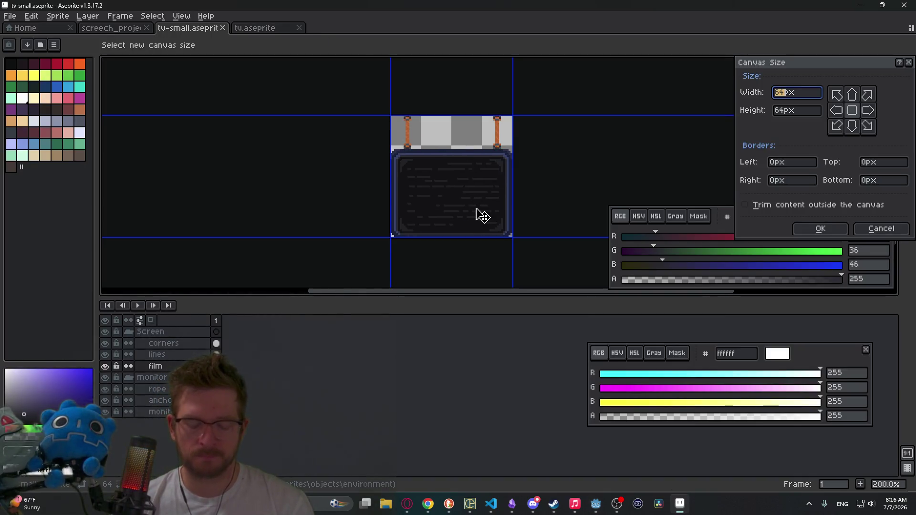
pyautogui.click(795, 113)
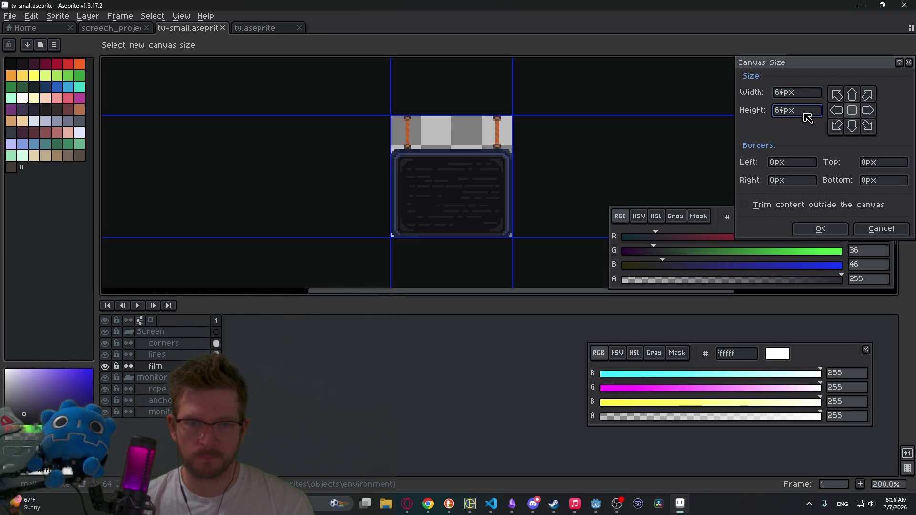
pyautogui.write('+')
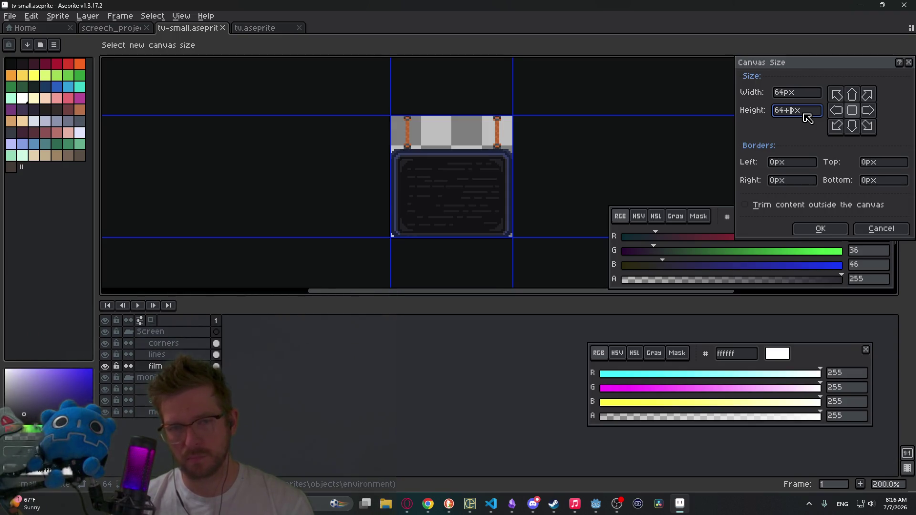
pyautogui.write('32')
pyautogui.press('Return')
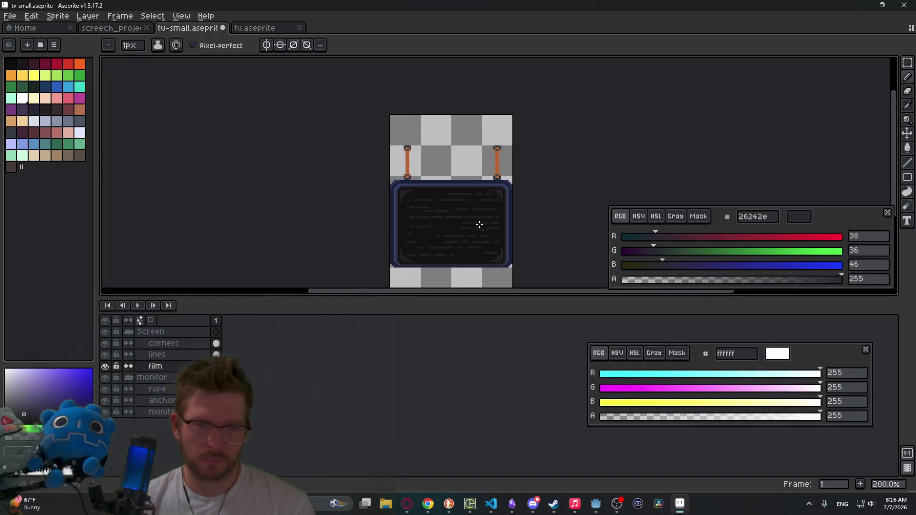
pyautogui.moveTo(471, 175); pyautogui.dragTo(471, 128)
pyautogui.hotkey('ctrl', 'z')
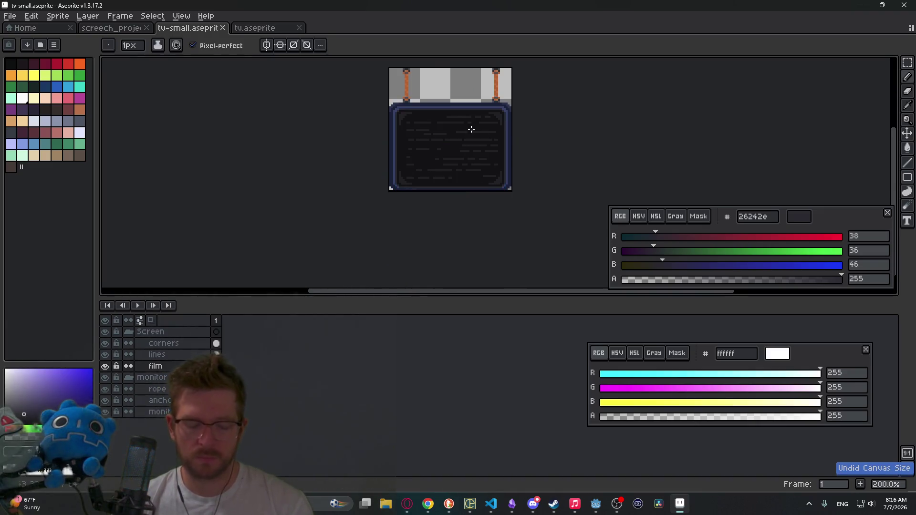
# Resize the canvas to 96 px tall with a bottom-center anchor so space goes on top
pyautogui.hotkey('ctrl', 'alt', 'c')
pyautogui.press('Tab')
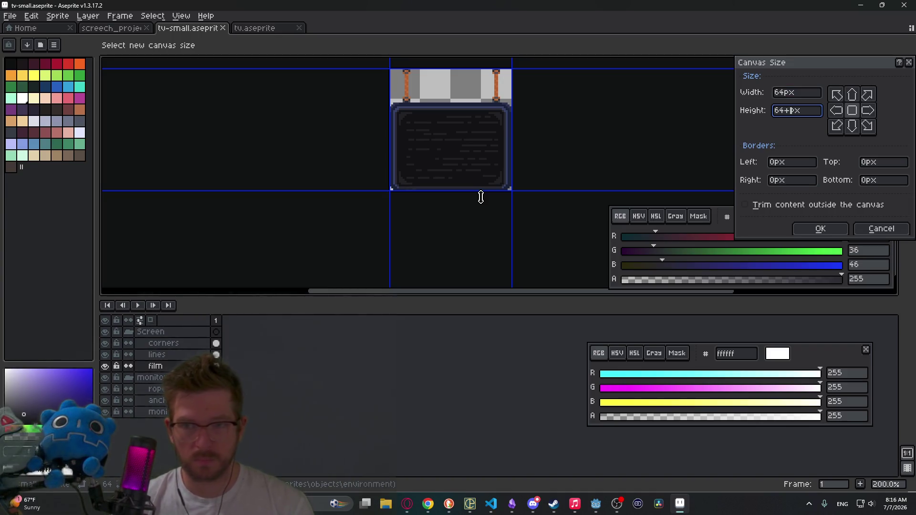
pyautogui.write('32')
pyautogui.press('Tab')
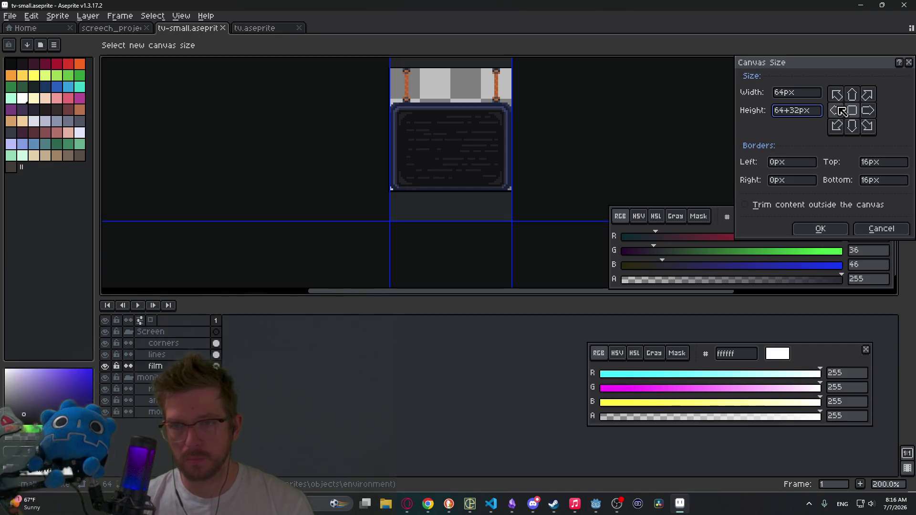
pyautogui.click(853, 94)
pyautogui.click(856, 114)
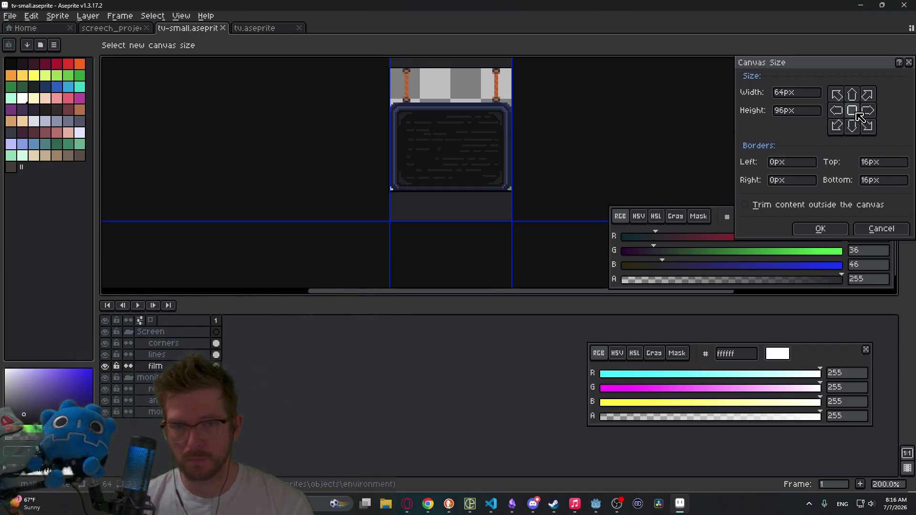
pyautogui.click(852, 126)
pyautogui.scroll(-2, 520, 134)
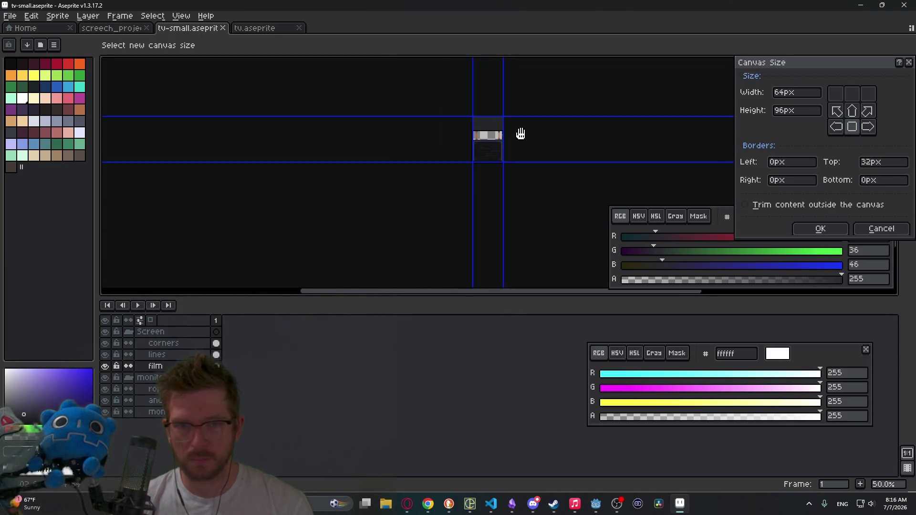
pyautogui.scroll(3, 506, 149)
pyautogui.click(819, 228)
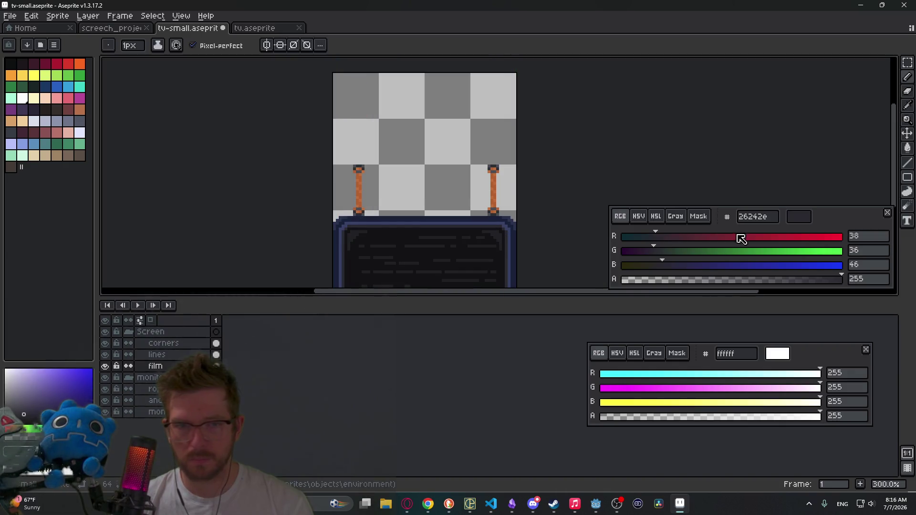
# Move the rope anchors on the anchor layer up to the top of the canvas
pyautogui.click(156, 388)
pyautogui.click(157, 400)
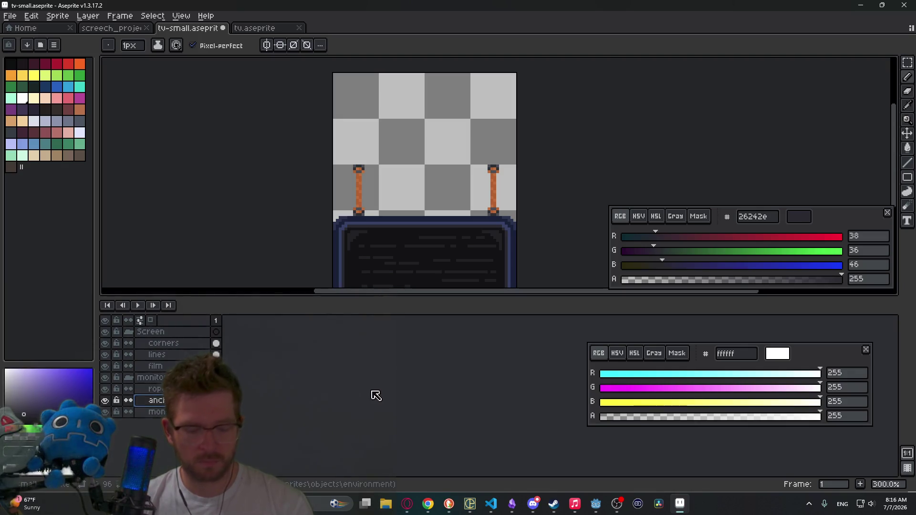
pyautogui.press('m')
pyautogui.moveTo(333, 128); pyautogui.dragTo(554, 196)
pyautogui.press('Up')
pyautogui.press('Up')
pyautogui.press('Up')
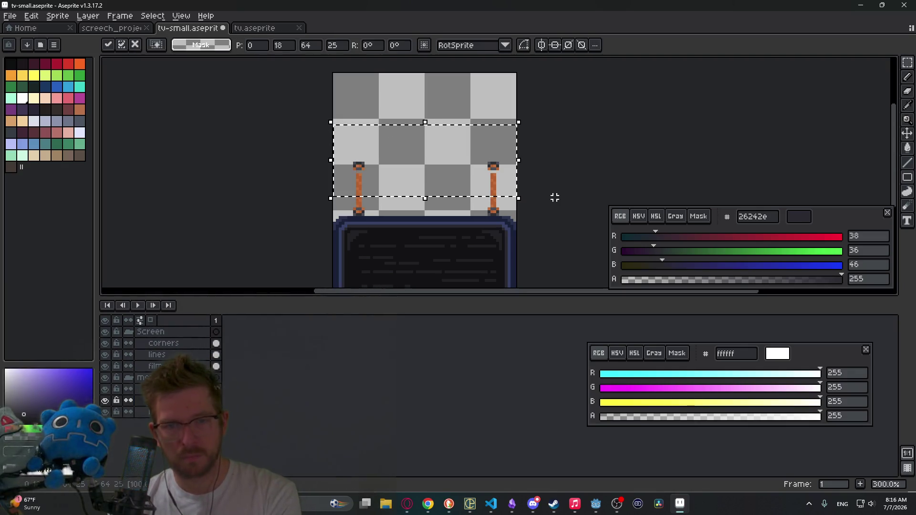
pyautogui.press('Up')
pyautogui.press('Up')
pyautogui.press('Up')
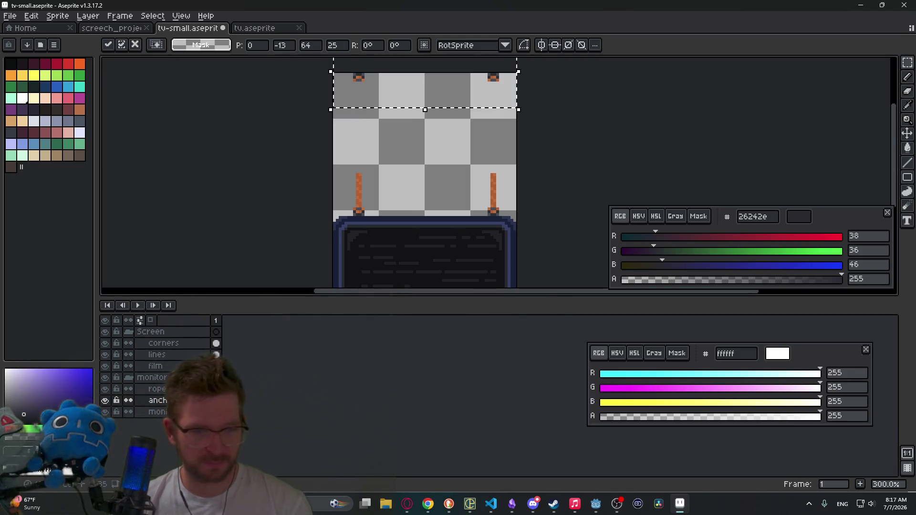
pyautogui.click(256, 386)
# Lift the upper rope section so the ropes meet the raised anchors
pyautogui.scroll(2, 474, 245)
pyautogui.moveTo(247, 119); pyautogui.dragTo(535, 230)
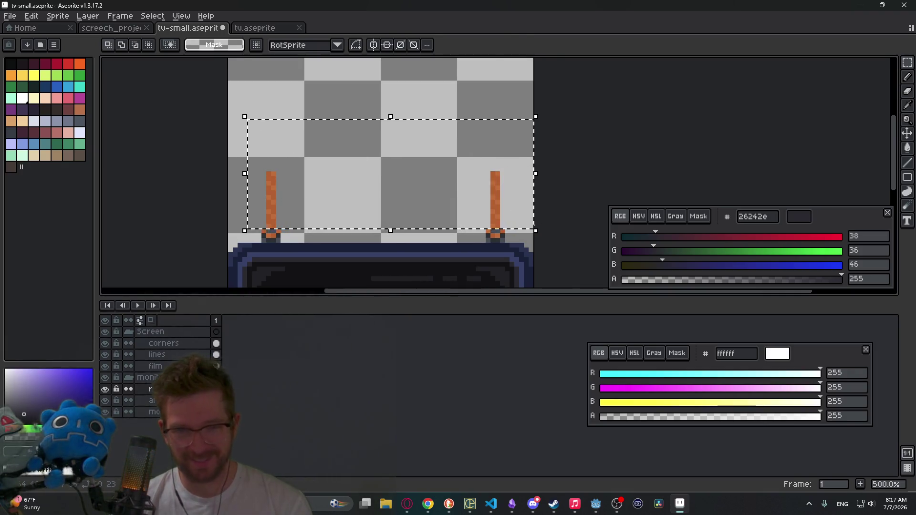
pyautogui.press('Up')
pyautogui.press('Up')
pyautogui.press('Up')
pyautogui.press('Down')
pyautogui.press('Down')
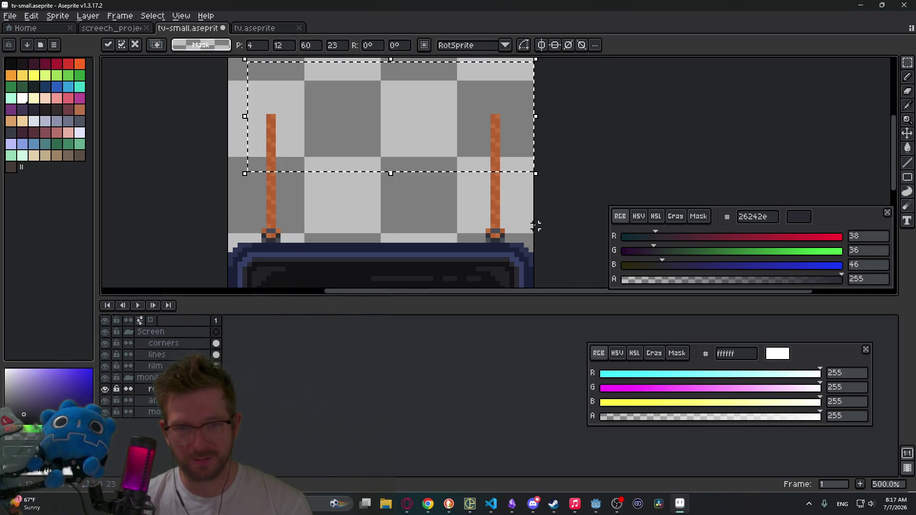
pyautogui.moveTo(456, 153); pyautogui.dragTo(454, 217)
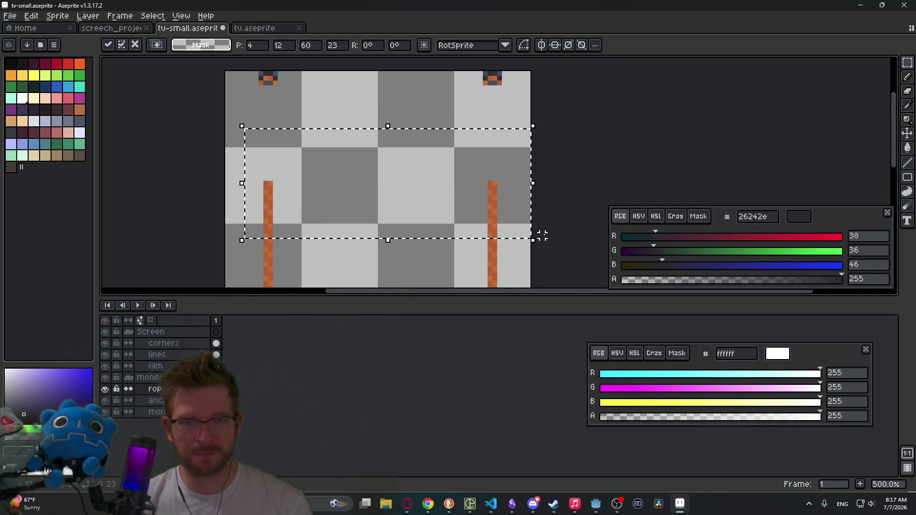
pyautogui.press('Up')
pyautogui.press('Up')
pyautogui.press('Up')
pyautogui.press('Down')
pyautogui.press('Down')
pyautogui.press('Up')
pyautogui.press('Up')
pyautogui.press('Up')
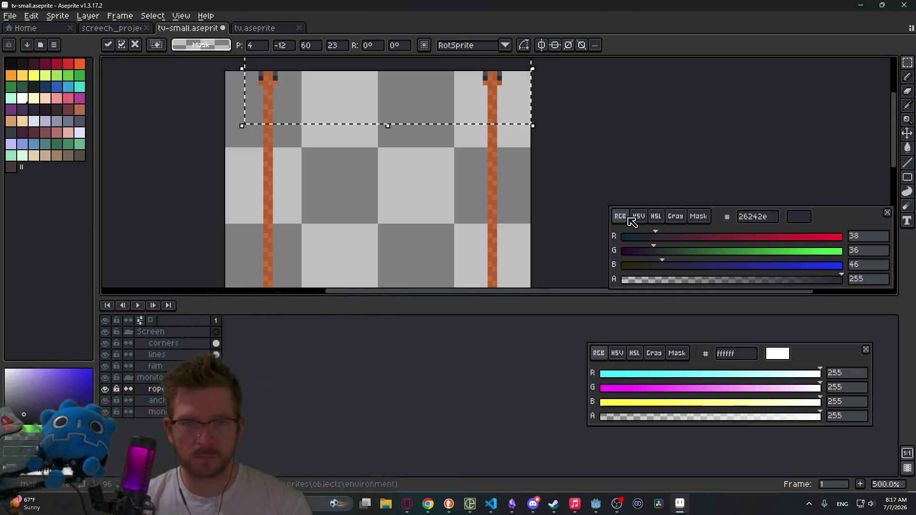
pyautogui.hotkey('ctrl', 'd')
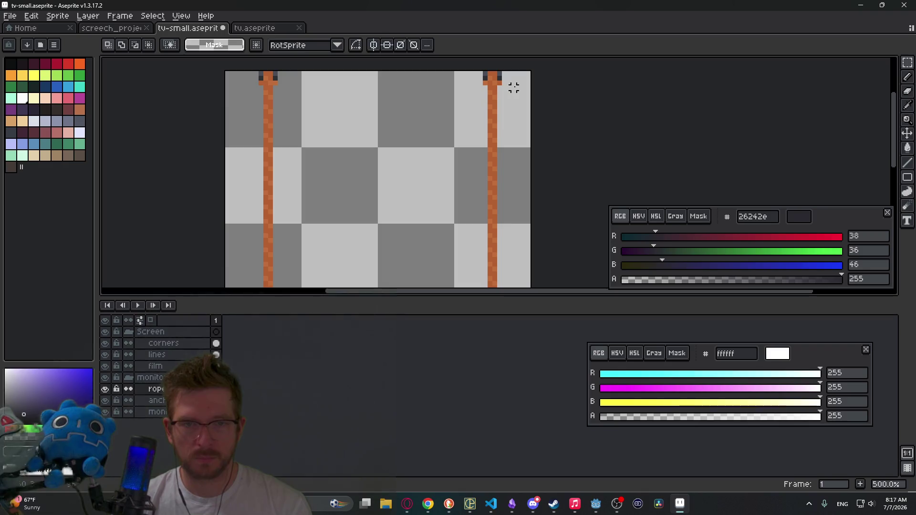
# Save tv-small.aseprite and export it over tv-small.png
pyautogui.scroll(2, 519, 83)
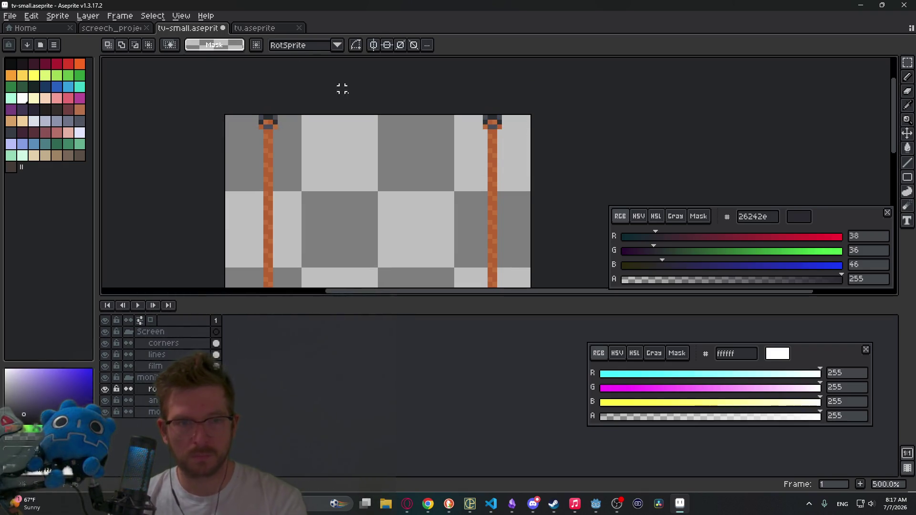
pyautogui.scroll(-4, 475, 160)
pyautogui.scroll(1, 490, 186)
pyautogui.hotkey('ctrl', 's')
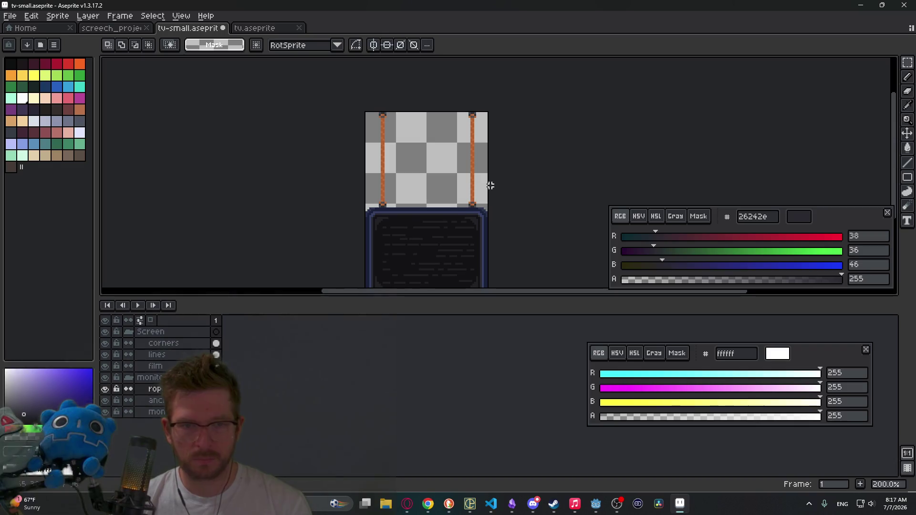
pyautogui.scroll(-1, 463, 199)
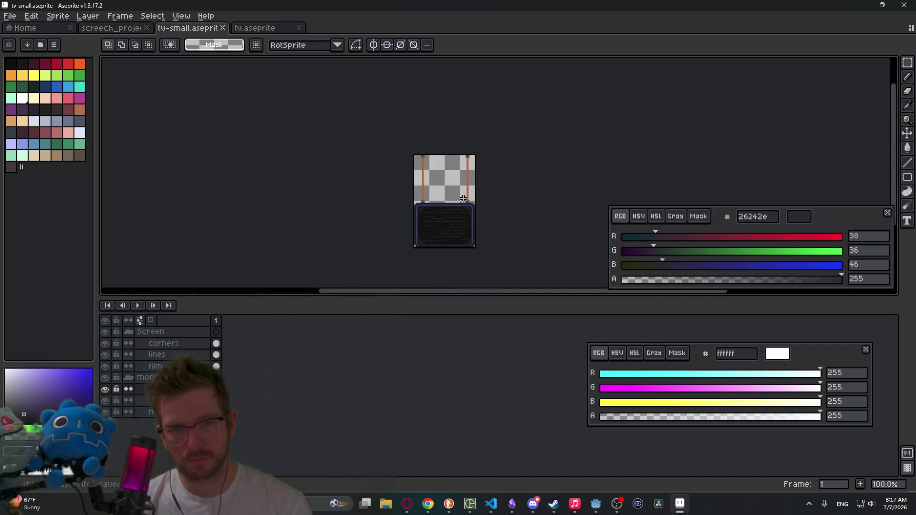
pyautogui.scroll(1, 485, 221)
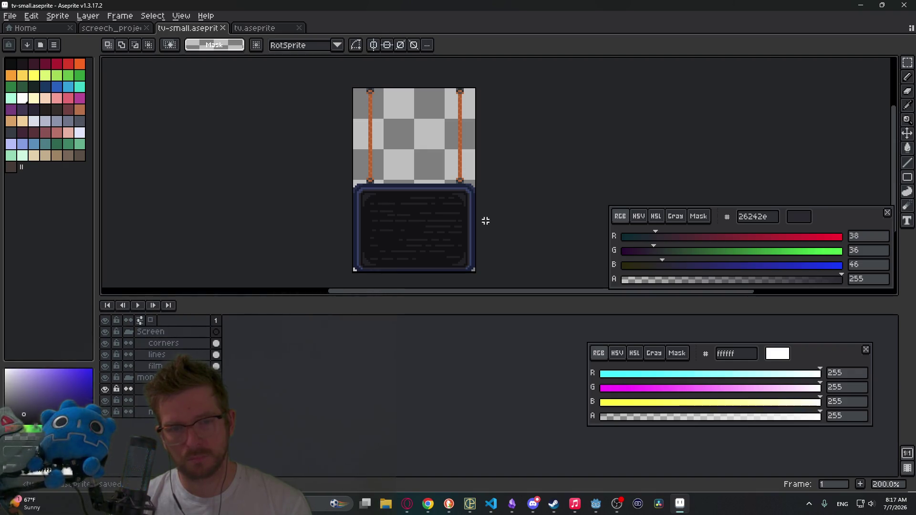
pyautogui.hotkey('ctrl', 'alt', 'shift', 's')
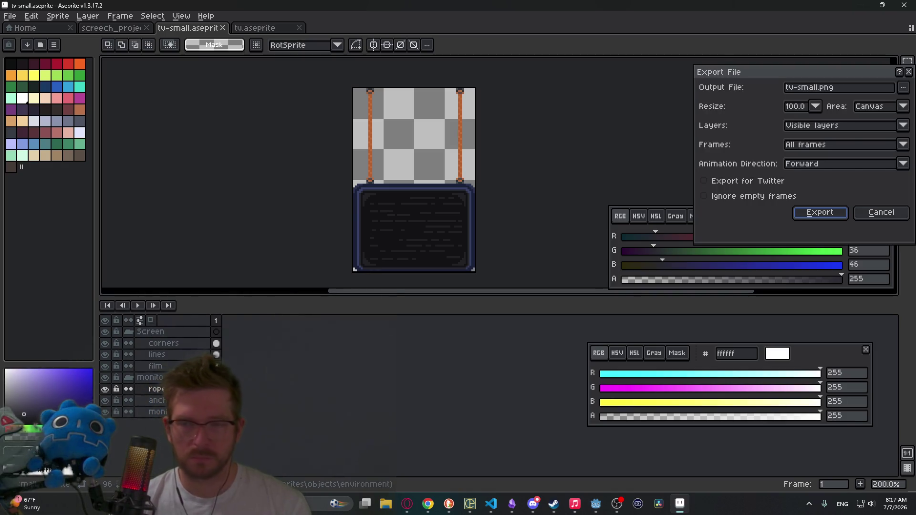
pyautogui.press('Return')
pyautogui.press('Return')
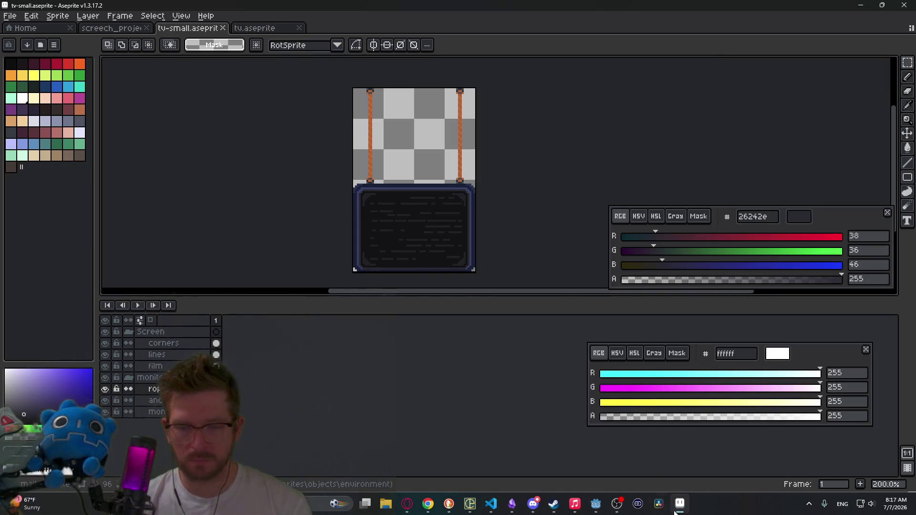
# Return to Godot and open the SmallMonitor scene in the 2D view
pyautogui.click(560, 509)
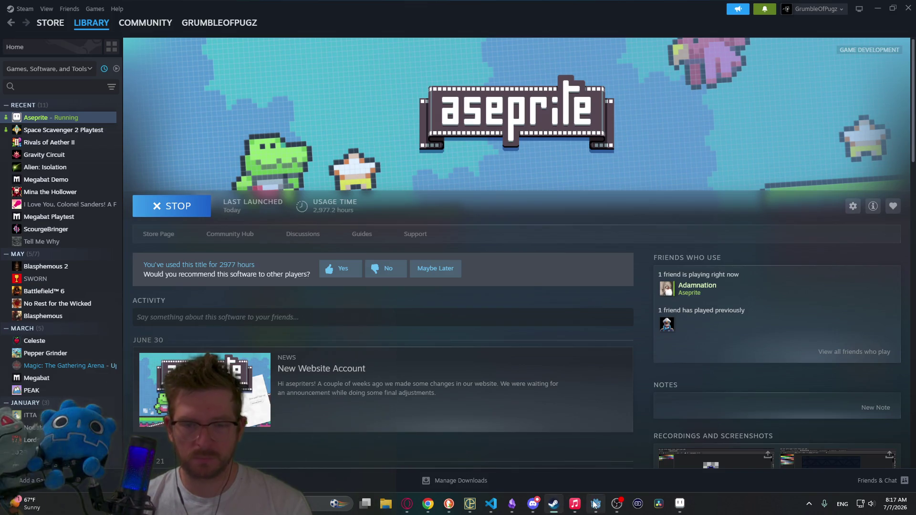
pyautogui.click(595, 503)
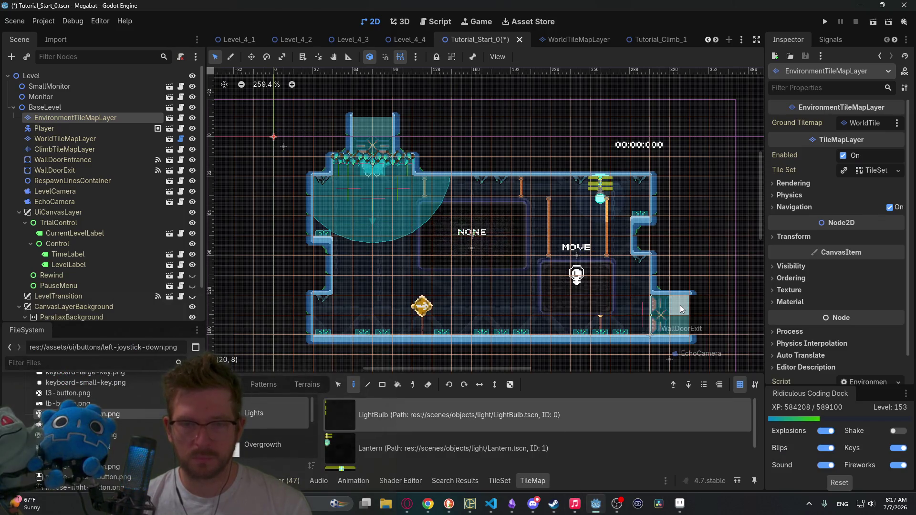
pyautogui.scroll(-6, 639, 38)
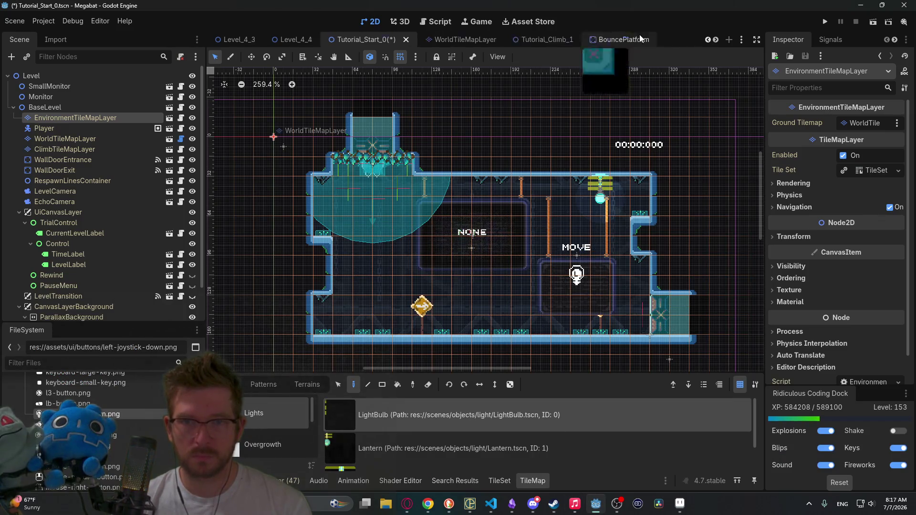
pyautogui.scroll(-5, 639, 39)
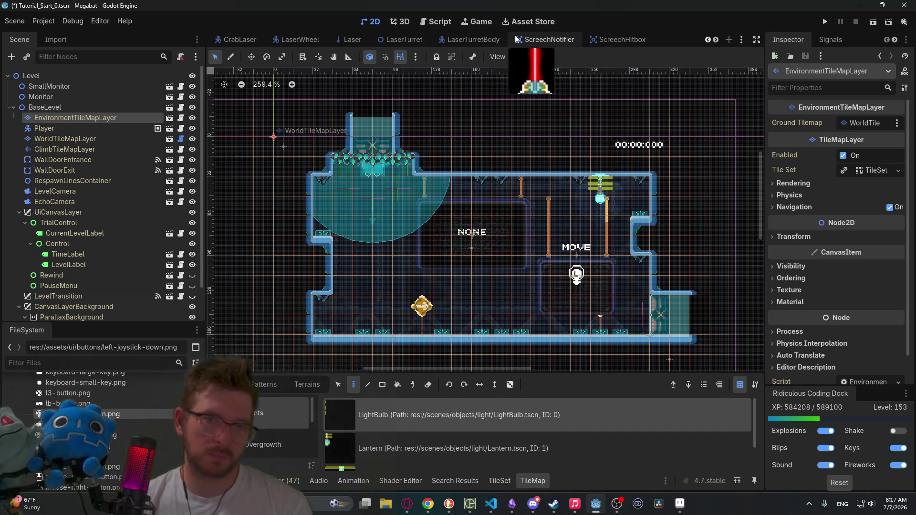
pyautogui.scroll(-1, 633, 36)
pyautogui.click(565, 39)
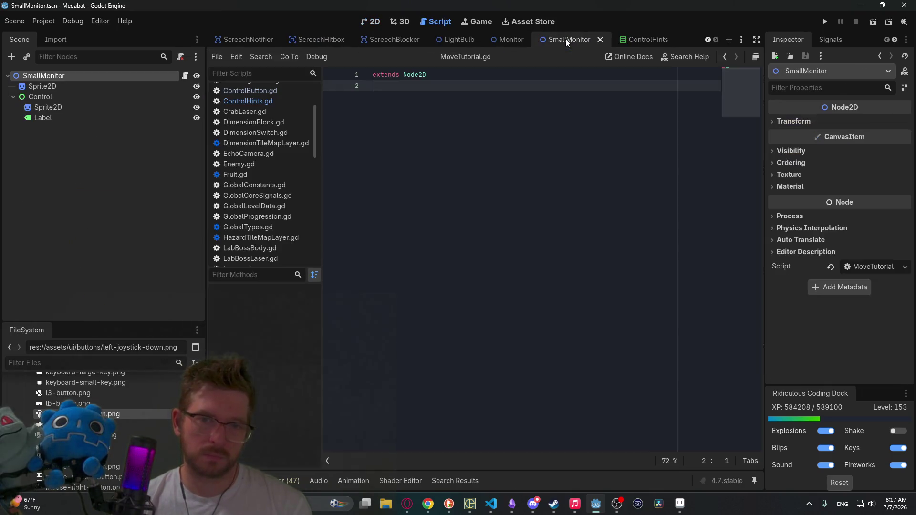
pyautogui.click(370, 21)
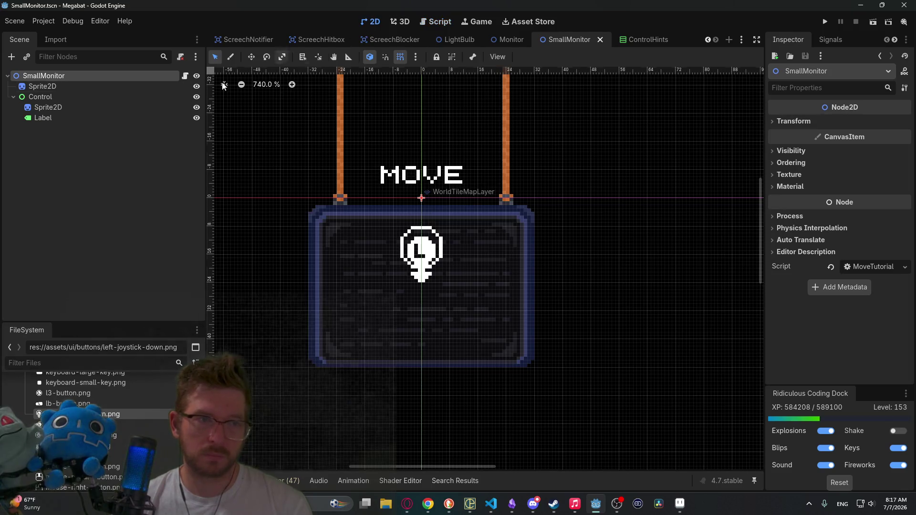
# Rename the SmallMonitor root node to MoveTutorialMonitor
pyautogui.click(47, 76)
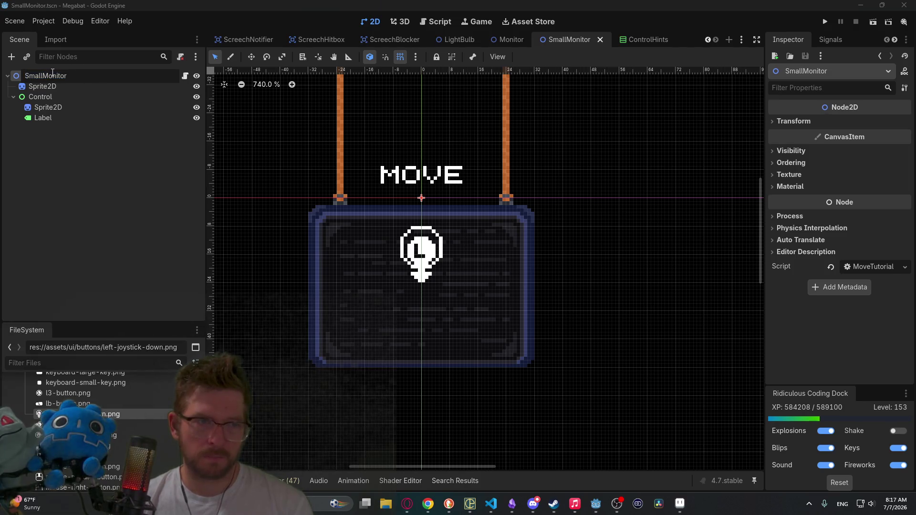
pyautogui.press('BackSpace')
pyautogui.press('BackSpace')
pyautogui.press('BackSpace')
pyautogui.write('Mo')
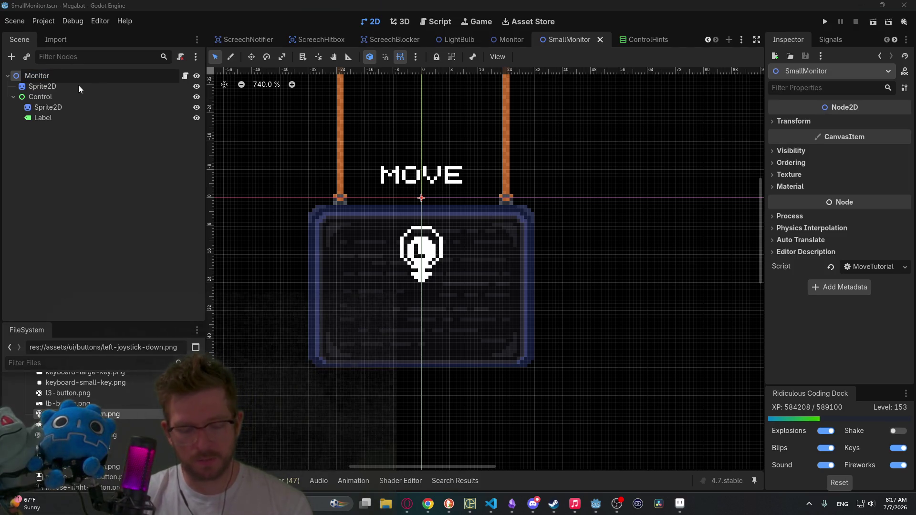
pyautogui.write('vetutorti')
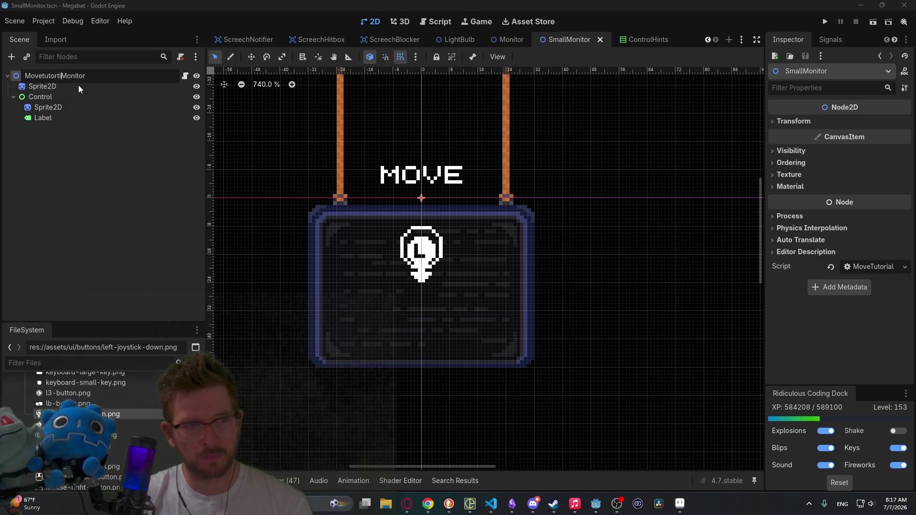
pyautogui.press('BackSpace')
pyautogui.press('BackSpace')
pyautogui.press('BackSpace')
pyautogui.write('Tutor')
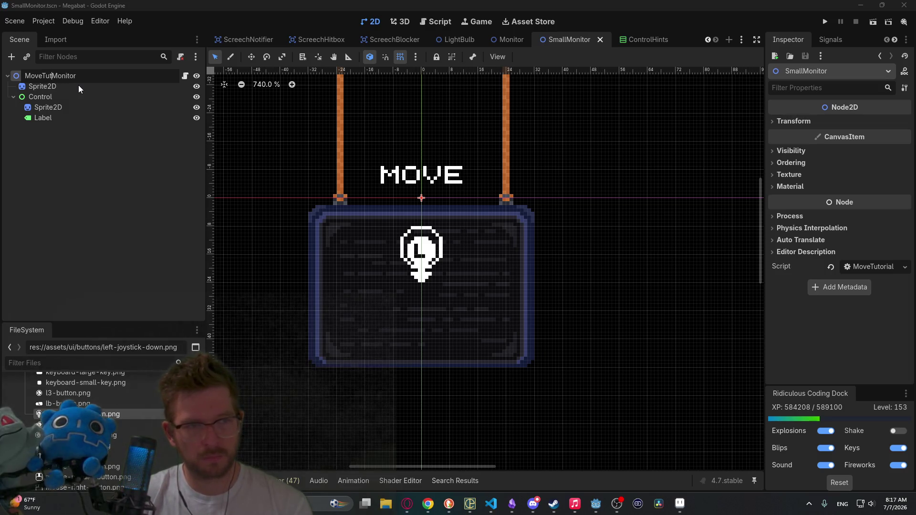
pyautogui.write('ial')
pyautogui.press('Return')
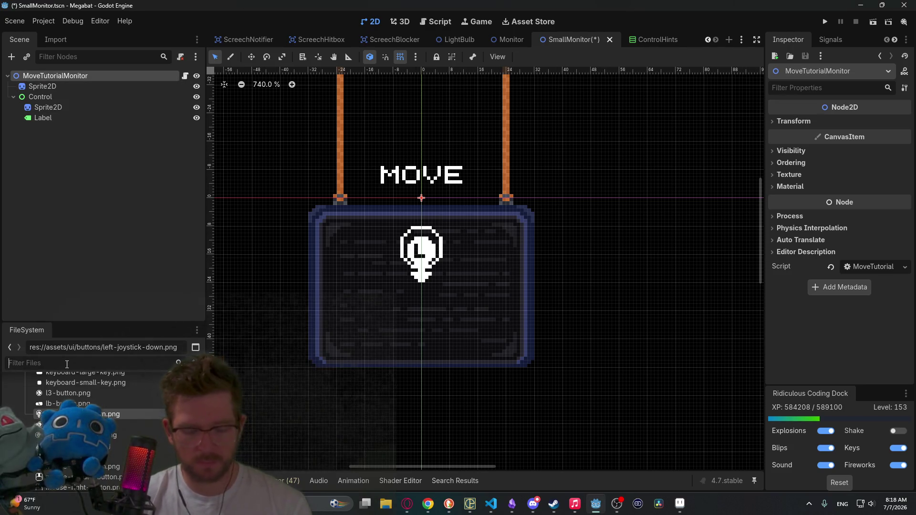
# Save the scene and rename its file to MoveTutorialMonitor.tscn
pyautogui.write('smallmoni')
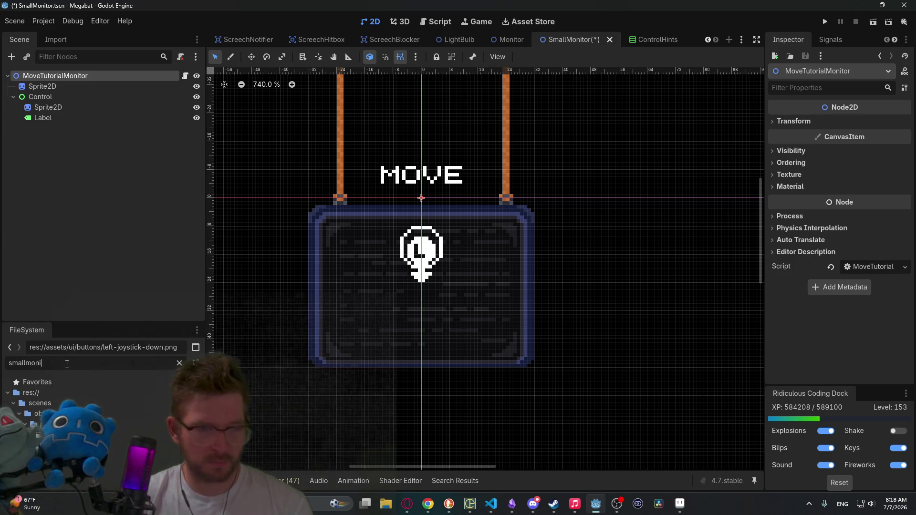
pyautogui.click(127, 190)
pyautogui.hotkey('ctrl', 's')
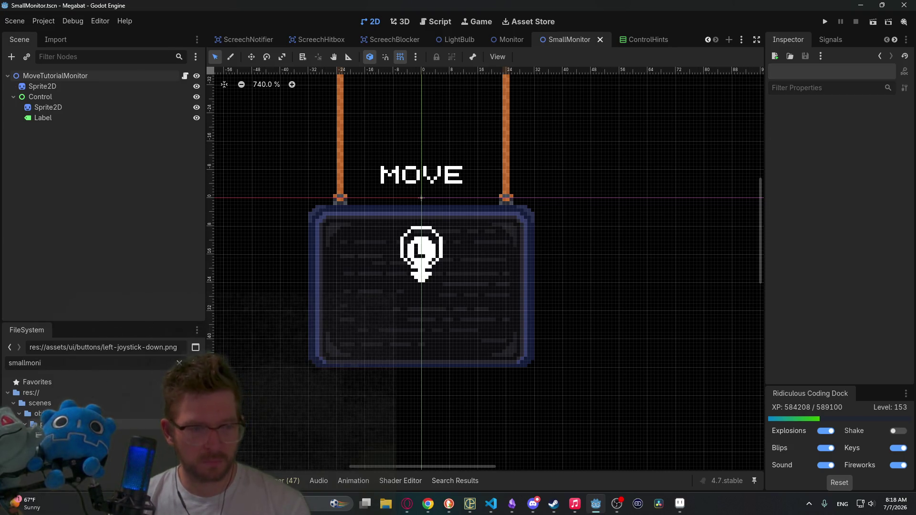
pyautogui.rightClick(74, 424)
pyautogui.click(118, 399)
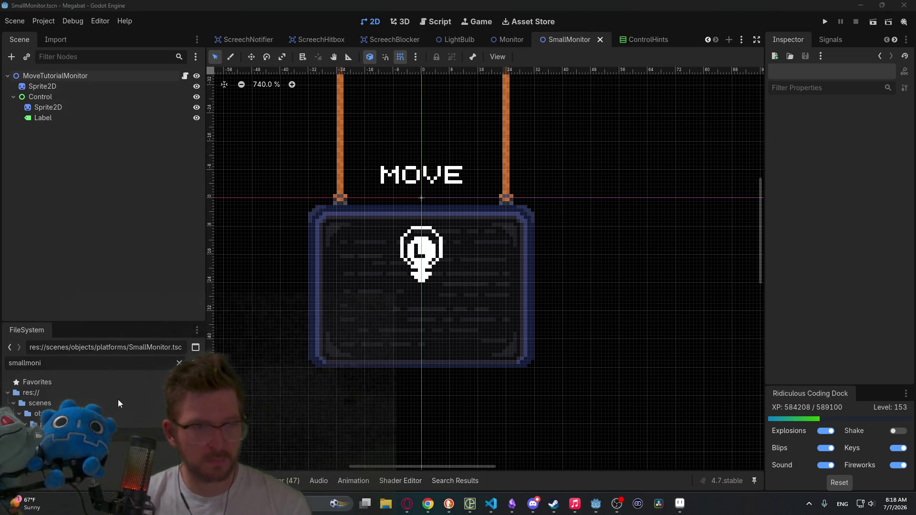
pyautogui.write('MoveTutorialMonitor')
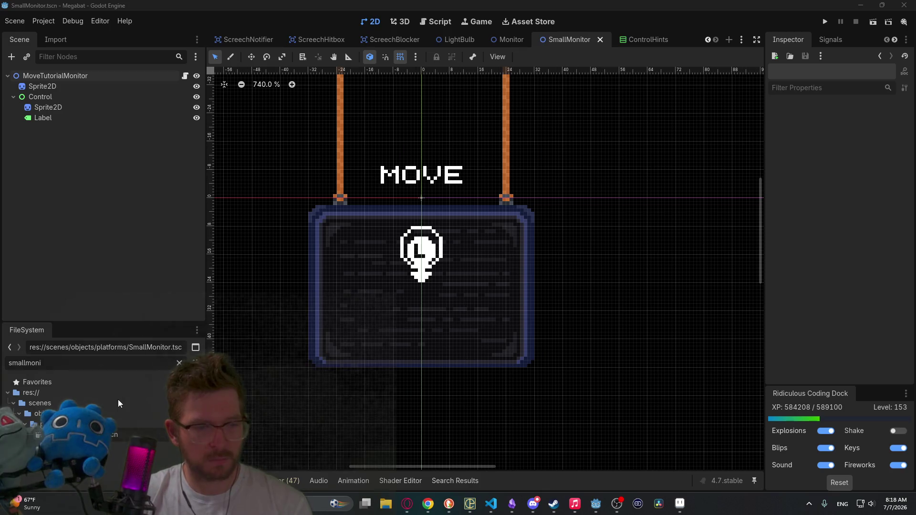
pyautogui.press('Return')
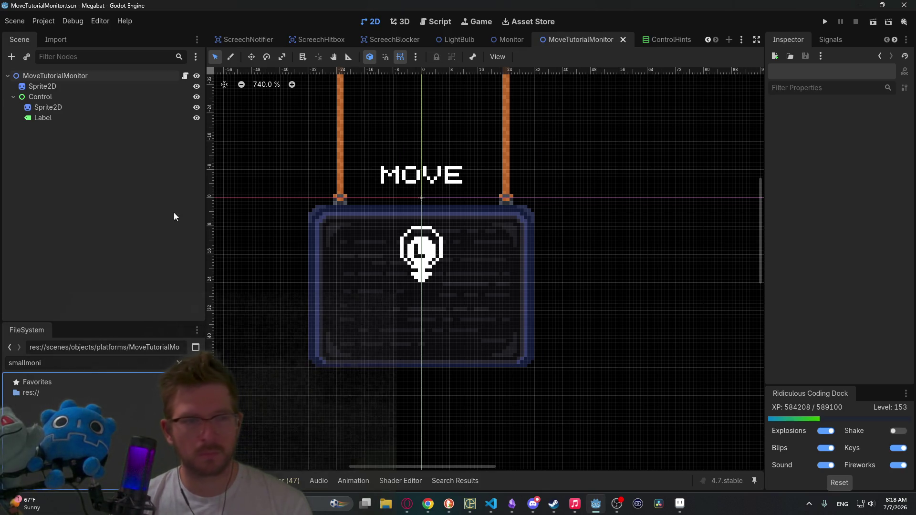
# Nudge the Control holding the MOVE label and icon down into the screen, then save
pyautogui.click(54, 105)
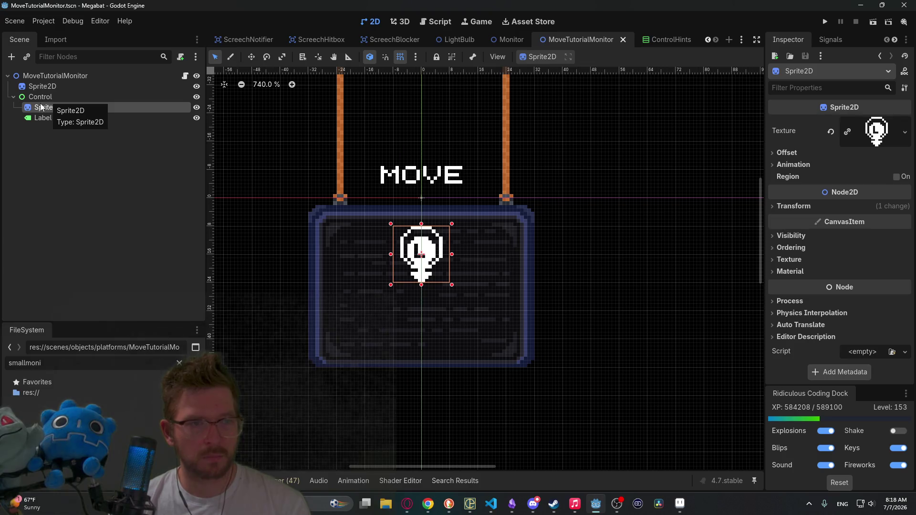
pyautogui.click(45, 95)
pyautogui.press('w')
pyautogui.press('Down')
pyautogui.press('Down')
pyautogui.press('Down')
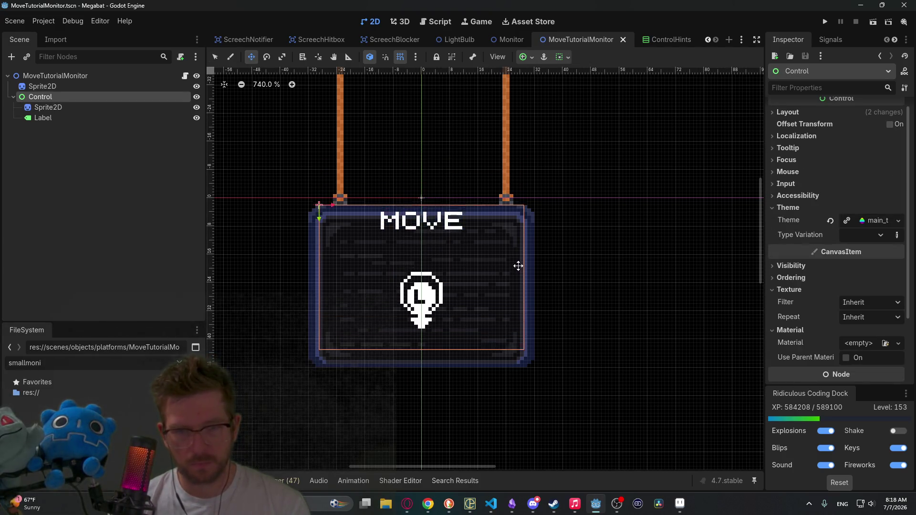
pyautogui.scroll(-3, 518, 266)
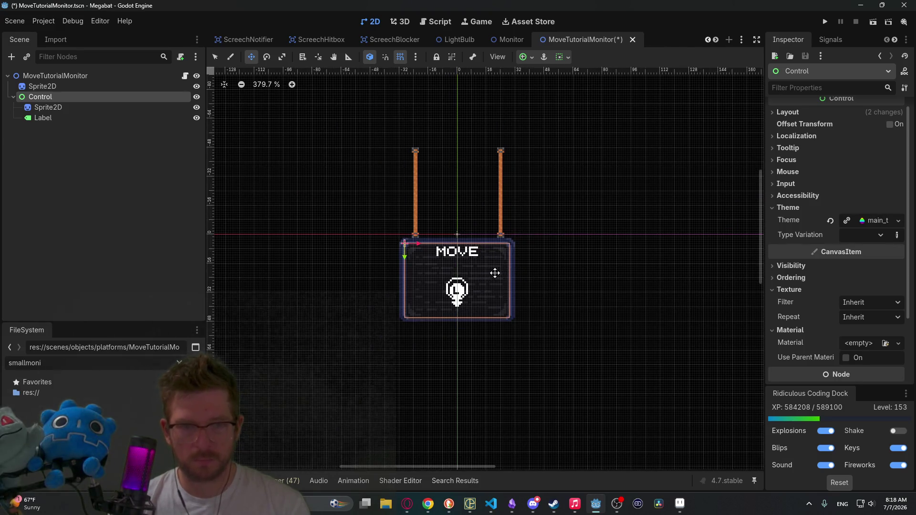
pyautogui.hotkey('ctrl', 's')
pyautogui.scroll(5, 292, 38)
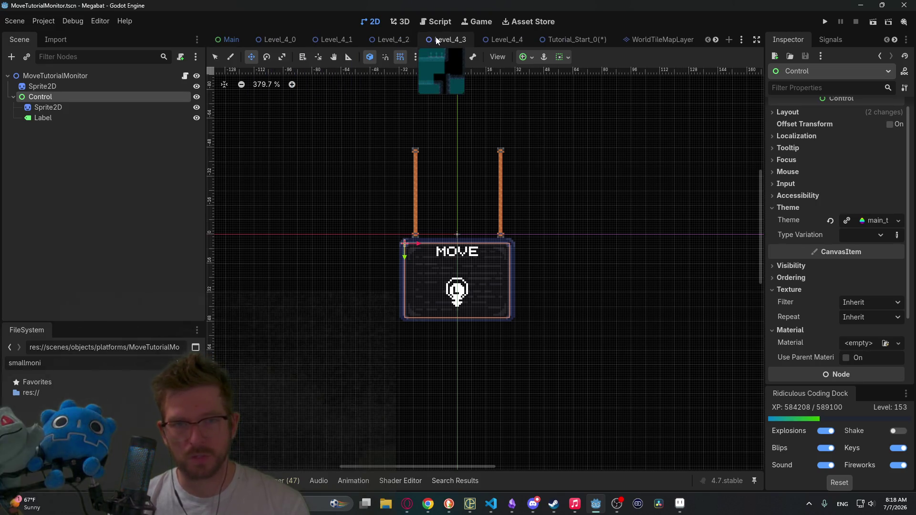
# In Tutorial_Start_0, rename the SmallMonitor instance to MoveTutorialMonitor
pyautogui.click(578, 40)
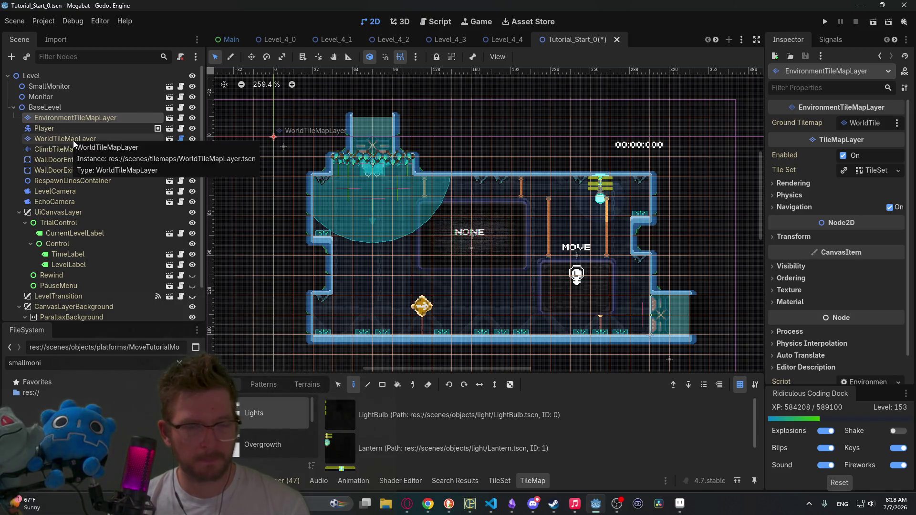
pyautogui.click(53, 95)
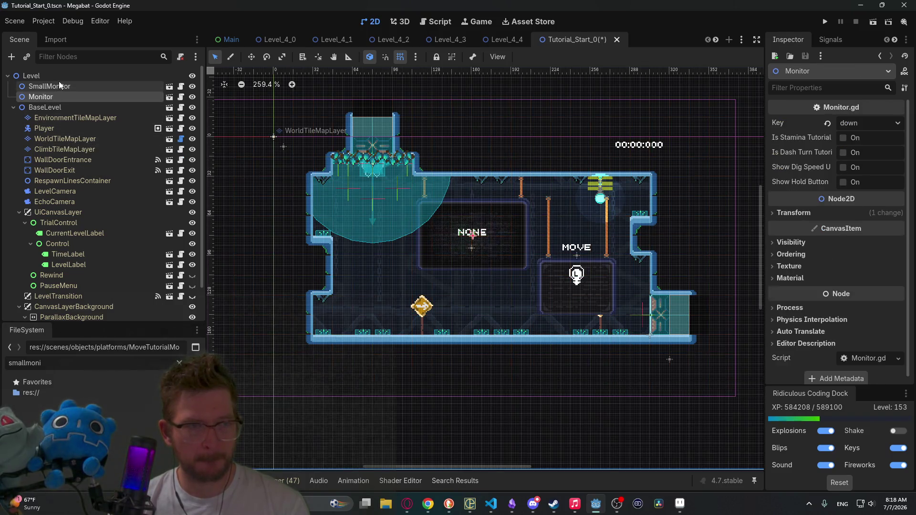
pyautogui.click(56, 86)
pyautogui.click(48, 88)
pyautogui.write('MoveTu')
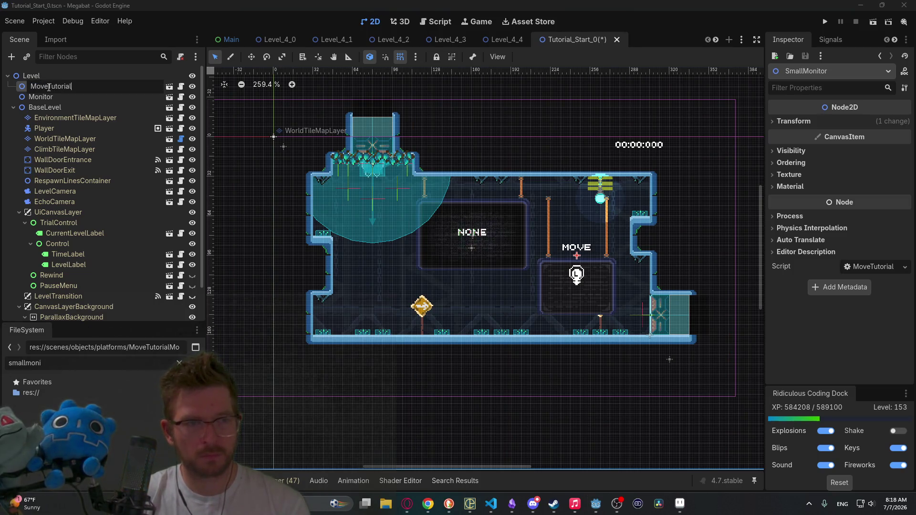
pyautogui.write('tor')
pyautogui.press('Return')
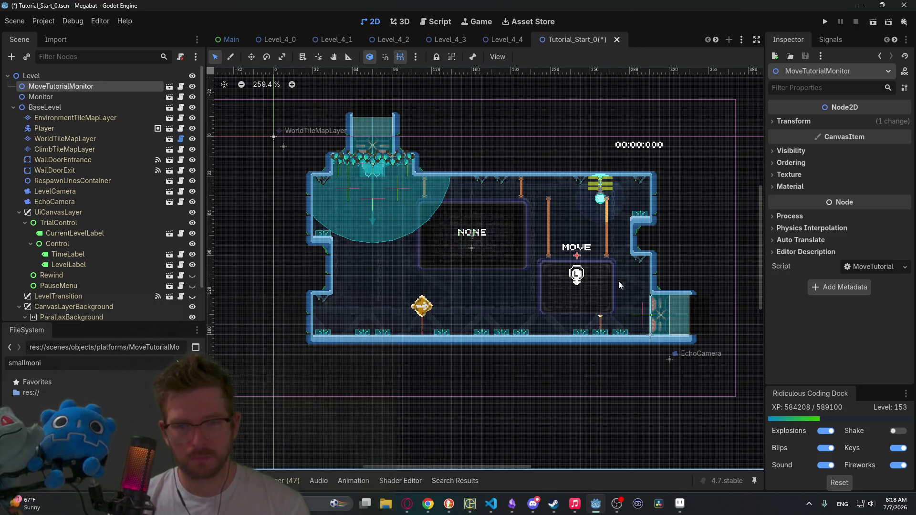
# Nudge the MoveTutorialMonitor instance into place with the Move tool
pyautogui.press('w')
pyautogui.scroll(2, 610, 277)
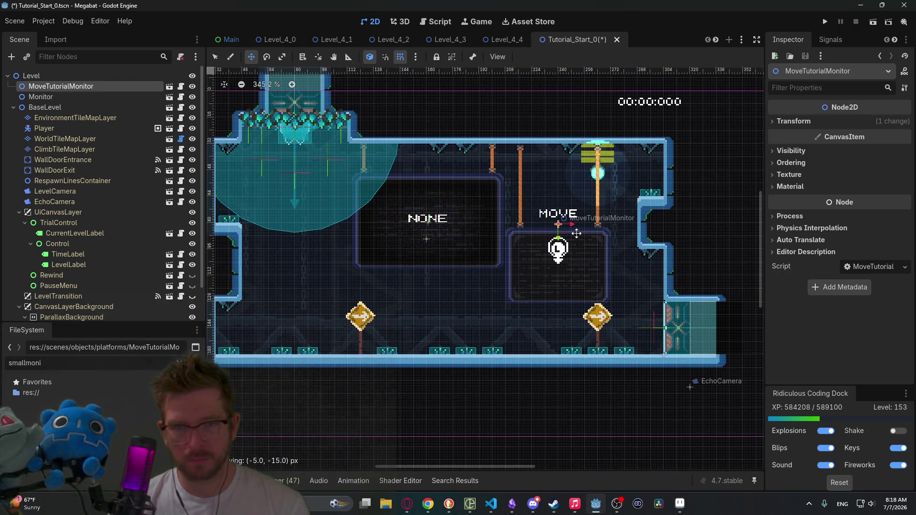
pyautogui.scroll(2, 574, 232)
pyautogui.press('Right')
pyautogui.press('Right')
pyautogui.press('Right')
pyautogui.press('Up')
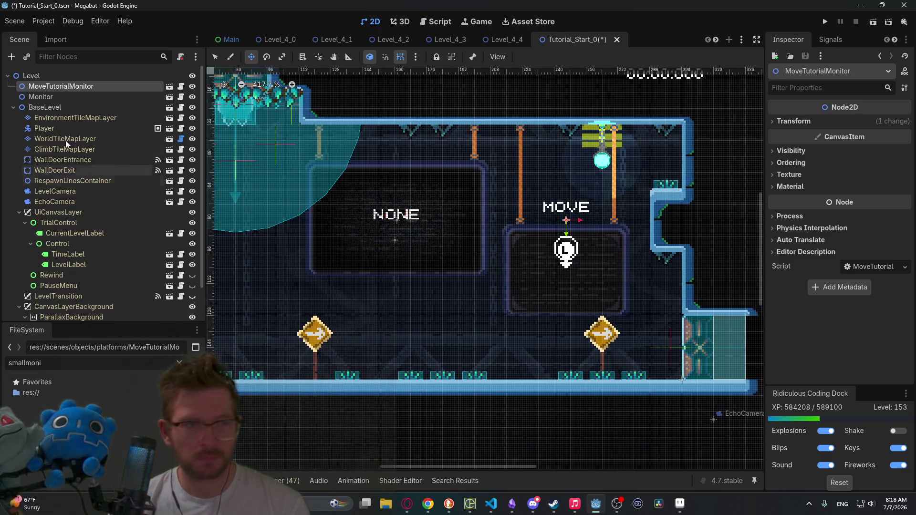
pyautogui.click(72, 118)
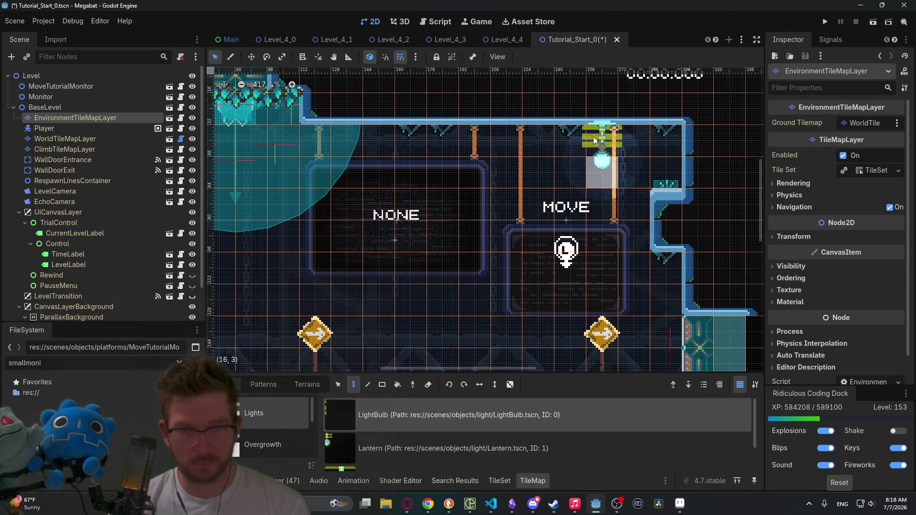
# Hang two LightBulb tiles under the ceiling above the MOVE monitor, then attempt to save
pyautogui.click(570, 138)
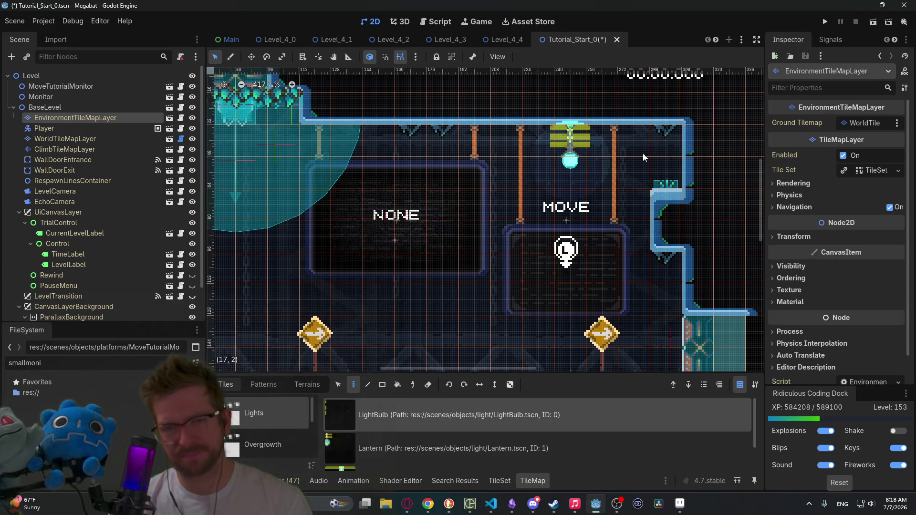
pyautogui.hotkey('ctrl', 'z')
pyautogui.click(602, 135)
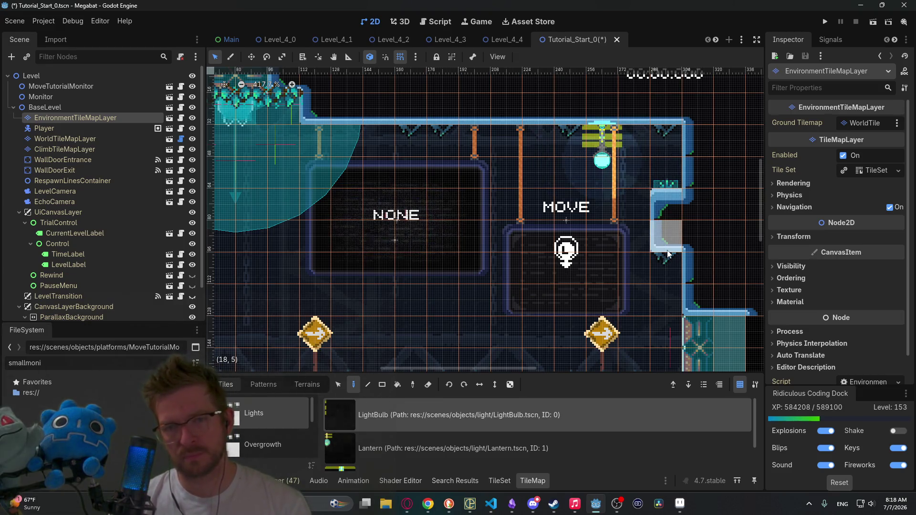
pyautogui.click(507, 137)
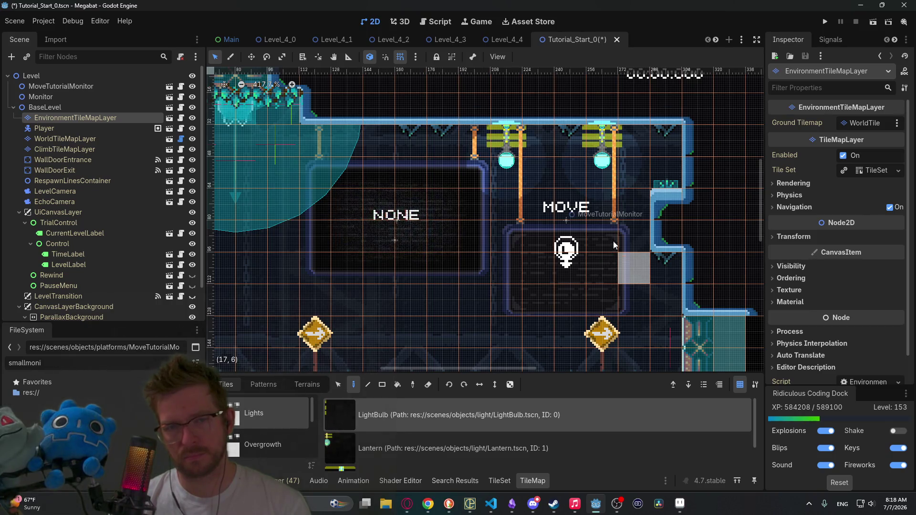
pyautogui.scroll(-2, 605, 227)
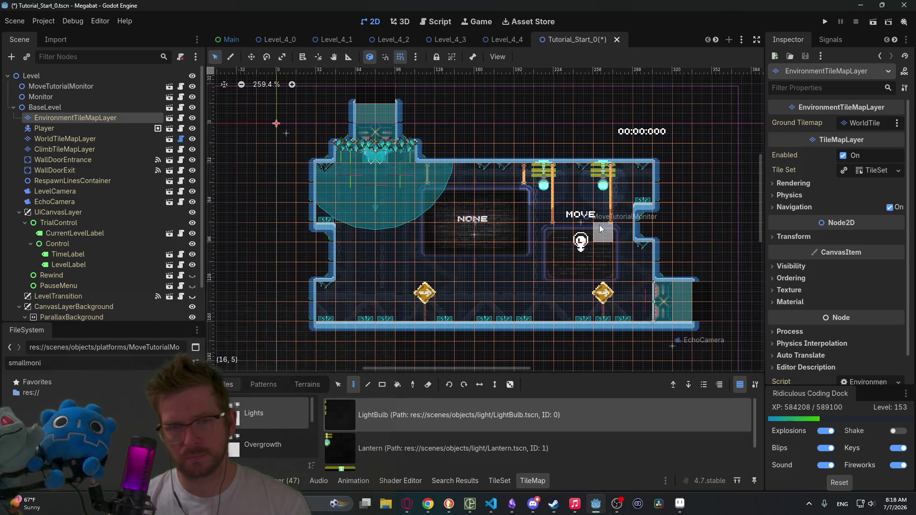
pyautogui.press('Escape')
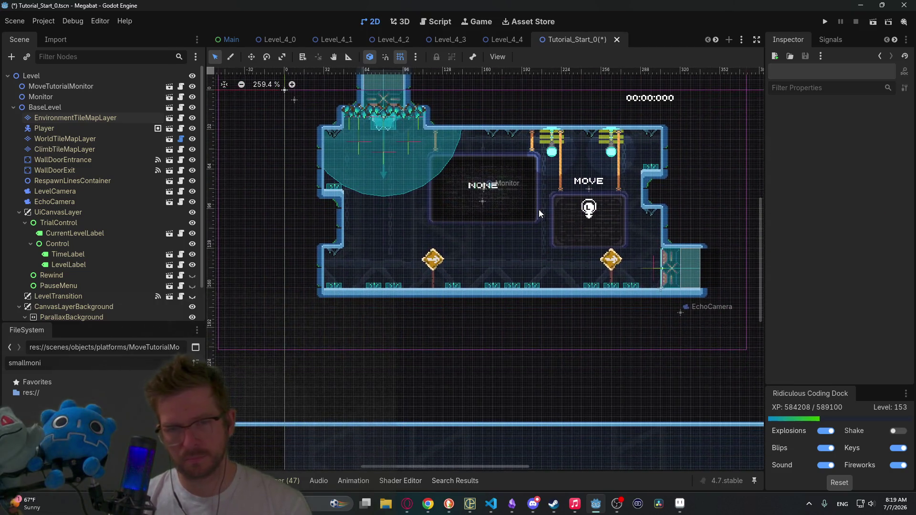
pyautogui.hotkey('ctrl', 's')
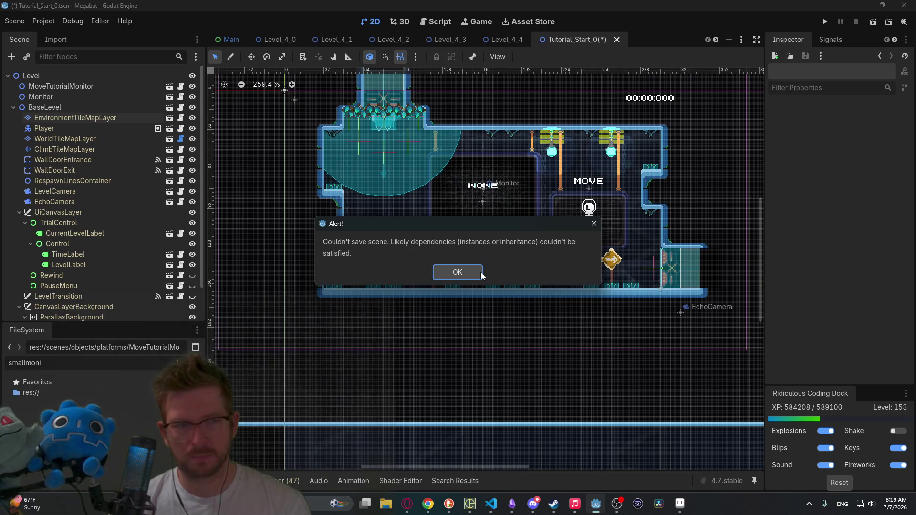
# Dismiss the save errors and delete the broken MoveTutorialMonitor node
pyautogui.click(480, 272)
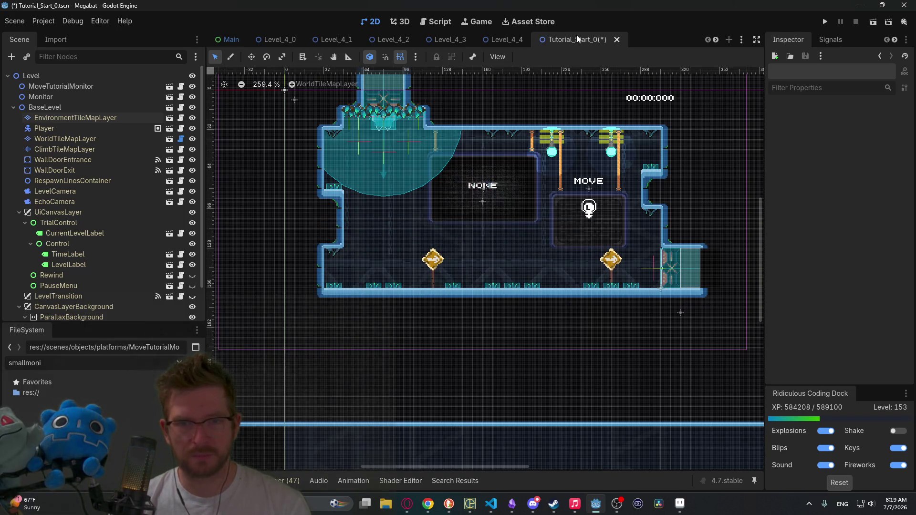
pyautogui.scroll(-2, 89, 253)
pyautogui.scroll(2, 90, 253)
pyautogui.hotkey('ctrl', 's')
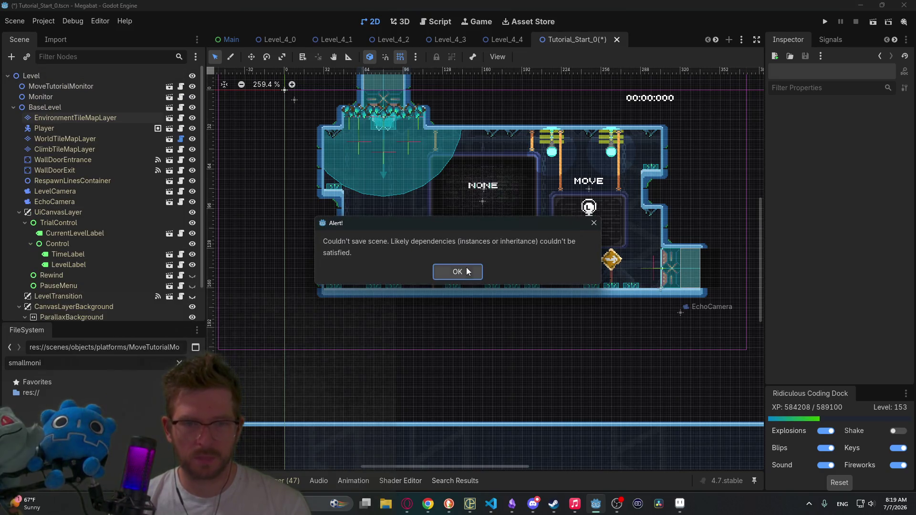
pyautogui.click(457, 271)
pyautogui.click(52, 86)
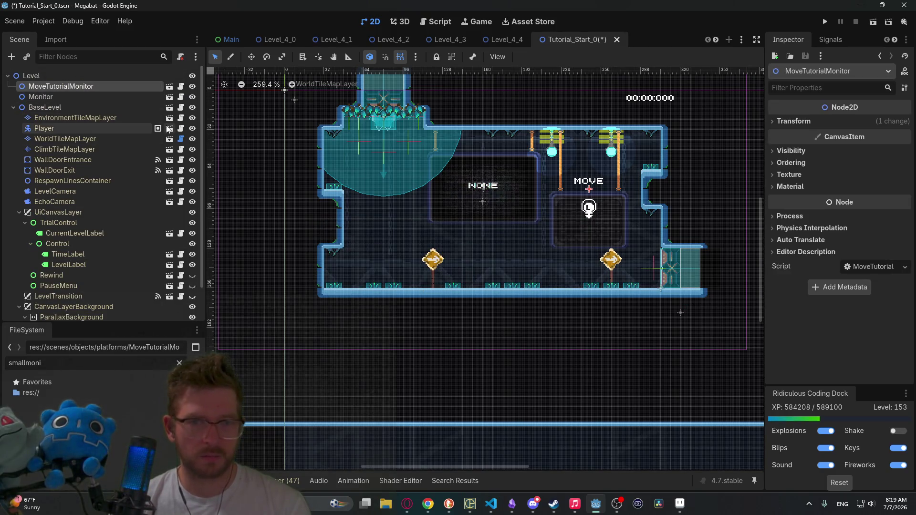
pyautogui.press('Delete')
pyautogui.press('Return')
# Instance MoveTutorialMonitor.tscn under Level and drag it beside the NONE panel
pyautogui.click(33, 76)
pyautogui.hotkey('ctrl', 'shift', 'a')
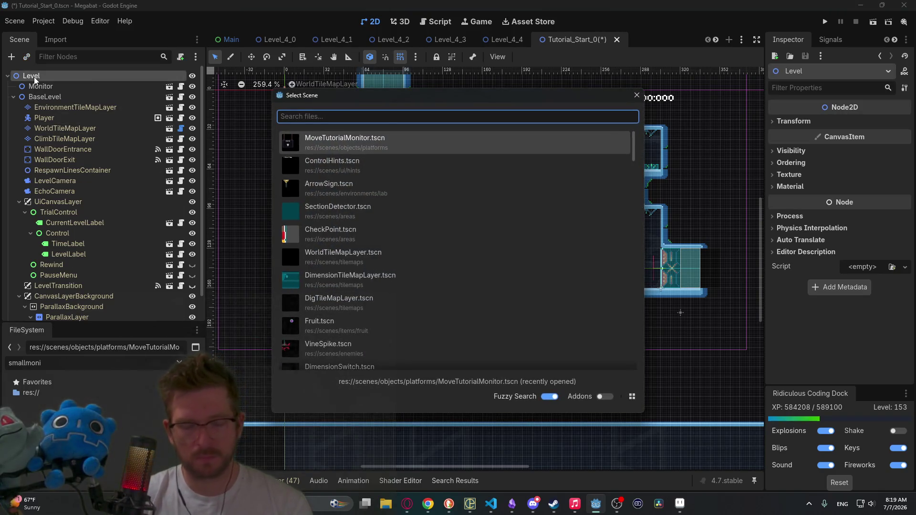
pyautogui.write('move')
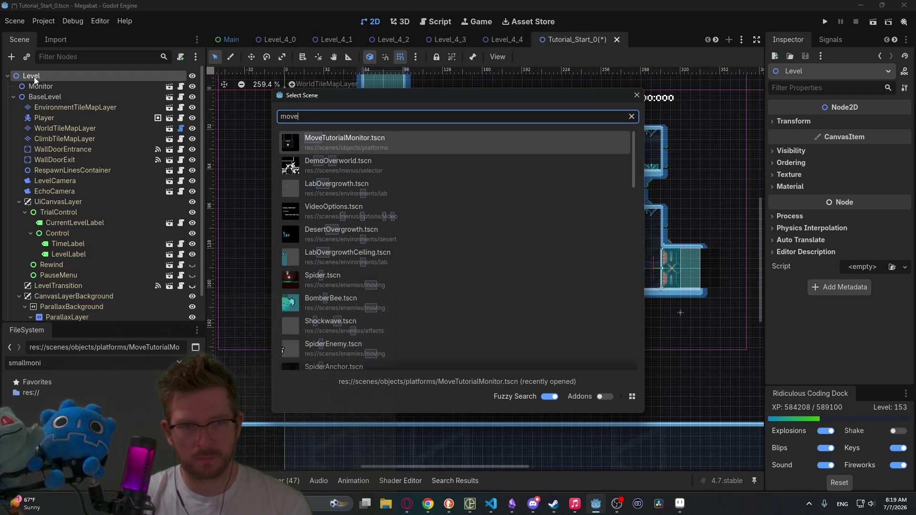
pyautogui.press('Return')
pyautogui.press('w')
pyautogui.moveTo(306, 135); pyautogui.dragTo(609, 247)
pyautogui.scroll(3, 554, 225)
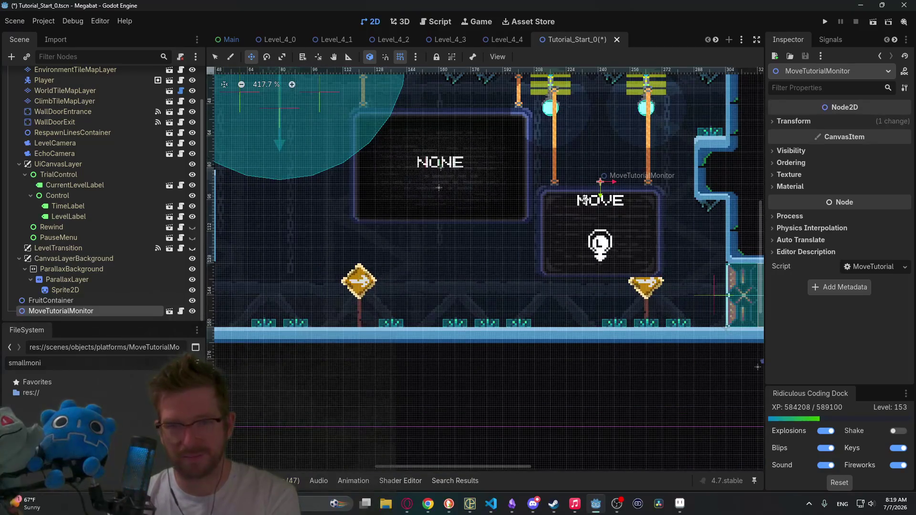
# Nudge the monitor right and up under the lights, then save and run with F6
pyautogui.press('Right')
pyautogui.press('Right')
pyautogui.press('Right')
pyautogui.press('Up')
pyautogui.press('Up')
pyautogui.press('Up')
pyautogui.scroll(5, 622, 149)
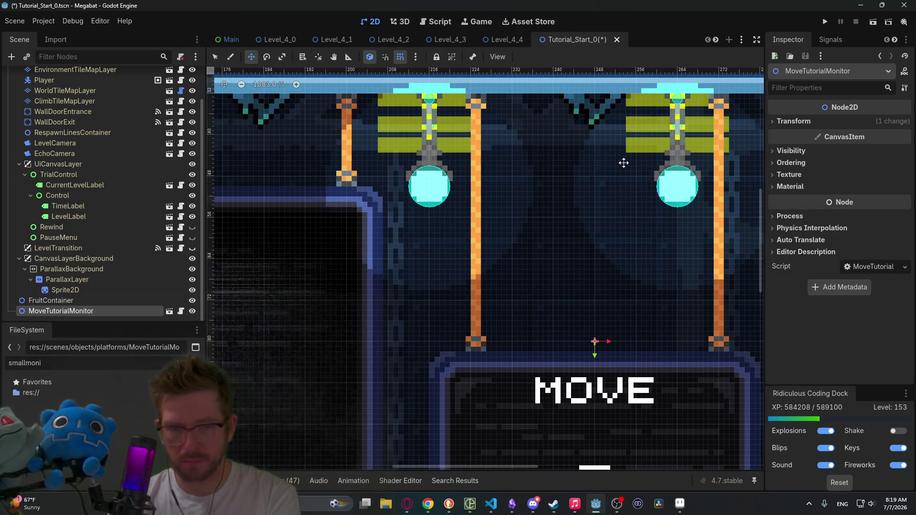
pyautogui.scroll(-3, 623, 163)
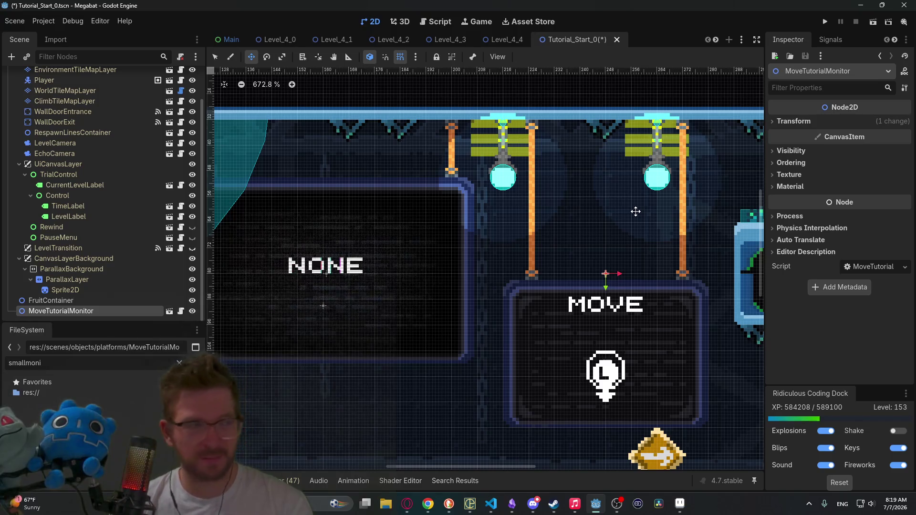
pyautogui.scroll(-3, 636, 211)
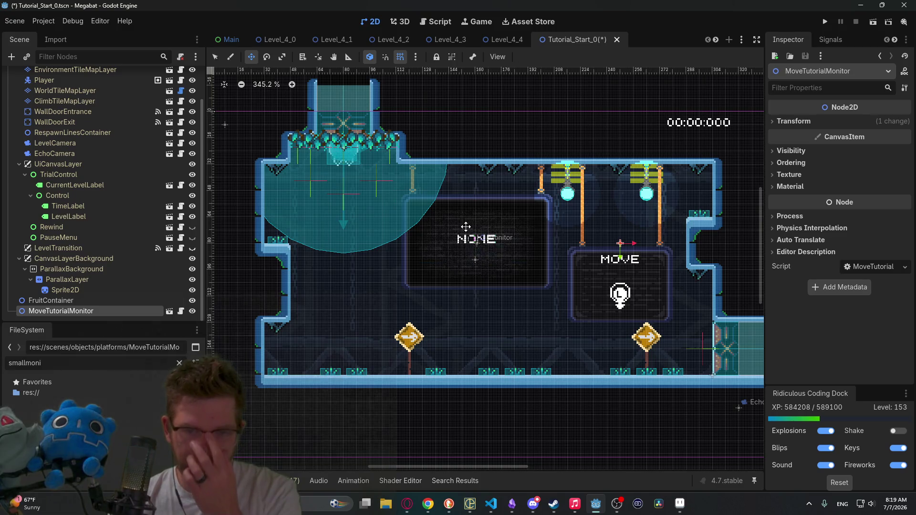
pyautogui.press('F6')
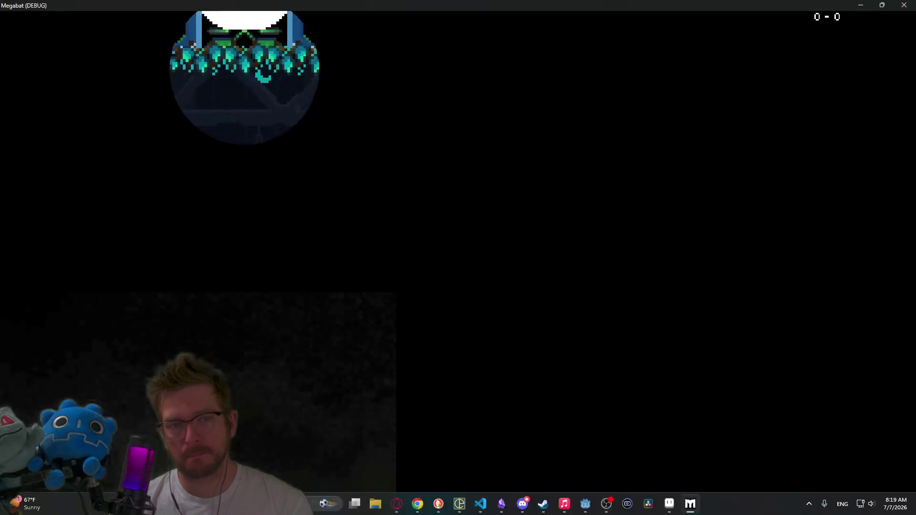
# Drop the bat at the DOWN prompt, close the game, and return to the TV sprite in Aseprite
pyautogui.press('s')
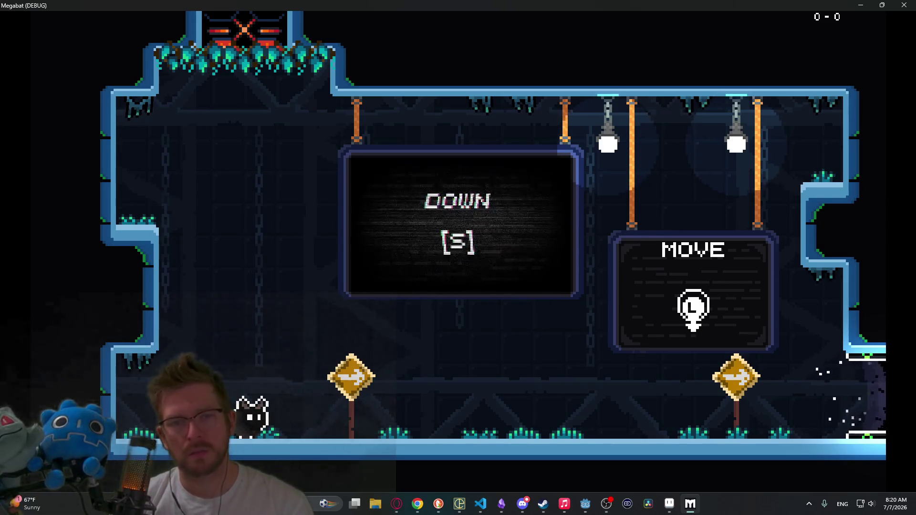
pyautogui.click(904, 5)
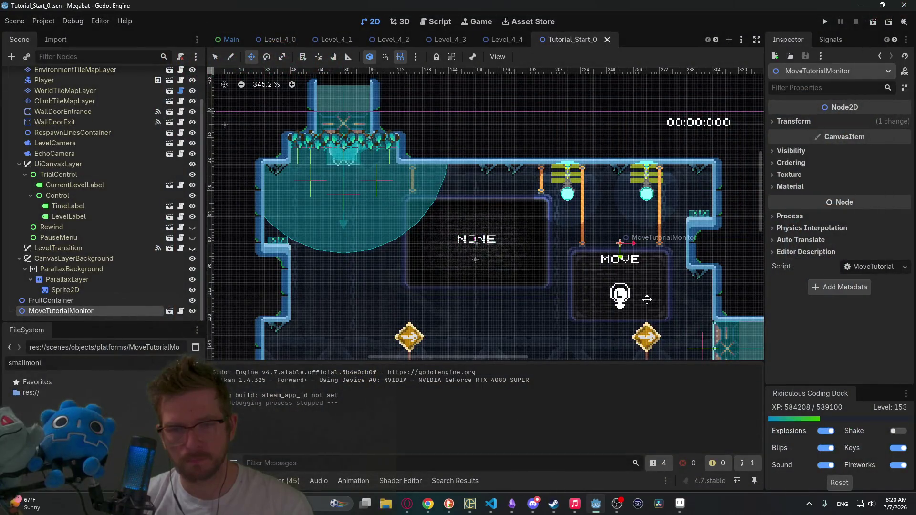
pyautogui.click(680, 503)
pyautogui.scroll(3, 388, 253)
pyautogui.scroll(2, 388, 253)
pyautogui.moveTo(388, 253)
pyautogui.mouseDown()
pyautogui.moveTo(411, 137)
pyautogui.moveTo(470, 137)
pyautogui.mouseUp()
# Check the film and lines layers around the TV's bottom-left corner
pyautogui.press('b')
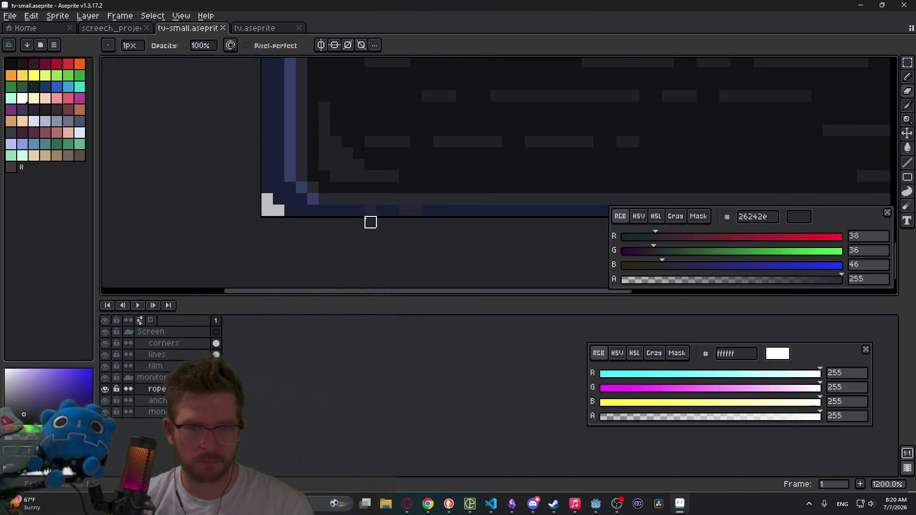
pyautogui.click(172, 365)
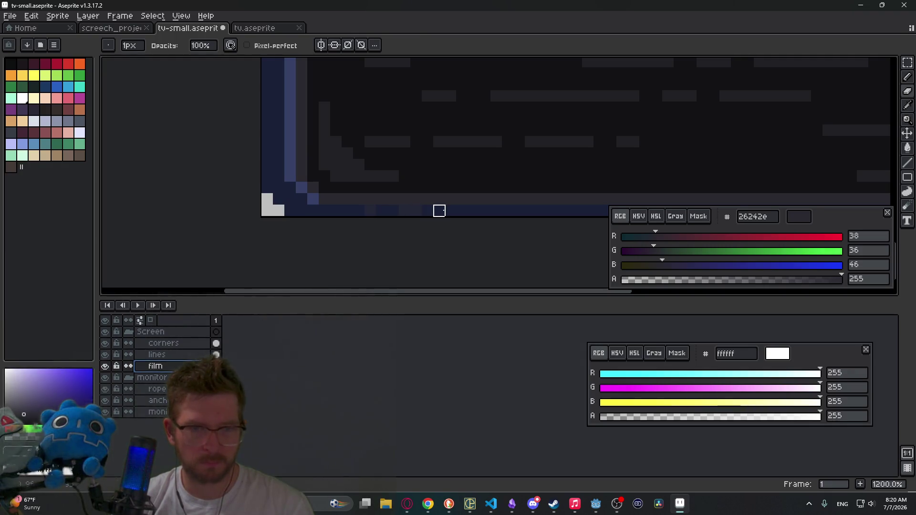
pyautogui.click(216, 354)
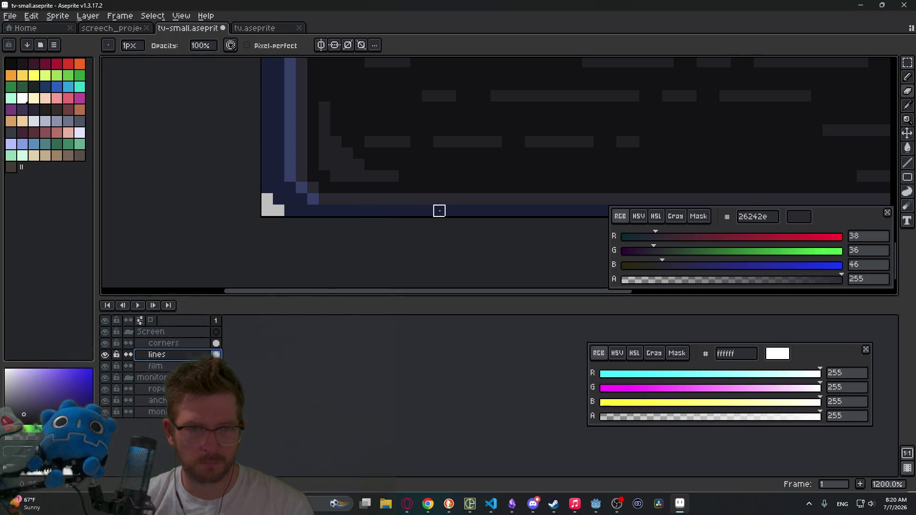
pyautogui.hscroll(5, 230, 207)
pyautogui.scroll(-4, 475, 184)
pyautogui.moveTo(475, 184); pyautogui.dragTo(487, 261)
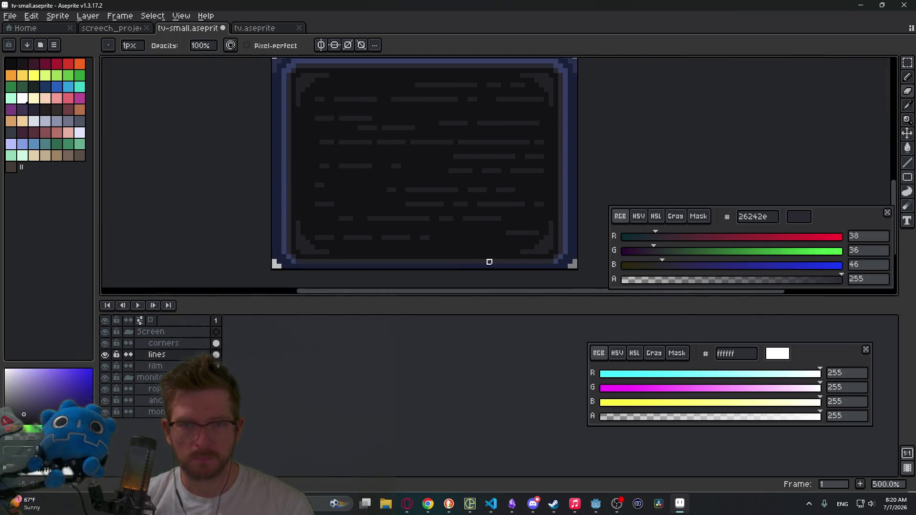
pyautogui.scroll(5, 439, 261)
pyautogui.scroll(-3, 410, 216)
pyautogui.hscroll(-3, 409, 216)
pyautogui.scroll(-2, 409, 216)
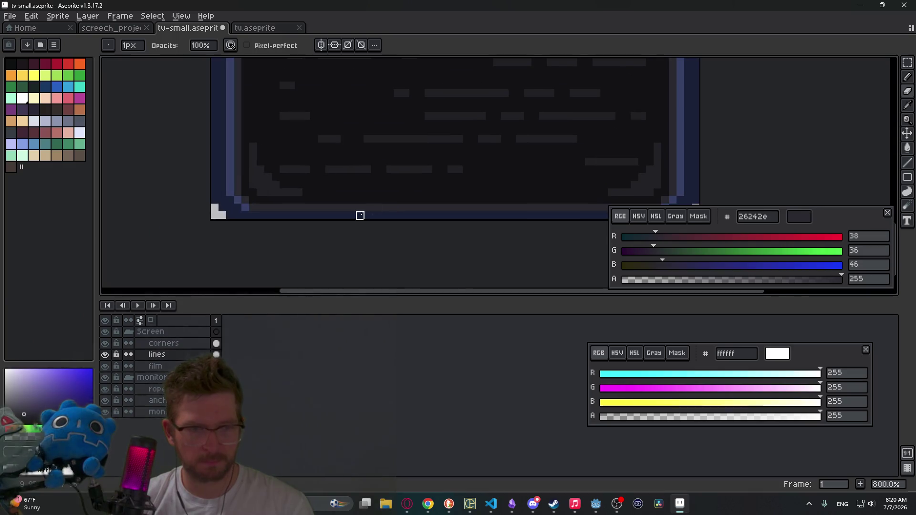
# Inspect the corners, lines and film layers, toggling the Screen group to compare
pyautogui.press('v')
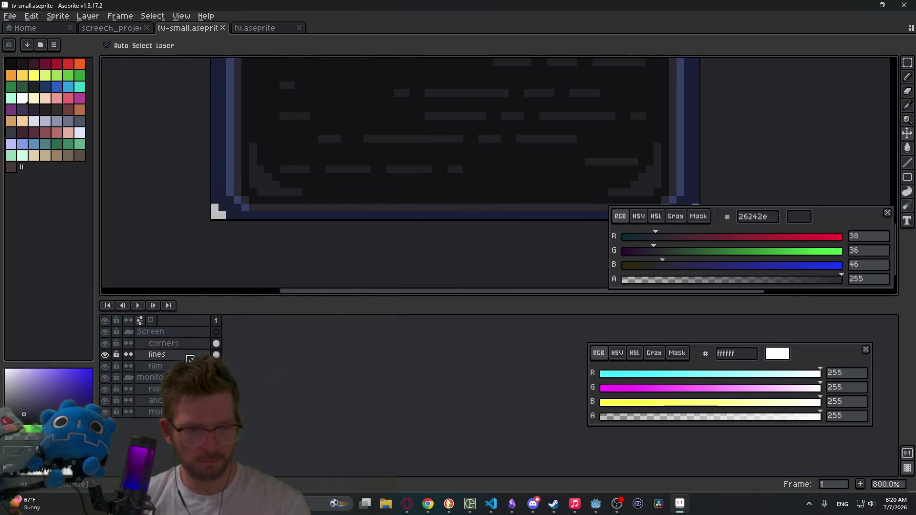
pyautogui.click(193, 343)
pyautogui.press('b')
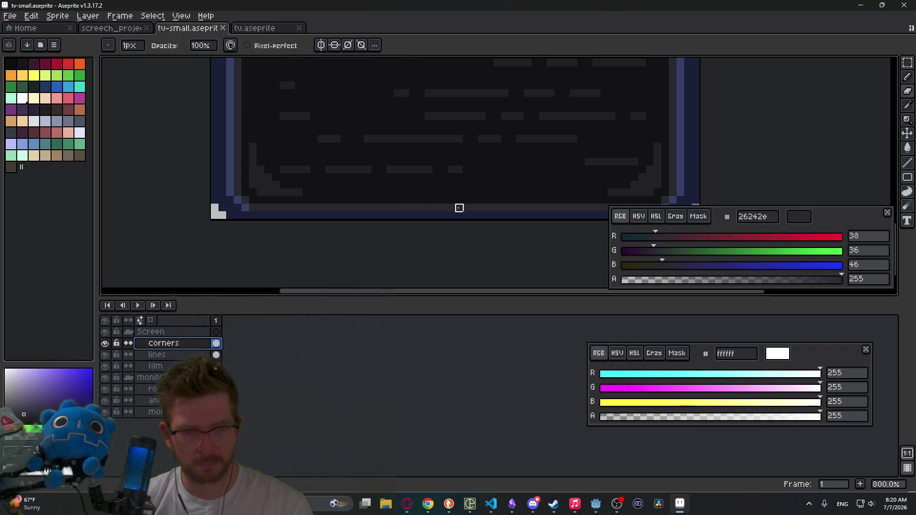
pyautogui.click(168, 354)
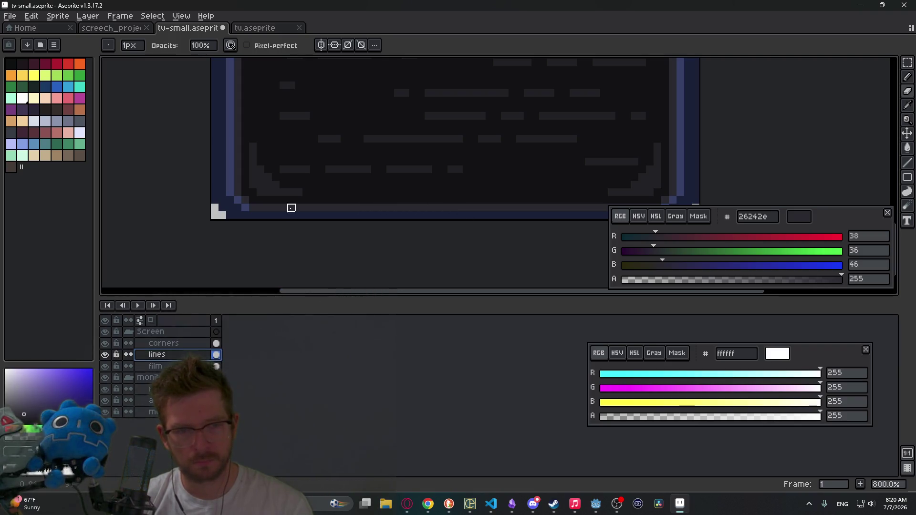
pyautogui.scroll(-1, 444, 237)
pyautogui.scroll(-1, 454, 216)
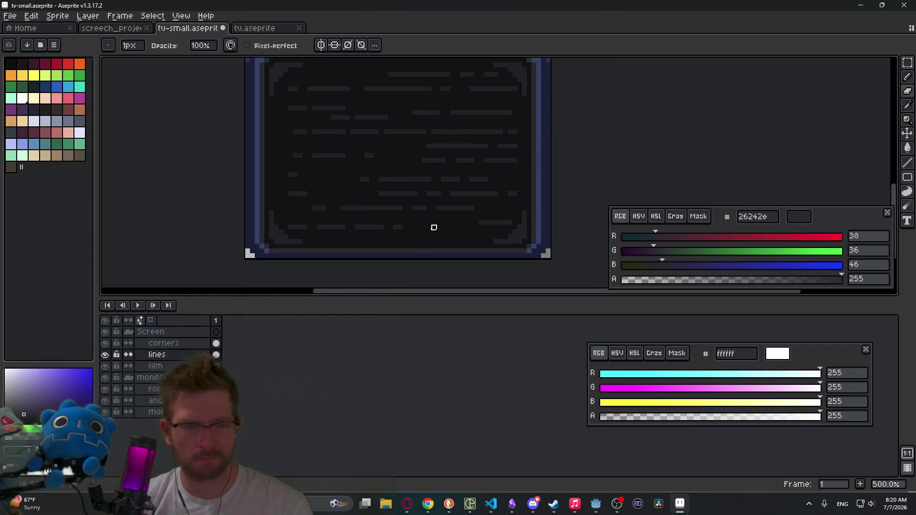
pyautogui.click(181, 366)
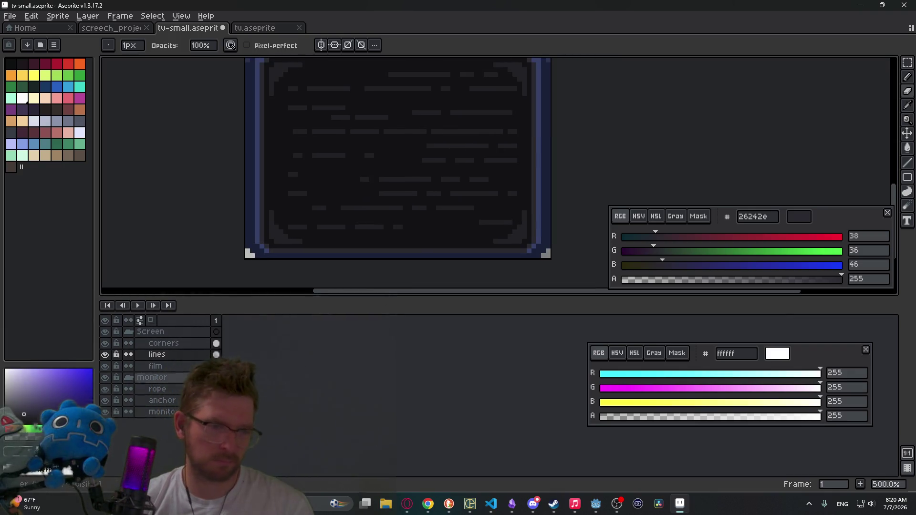
pyautogui.click(105, 332)
pyautogui.click(105, 332)
pyautogui.scroll(4, 340, 246)
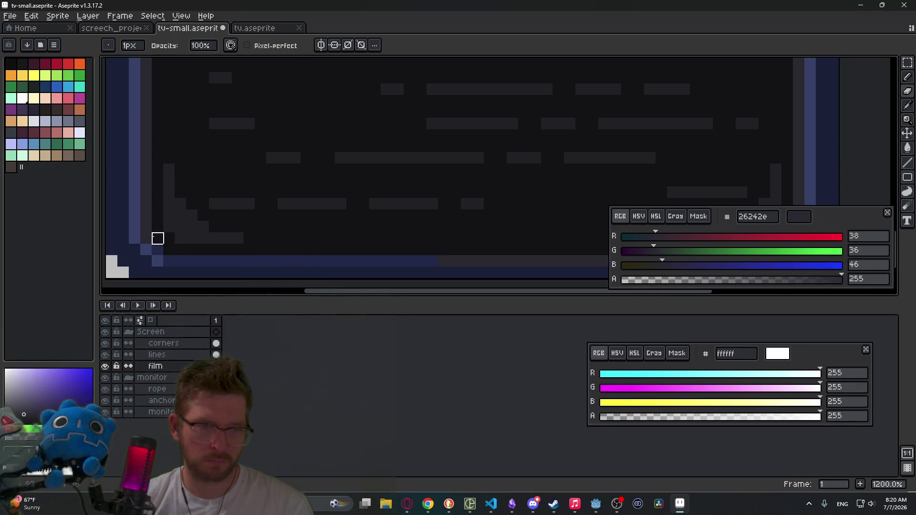
pyautogui.scroll(-4, 145, 237)
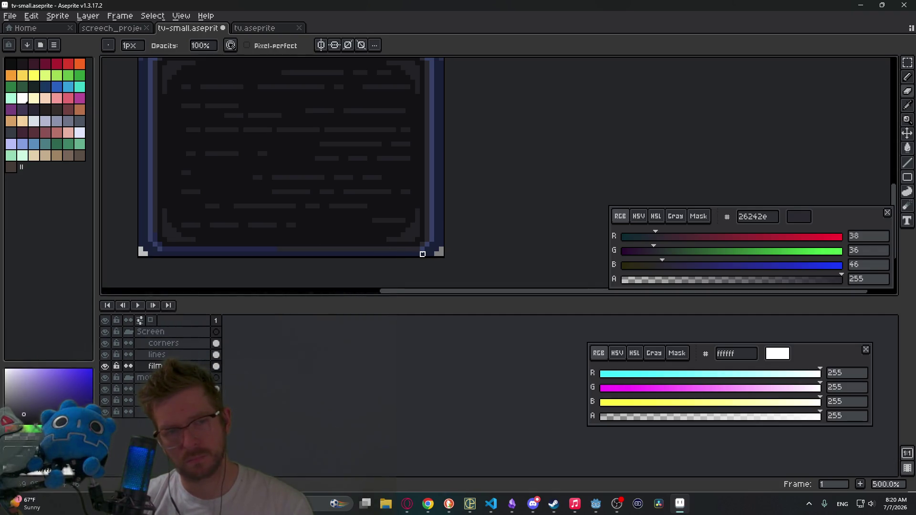
# Undo the two eraser strokes and open the Export As settings for tv-small.png
pyautogui.hotkey('ctrl', 'z')
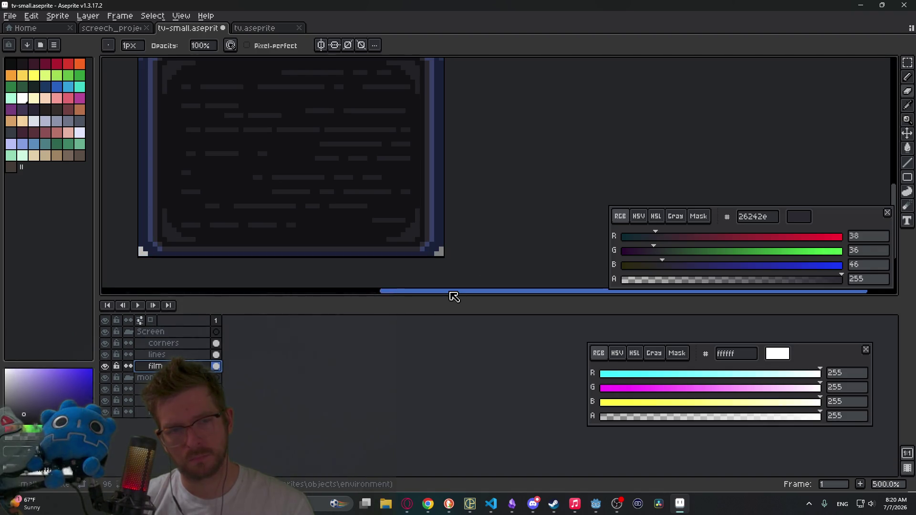
pyautogui.hotkey('ctrl', 'z')
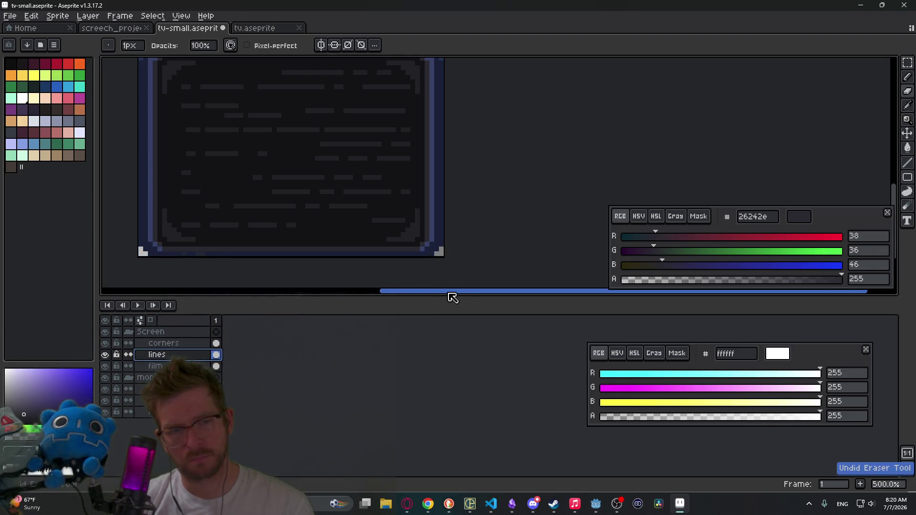
pyautogui.scroll(-2, 387, 213)
pyautogui.hotkey('ctrl', 'shift', 'e')
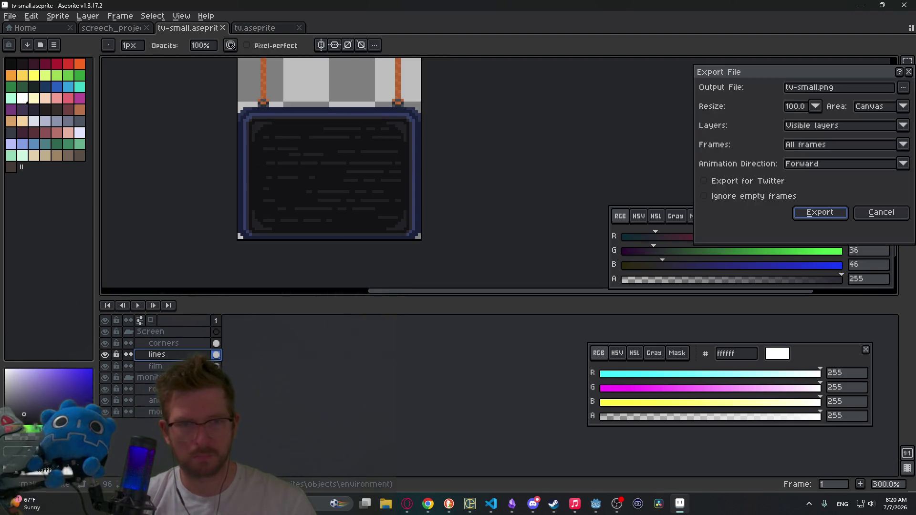
# Overwrite tv-small.png with the exported TV sprite, check it on the canvas, then return to Godot
pyautogui.press('Return')
pyautogui.press('Return')
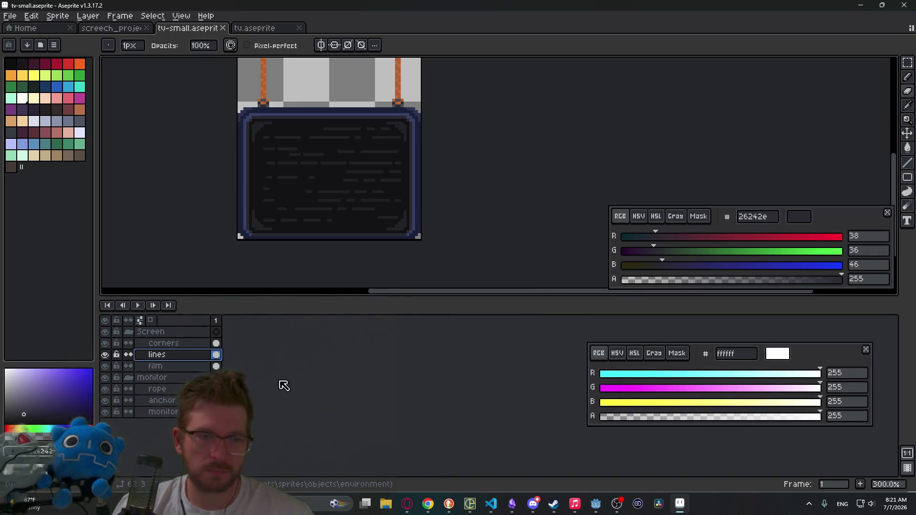
pyautogui.scroll(-2, 321, 164)
pyautogui.scroll(1, 331, 159)
pyautogui.moveTo(332, 174); pyautogui.dragTo(430, 225)
pyautogui.scroll(3, 412, 195)
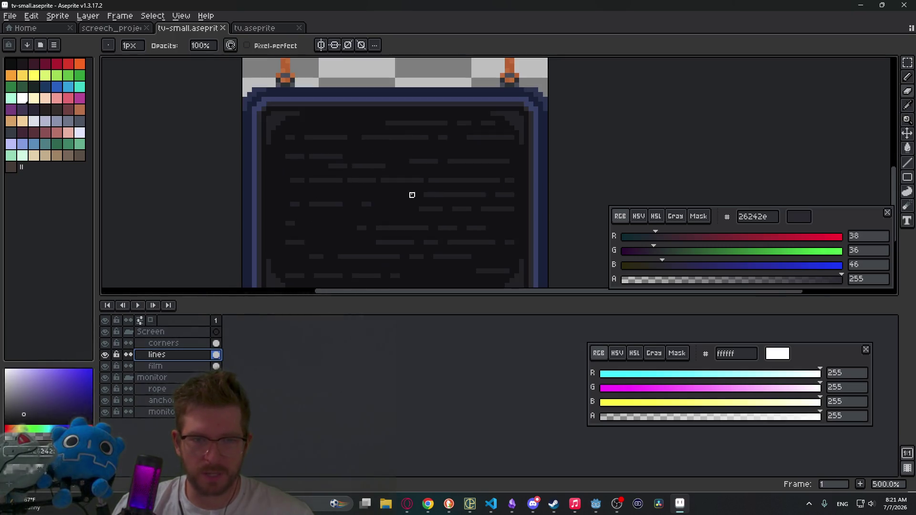
pyautogui.scroll(-1, 474, 200)
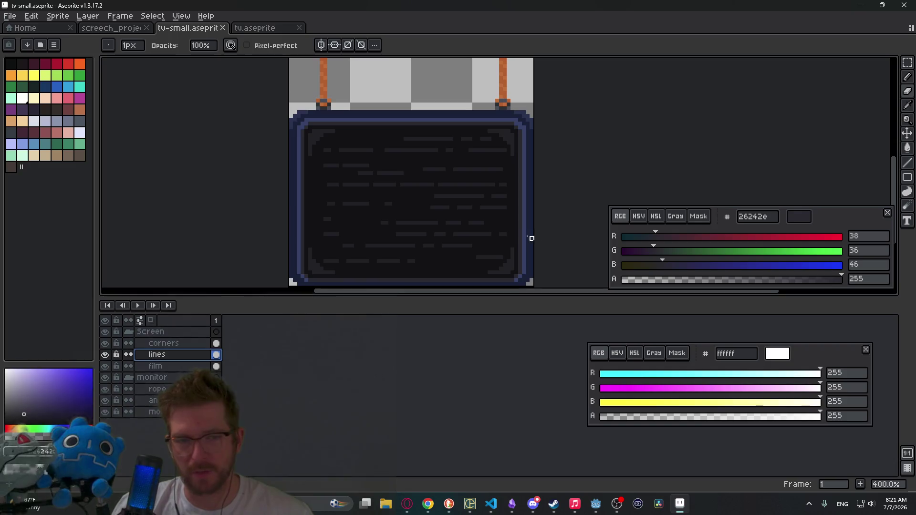
pyautogui.scroll(2, 328, 211)
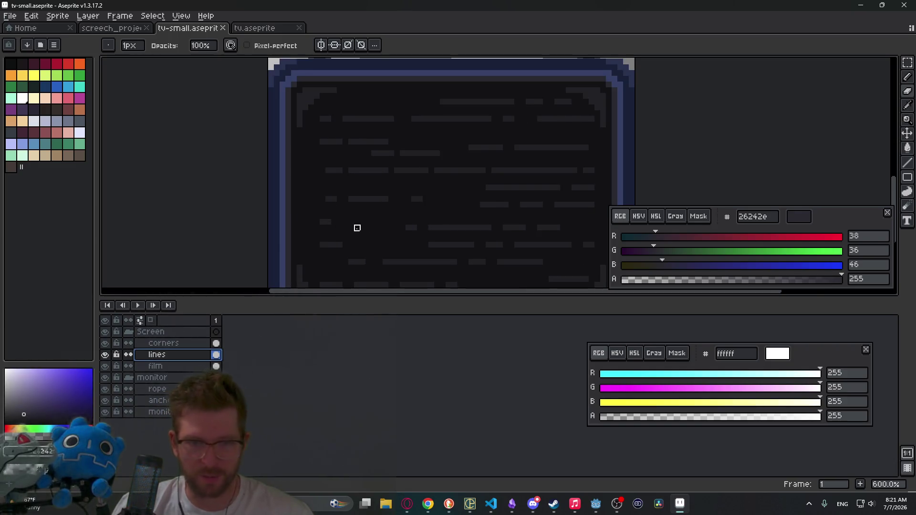
pyautogui.scroll(-2, 403, 216)
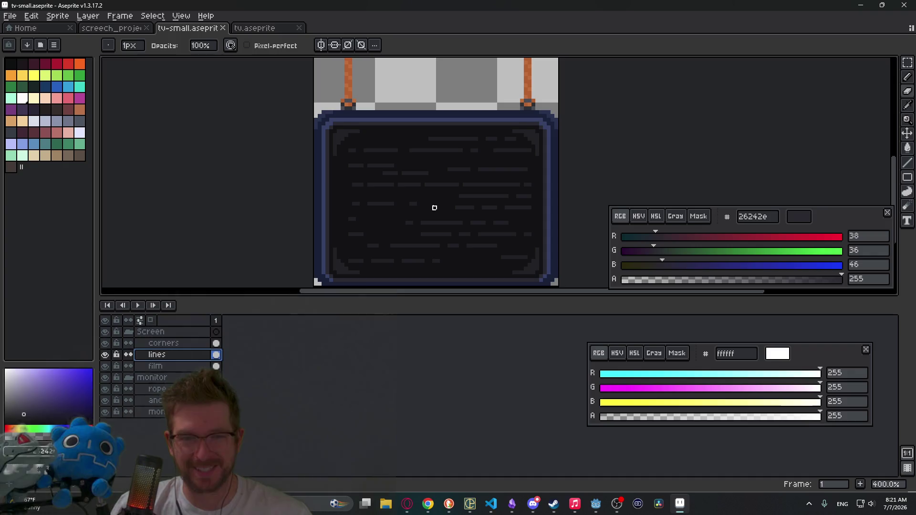
pyautogui.scroll(-2, 495, 223)
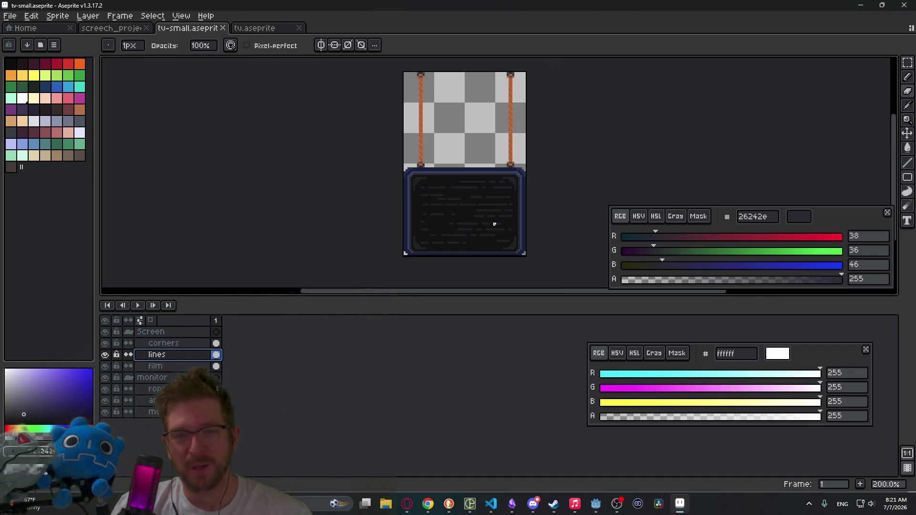
pyautogui.scroll(2, 519, 260)
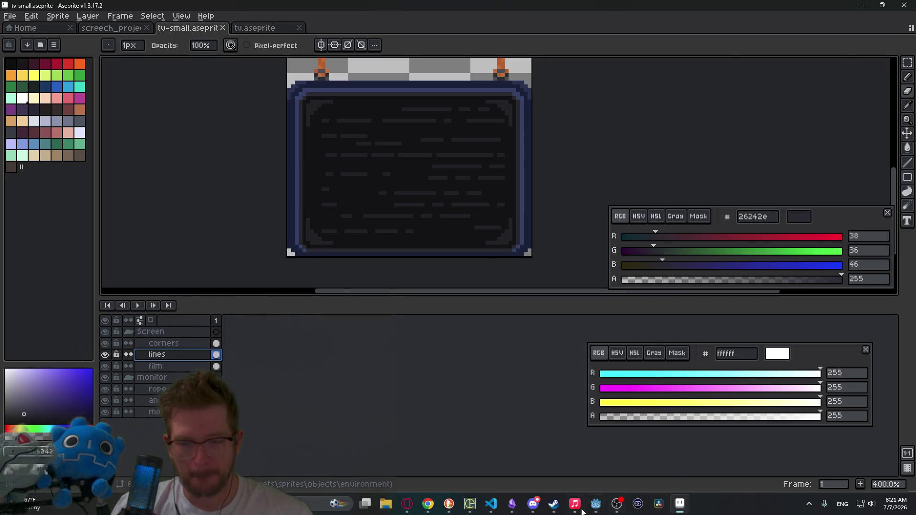
pyautogui.click(595, 506)
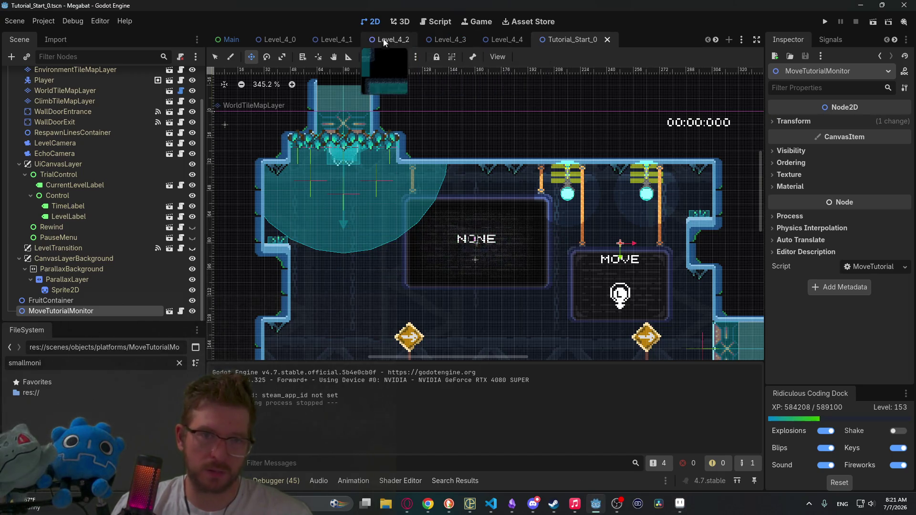
# In the MoveTutorialMonitor scene, nudge the MOVE label down slightly with the arrow keys
pyautogui.scroll(5, 423, 39)
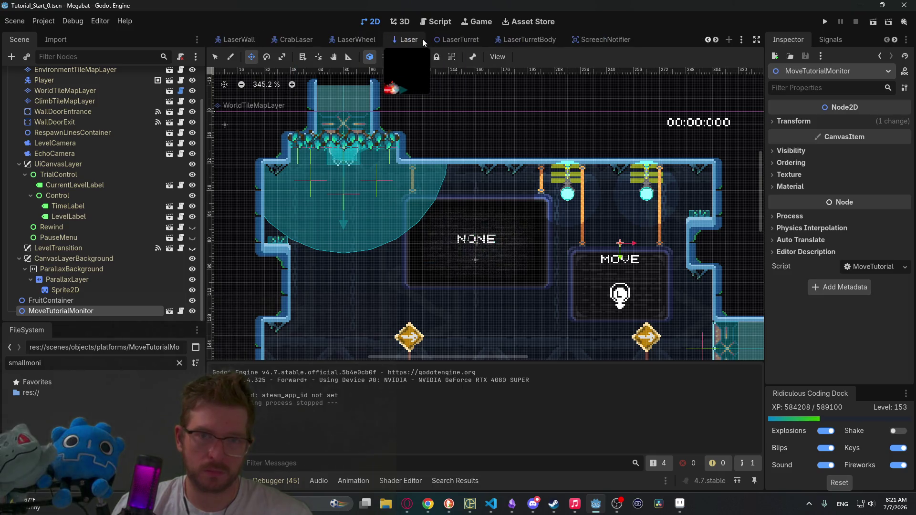
pyautogui.scroll(5, 426, 39)
pyautogui.scroll(-10, 659, 38)
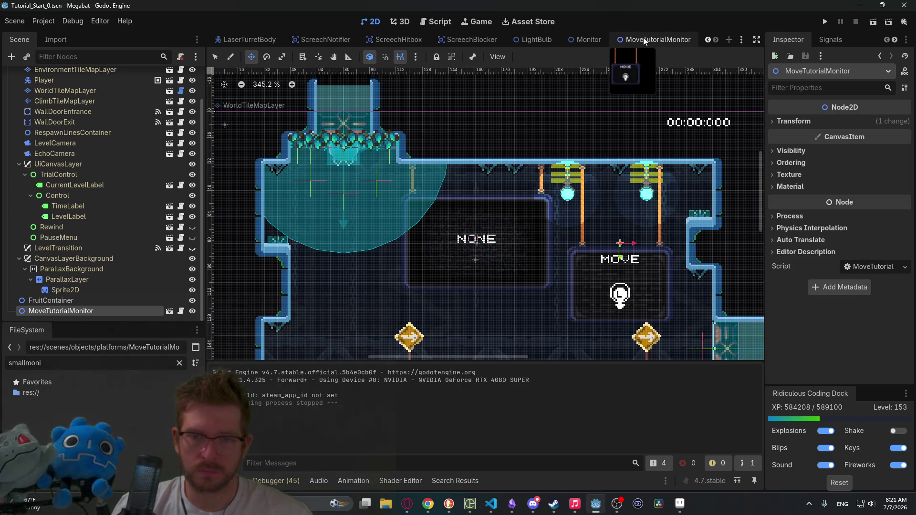
pyautogui.click(642, 37)
pyautogui.click(50, 119)
pyautogui.scroll(2, 470, 255)
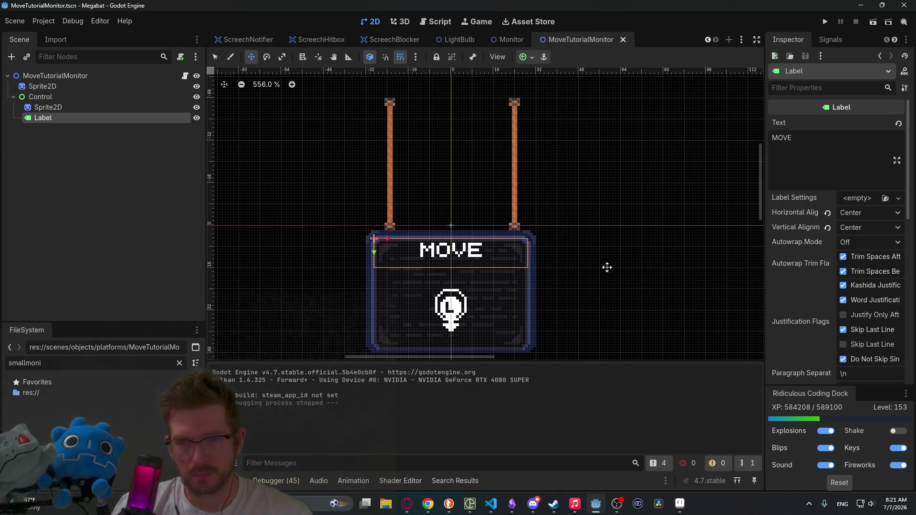
pyautogui.scroll(1, 470, 255)
pyautogui.scroll(1, 466, 283)
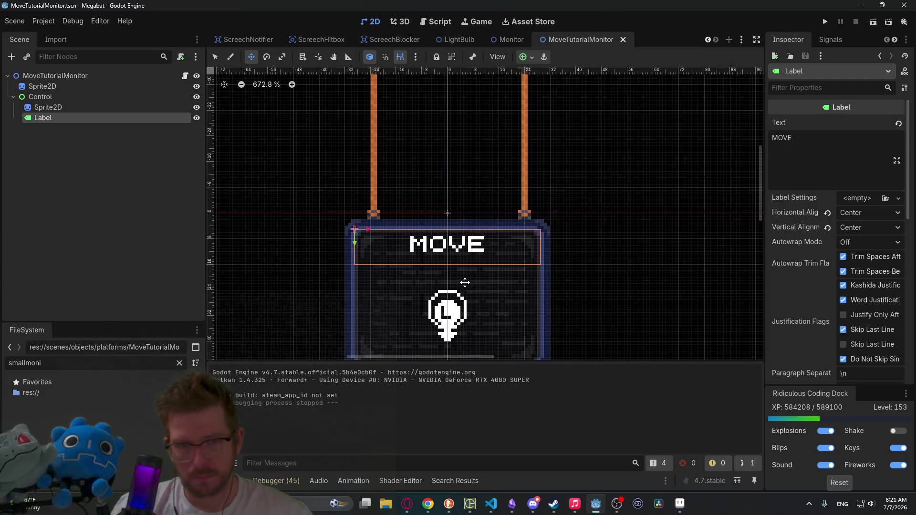
pyautogui.press('Down')
pyautogui.press('Down')
pyautogui.press('Down')
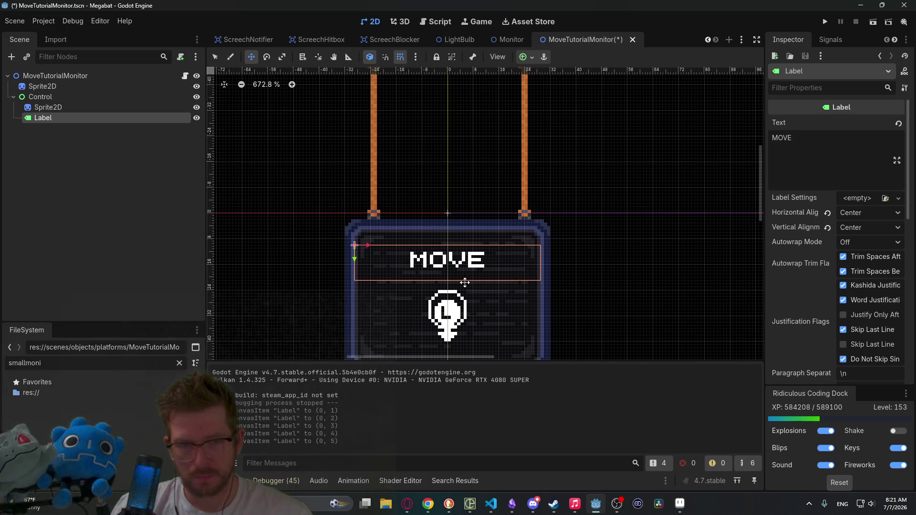
pyautogui.press('Up')
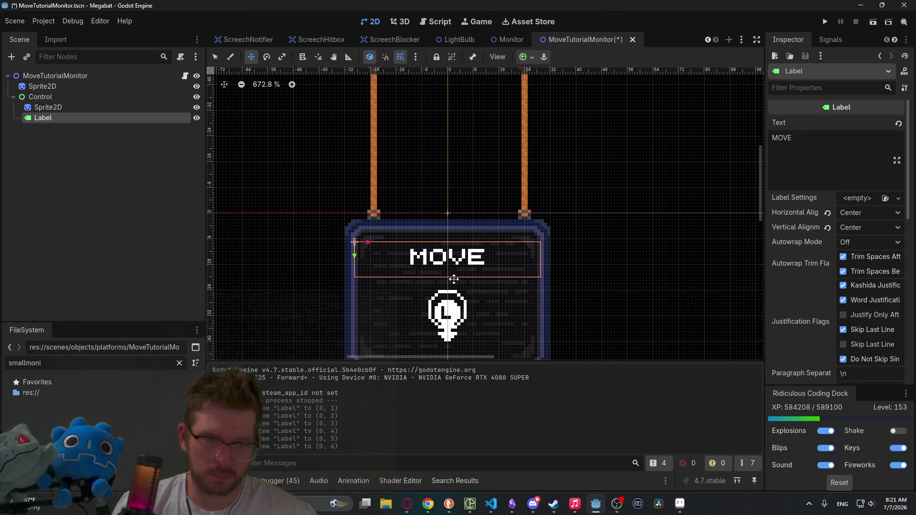
pyautogui.scroll(3, 351, 260)
# Narrow the MOVE label by pulling its left and right edges inward
pyautogui.press('q')
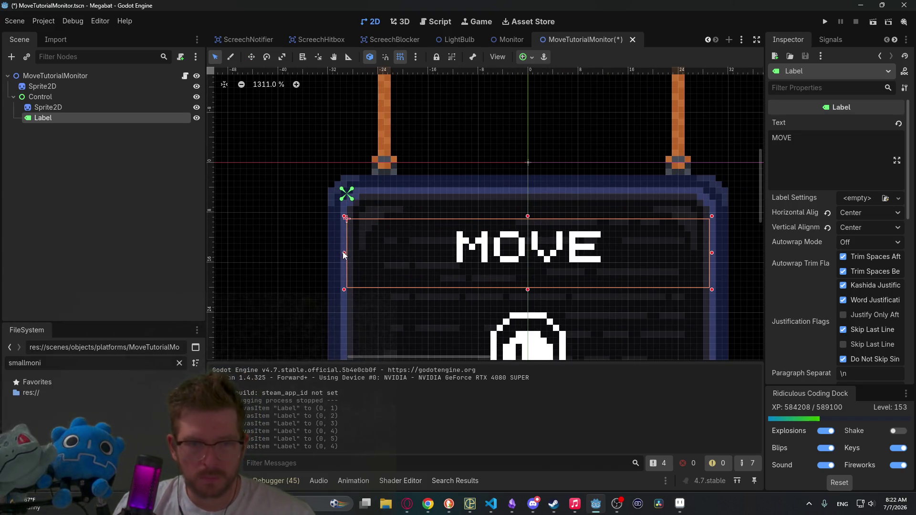
pyautogui.moveTo(344, 253); pyautogui.dragTo(350, 254)
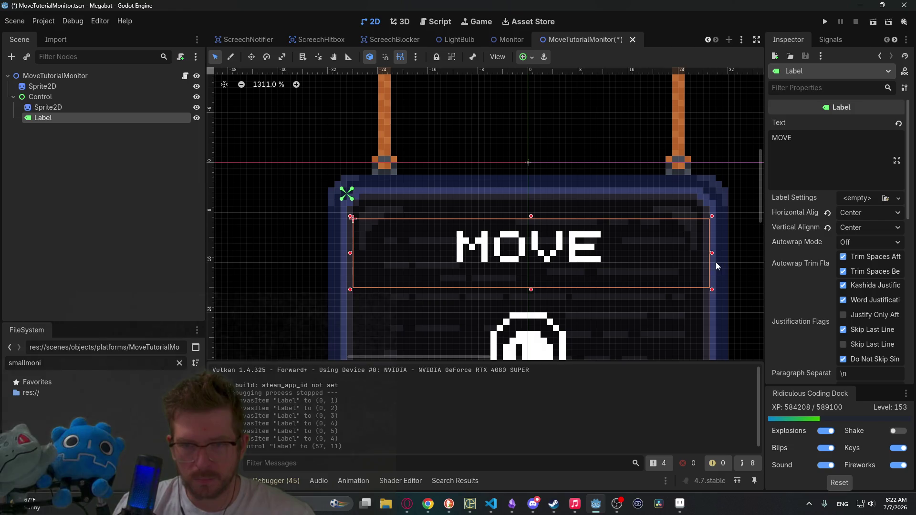
pyautogui.moveTo(708, 253); pyautogui.dragTo(704, 253)
pyautogui.scroll(-3, 501, 231)
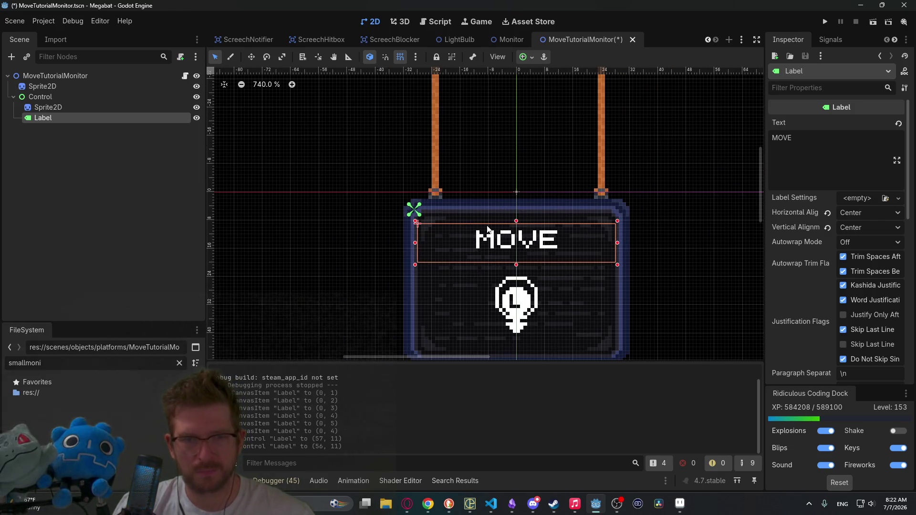
# Reorder Label above Sprite2D under Control and save the scene
pyautogui.click(42, 97)
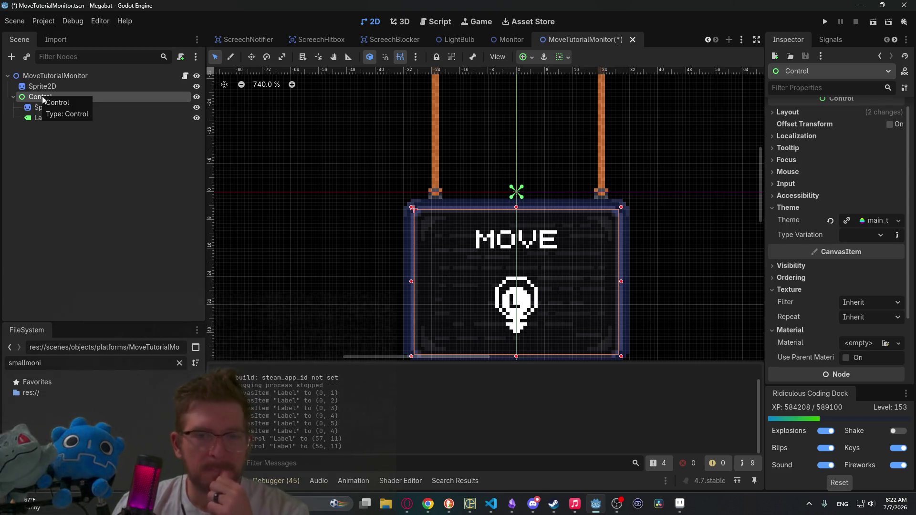
pyautogui.click(72, 117)
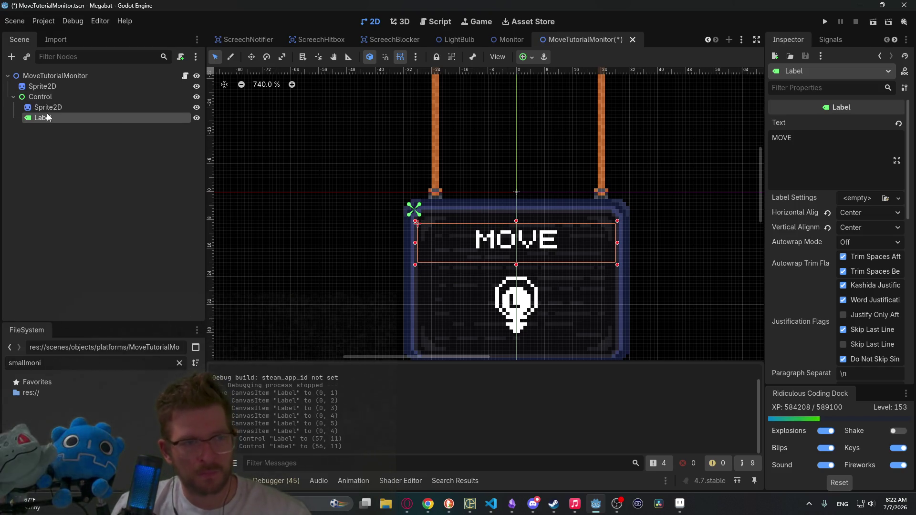
pyautogui.moveTo(47, 119); pyautogui.dragTo(42, 109)
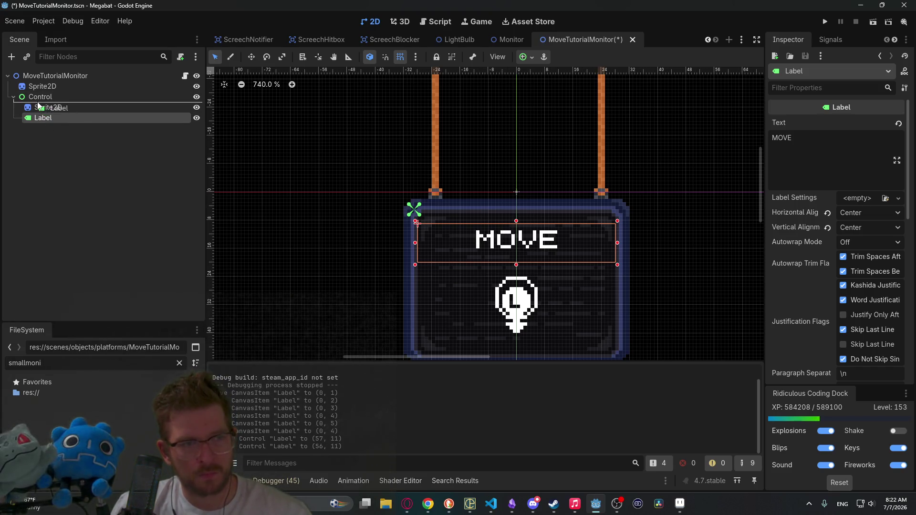
pyautogui.hotkey('ctrl', 's')
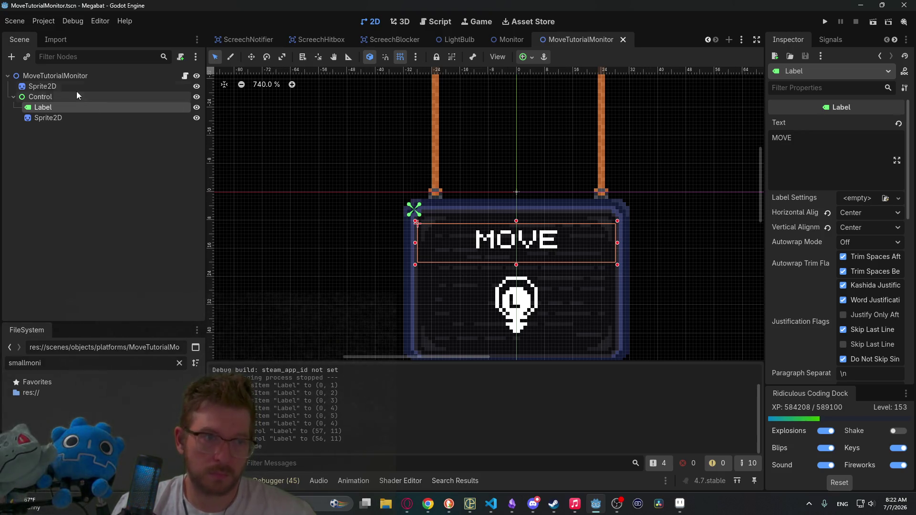
pyautogui.click(64, 87)
pyautogui.scroll(-4, 574, 165)
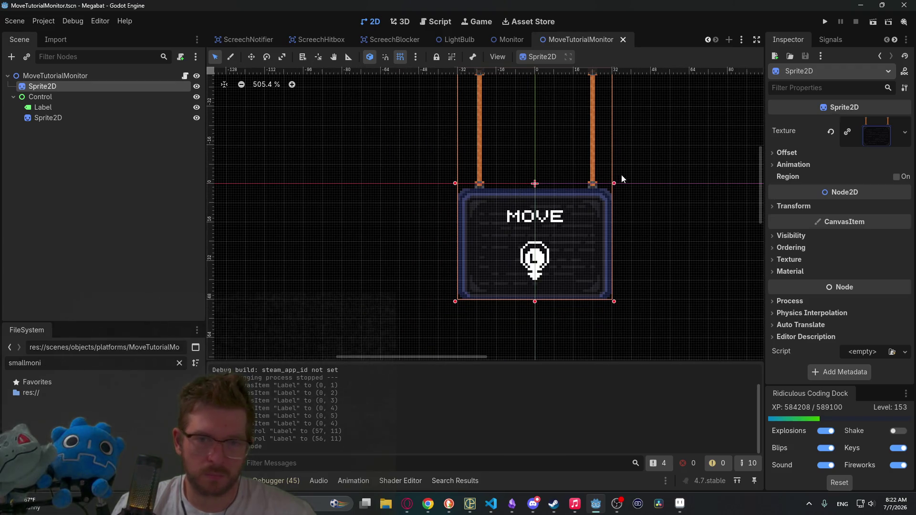
# Copy the ColorRect node from the Monitor scene and bring up the MoveTutorialMonitor root's context menu
pyautogui.moveTo(620, 179); pyautogui.dragTo(557, 223)
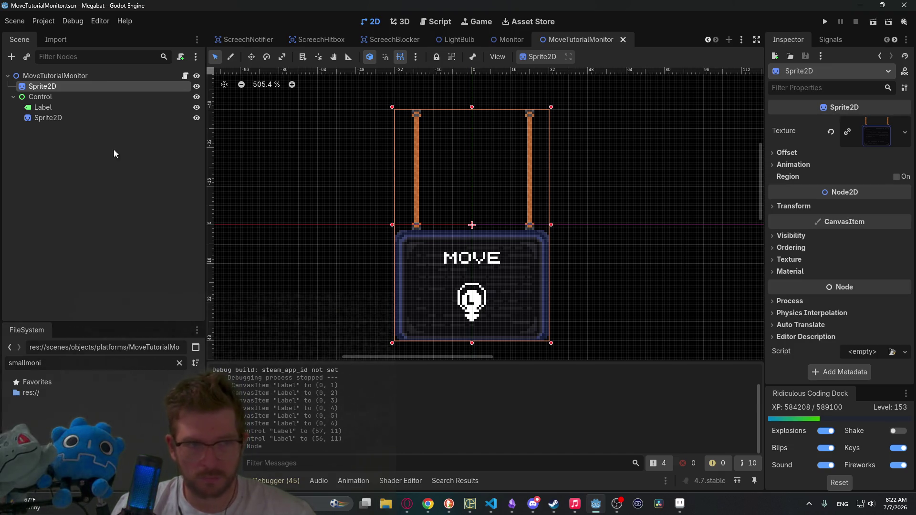
pyautogui.click(519, 39)
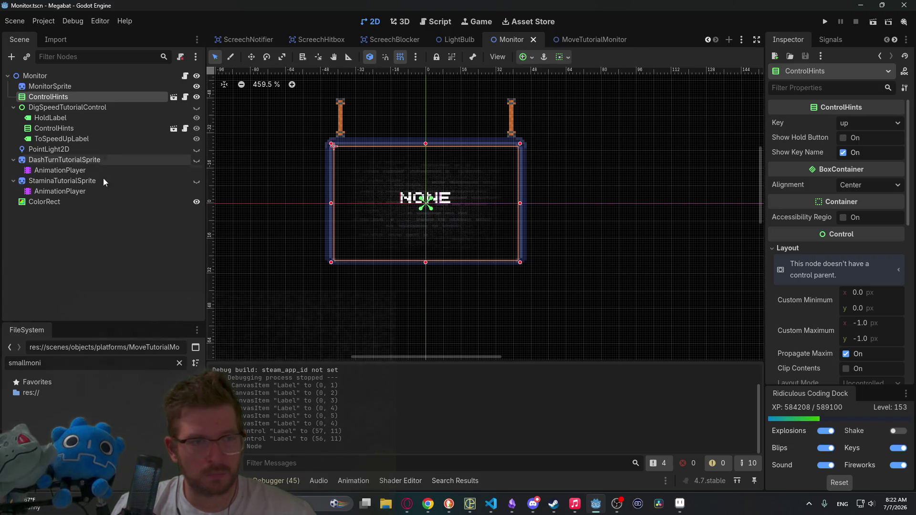
pyautogui.click(48, 202)
pyautogui.rightClick(48, 202)
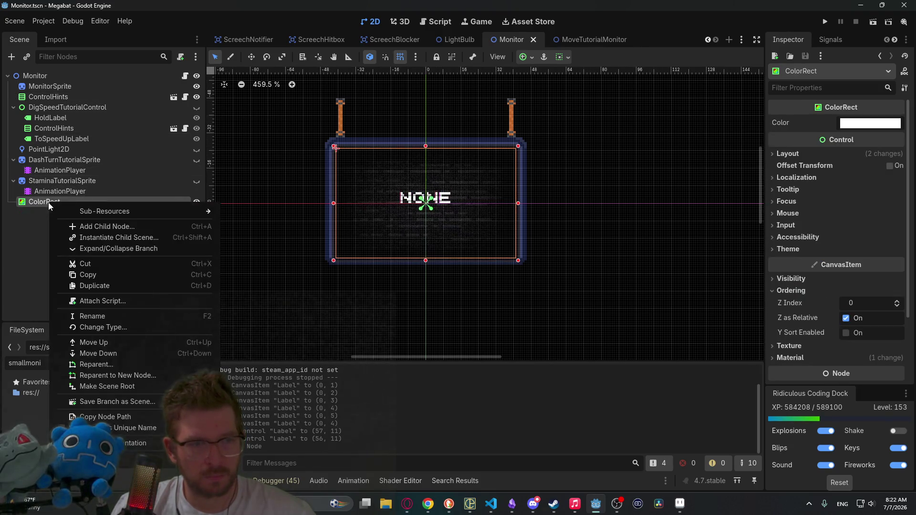
pyautogui.click(93, 274)
pyautogui.click(568, 39)
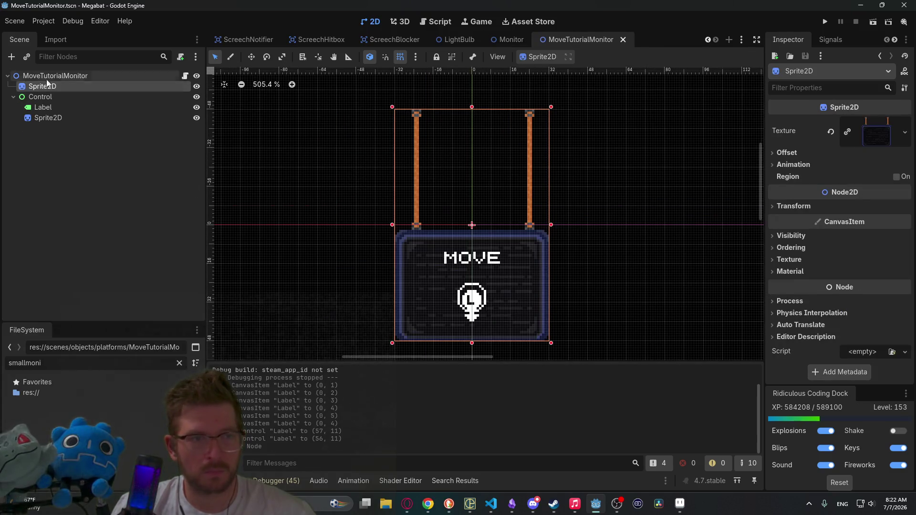
pyautogui.rightClick(36, 75)
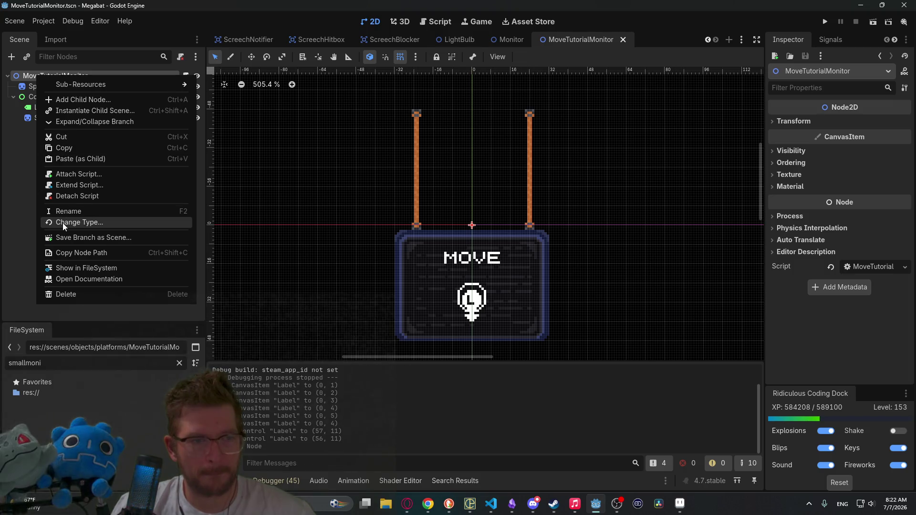
# Paste the ColorRect under the root, move it down over the monitor, and shrink it
pyautogui.click(63, 162)
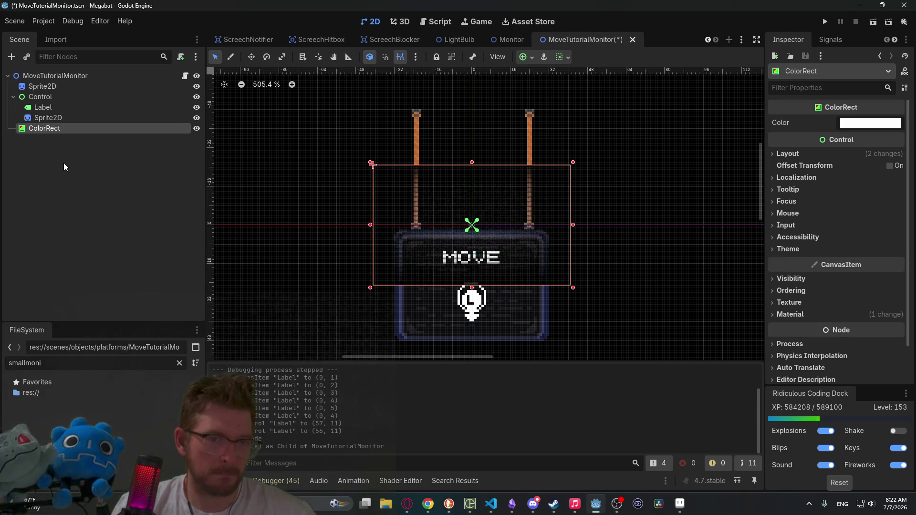
pyautogui.scroll(-3, 519, 267)
pyautogui.press('w')
pyautogui.moveTo(515, 178); pyautogui.dragTo(514, 236)
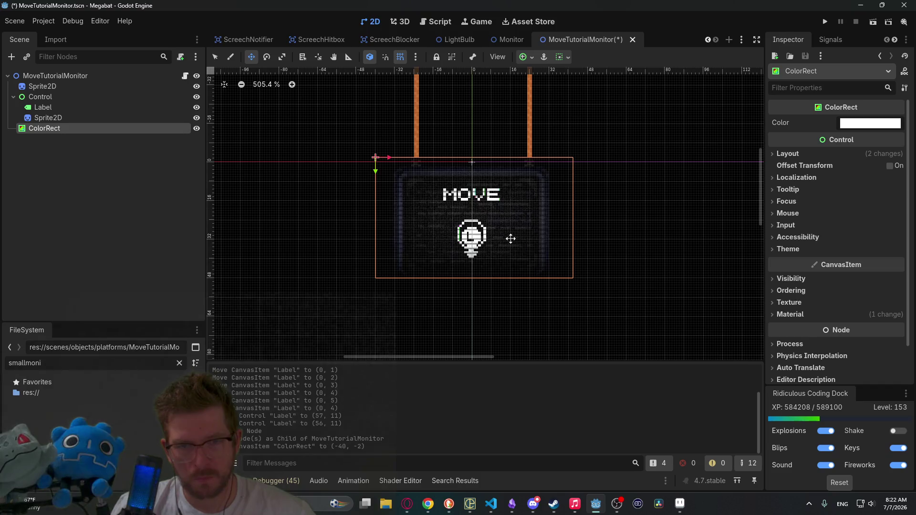
pyautogui.scroll(4, 510, 238)
pyautogui.press('q')
pyautogui.moveTo(603, 299)
pyautogui.mouseDown()
pyautogui.moveTo(542, 290)
pyautogui.moveTo(555, 291)
pyautogui.mouseUp()
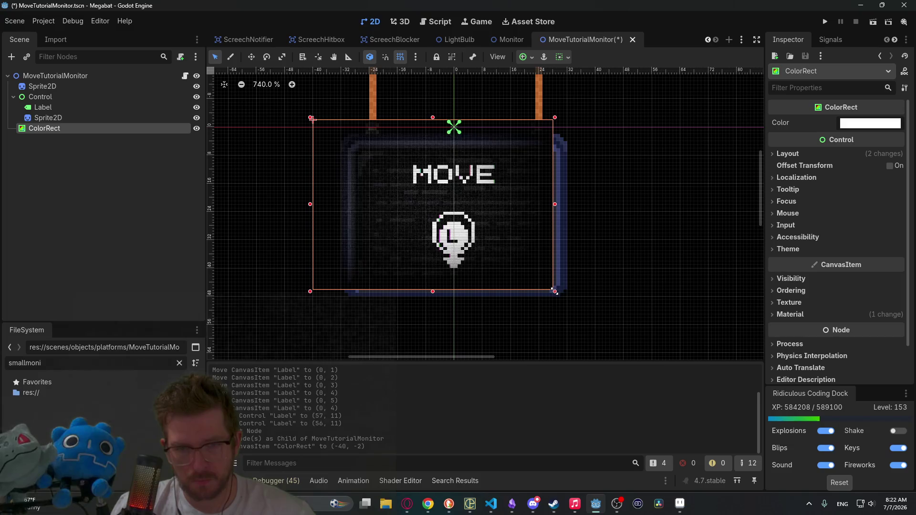
pyautogui.click(308, 123)
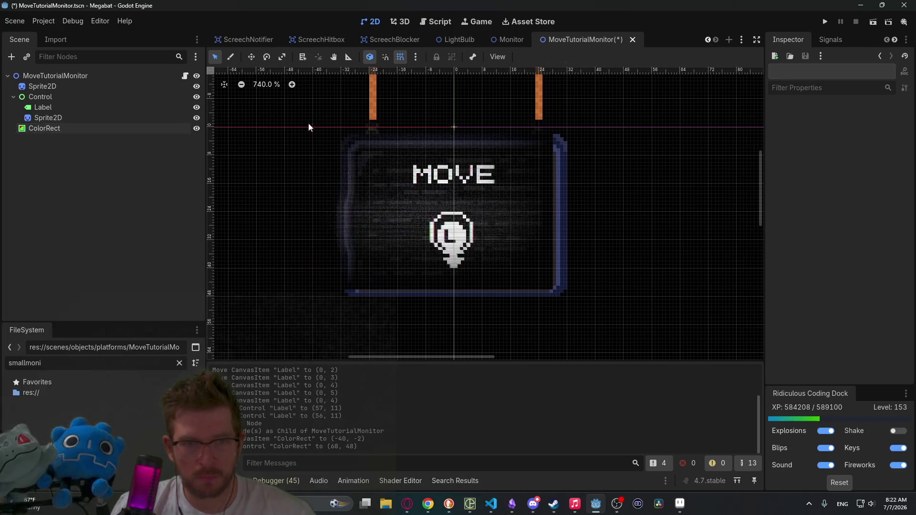
# Fit the ColorRect's corner to the screen edge, make it a child of Sprite2D, and save
pyautogui.click(39, 129)
pyautogui.moveTo(39, 128); pyautogui.dragTo(41, 104)
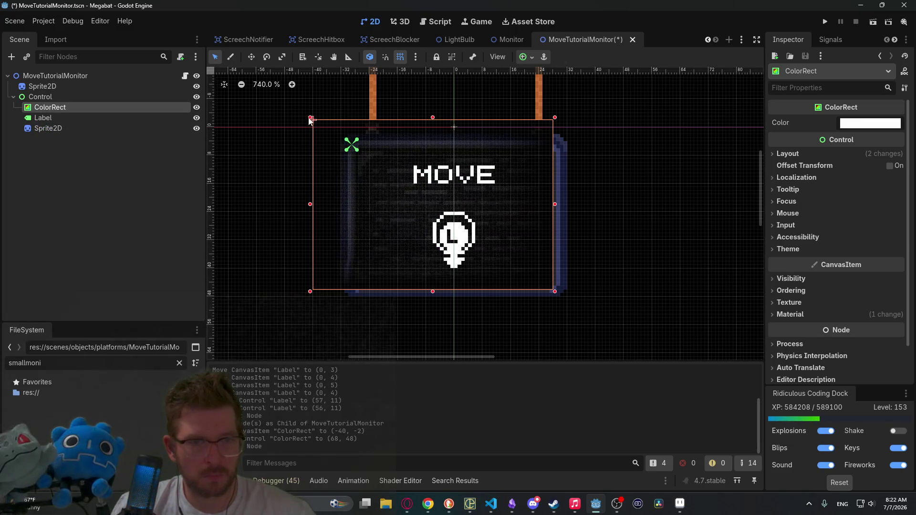
pyautogui.moveTo(310, 118); pyautogui.dragTo(353, 146)
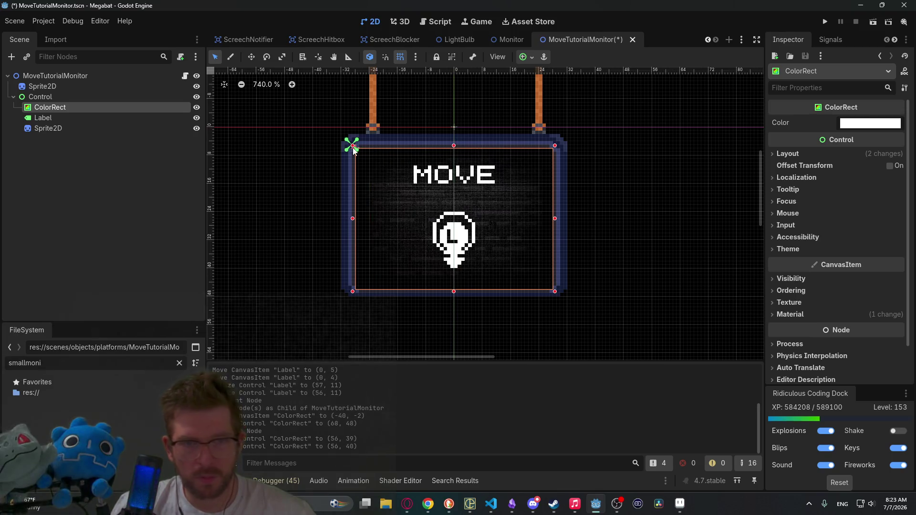
pyautogui.click(63, 96)
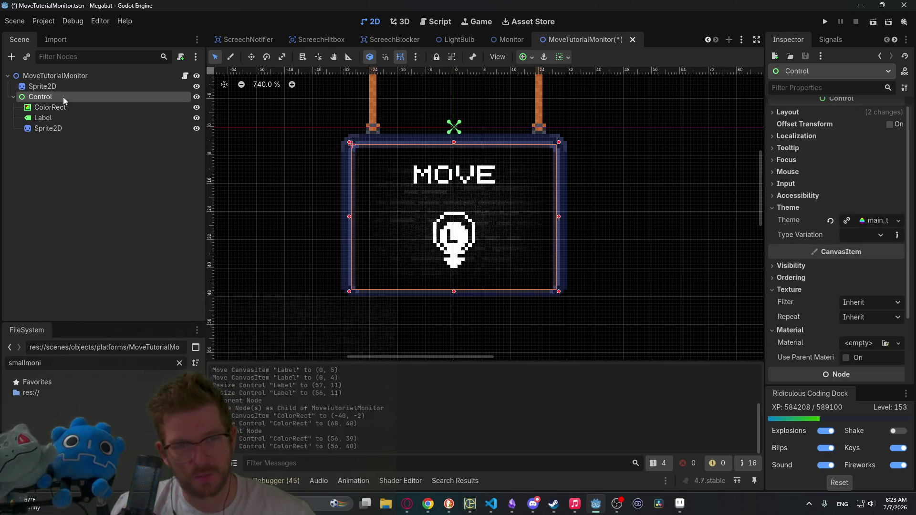
pyautogui.click(53, 108)
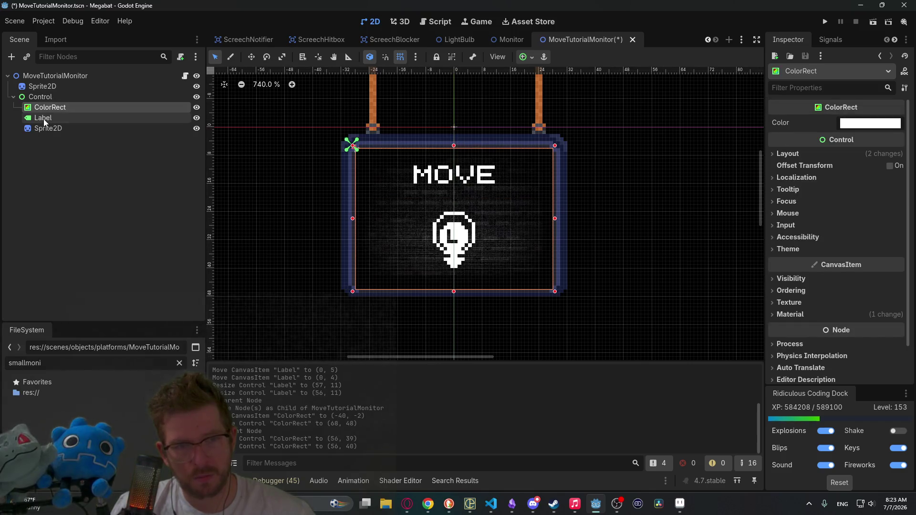
pyautogui.click(44, 119)
pyautogui.click(45, 107)
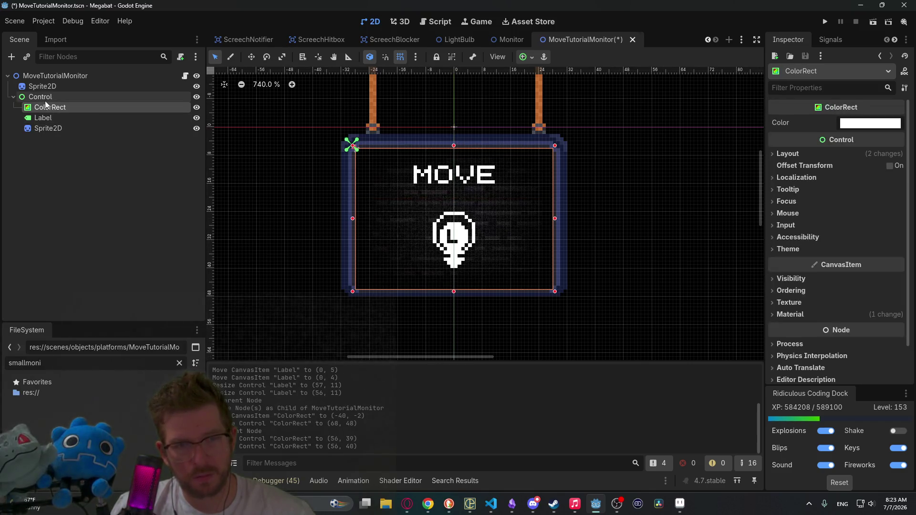
pyautogui.scroll(2, 414, 192)
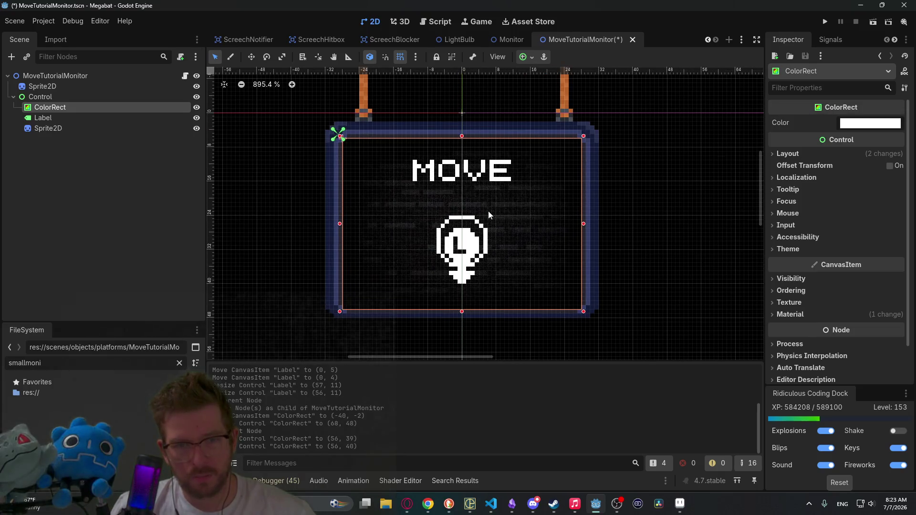
pyautogui.moveTo(47, 128); pyautogui.dragTo(47, 129)
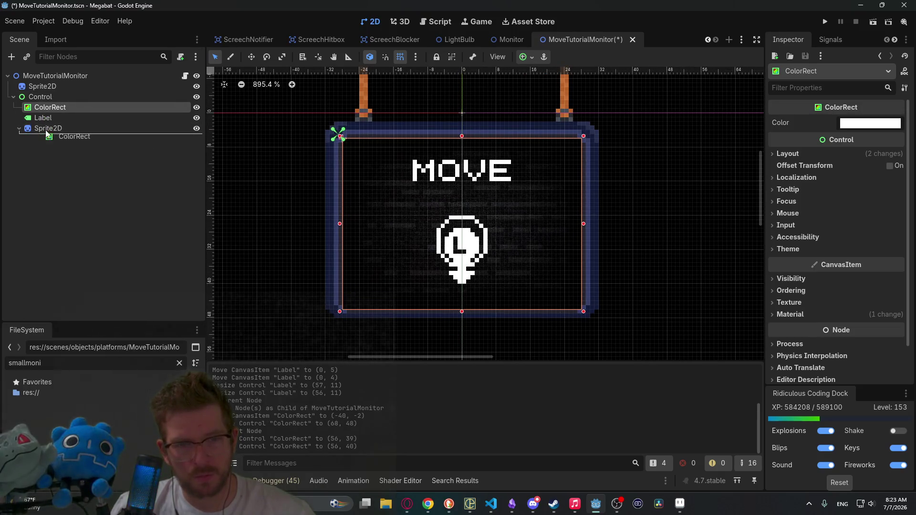
pyautogui.hotkey('ctrl', 's')
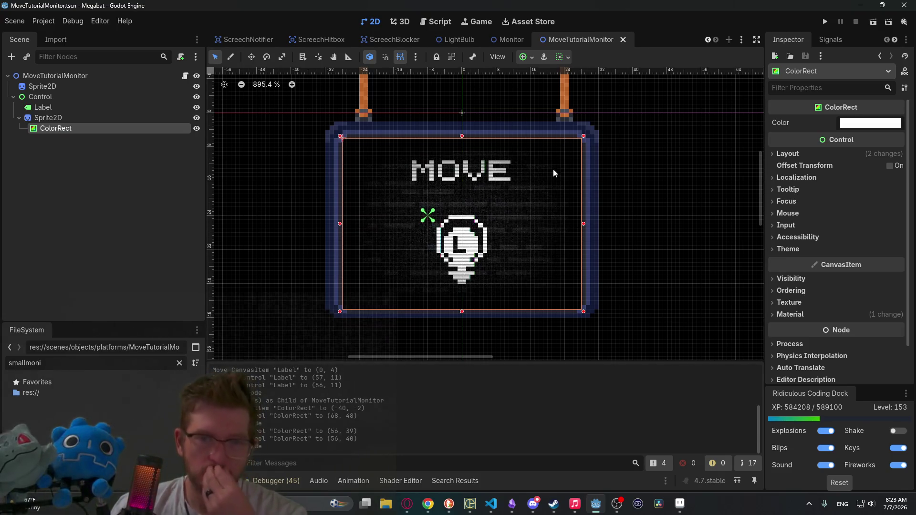
# Open the MoveTutorial.gd script attached to the MoveTutorialMonitor root node
pyautogui.scroll(-6, 553, 170)
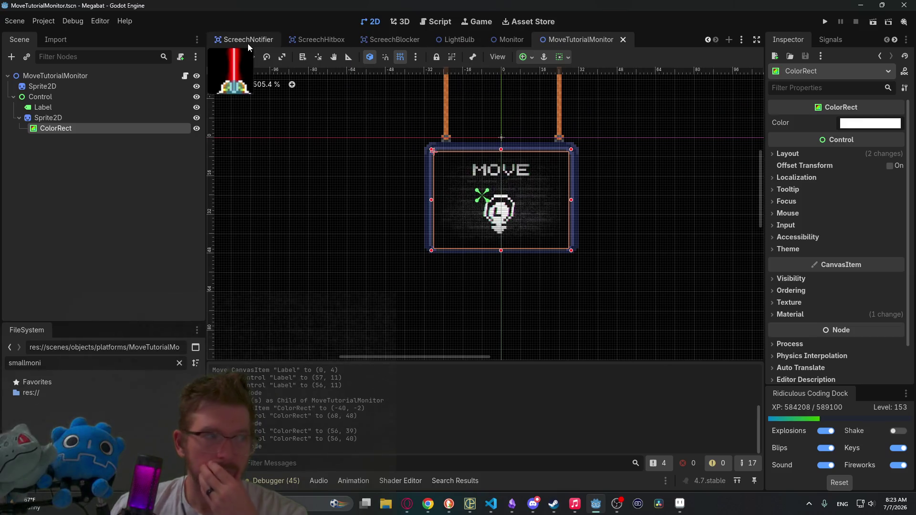
pyautogui.hotkey('alt', 'Tab')
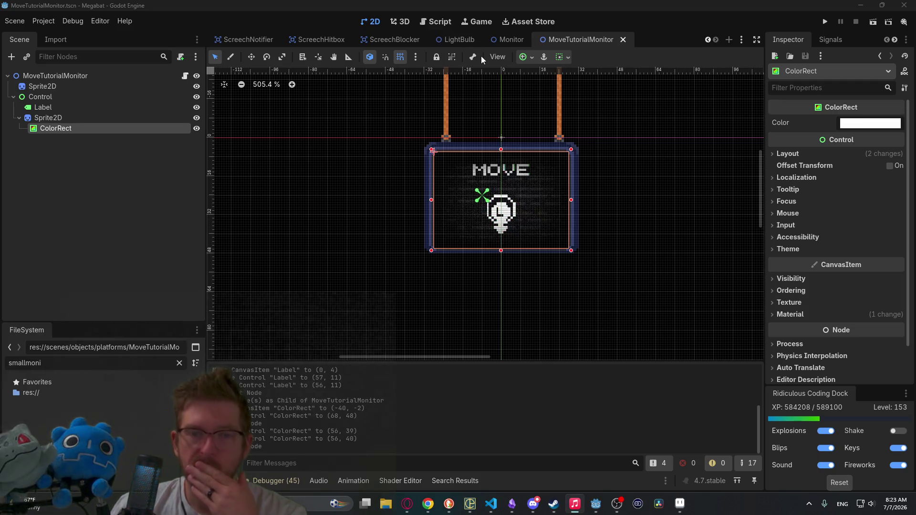
pyautogui.click(36, 76)
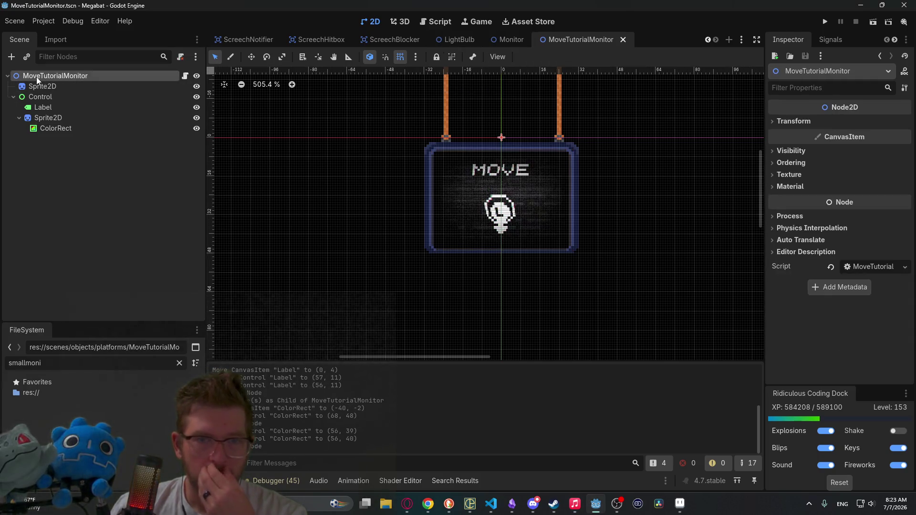
pyautogui.click(185, 77)
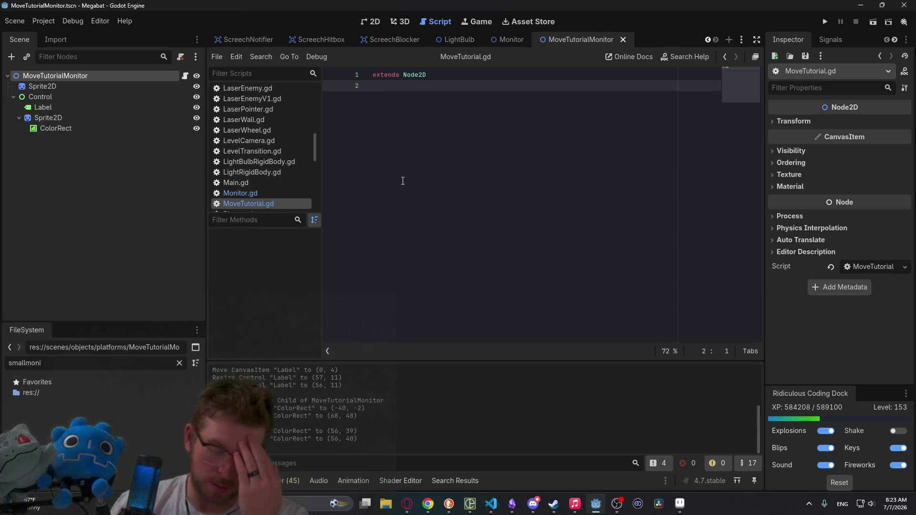
# Filter FileSystem for 'joy' and drag the eight joystick PNGs into the script as preload constants
pyautogui.press('Return')
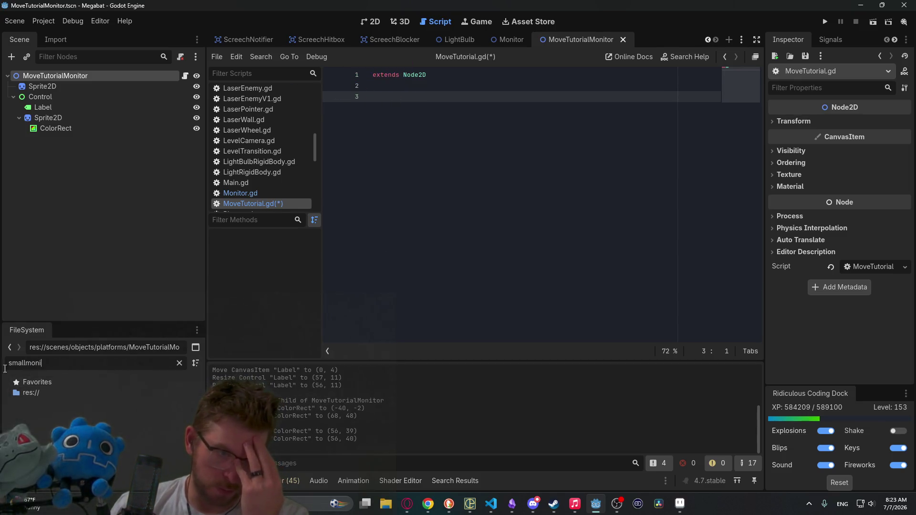
pyautogui.doubleClick(23, 363)
pyautogui.press('BackSpace')
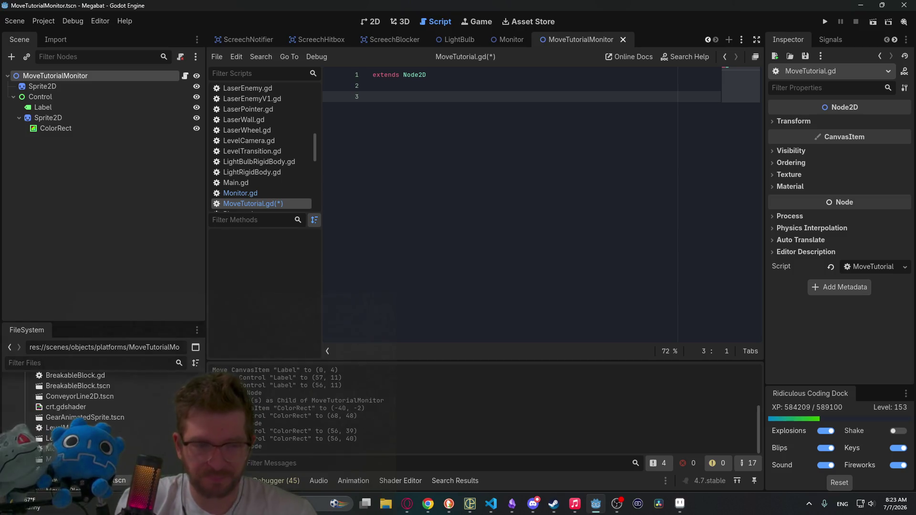
pyautogui.write('joyu')
pyautogui.press('BackSpace')
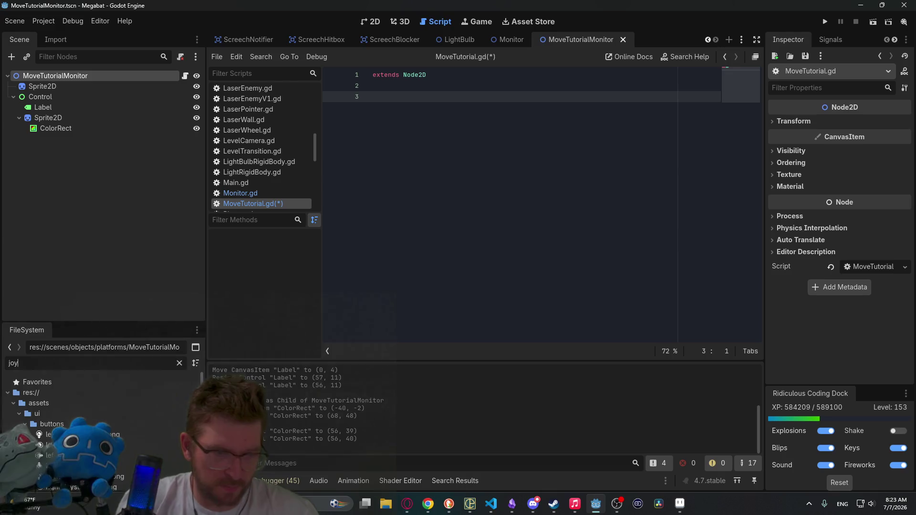
pyautogui.scroll(-2, 127, 467)
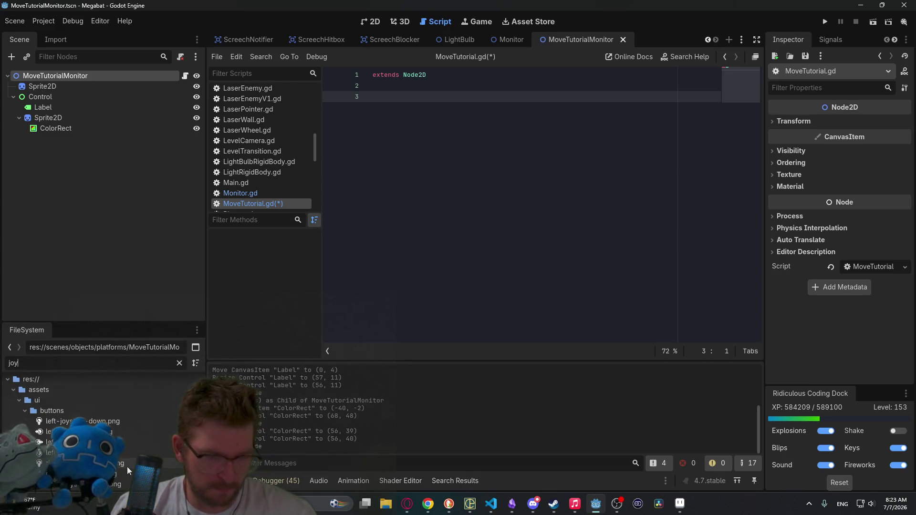
pyautogui.click(118, 465)
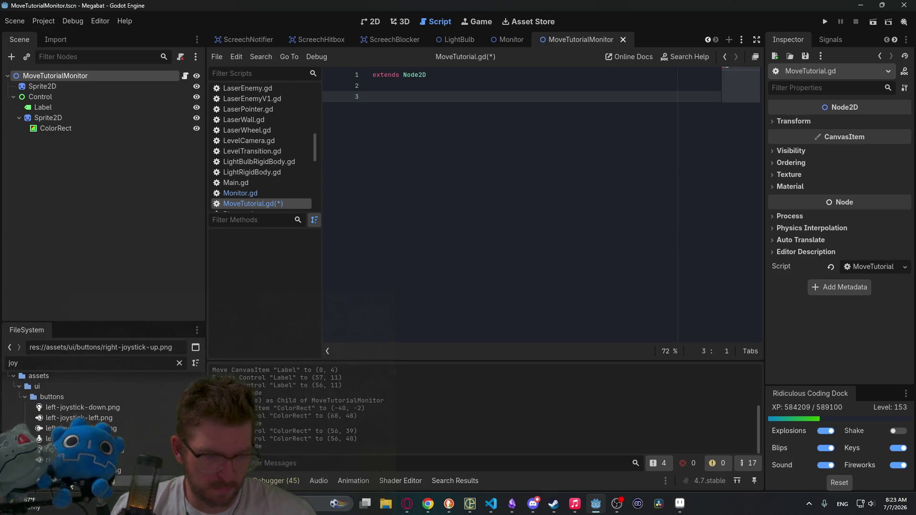
pyautogui.keyDown('shift'); pyautogui.click(70, 408); pyautogui.keyUp('shift')
pyautogui.moveTo(70, 407)
pyautogui.mouseDown()
pyautogui.moveTo(286, 317)
pyautogui.moveTo(375, 129)
pyautogui.moveTo(374, 98)
pyautogui.mouseUp()
# Add a ': Texture' type annotation to the LEFT_JOYSTICK_DOWN constant
pyautogui.press('Return')
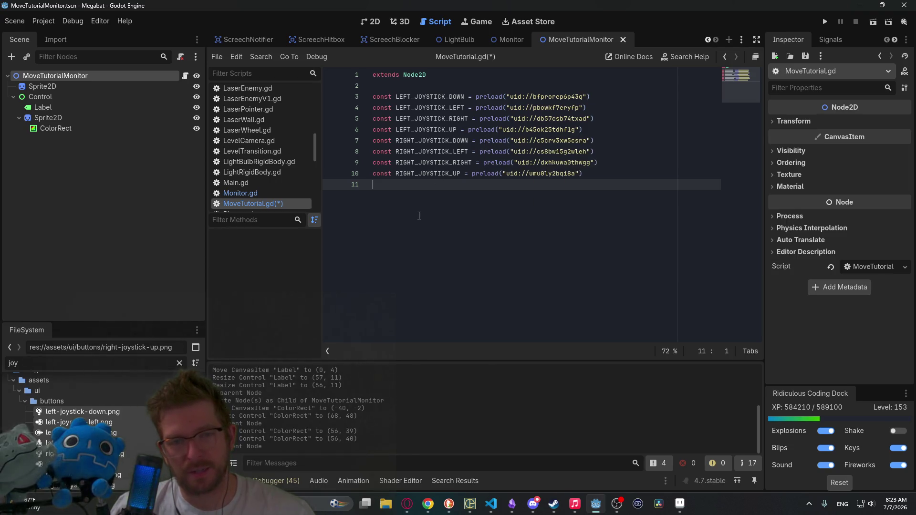
pyautogui.click(466, 98)
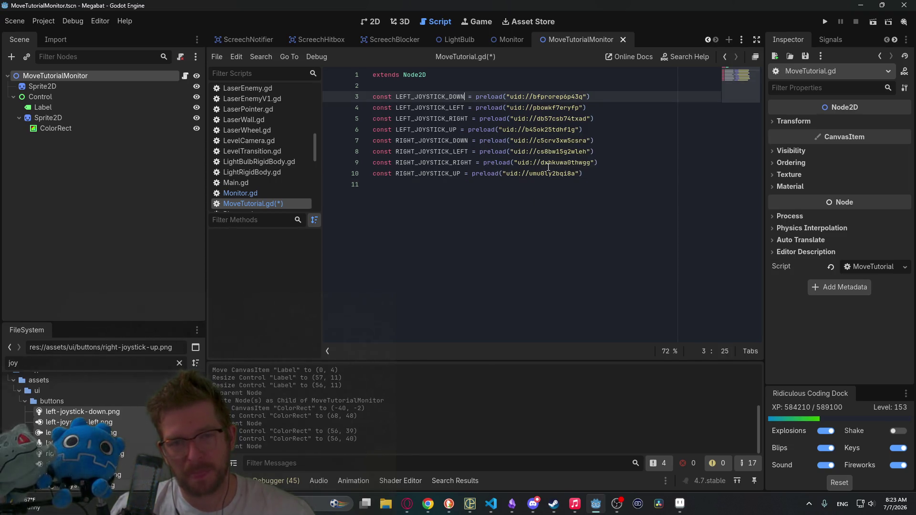
pyautogui.write(': ')
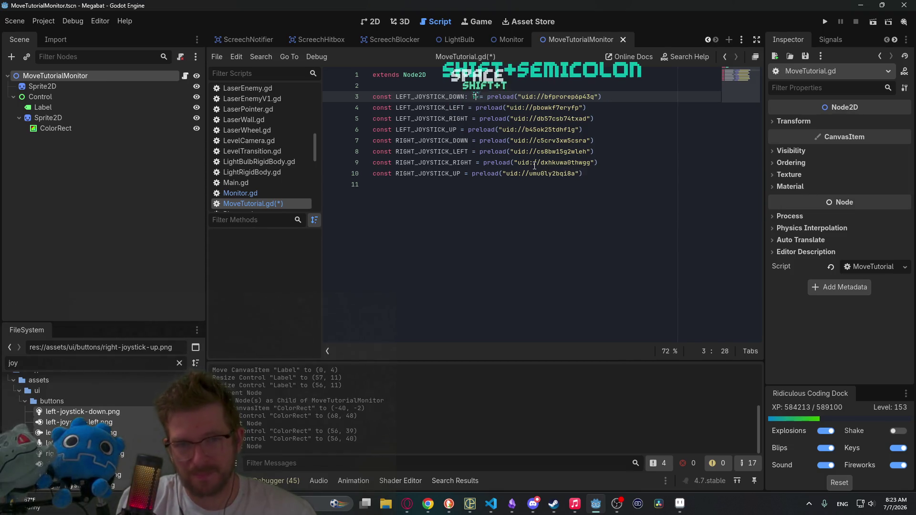
pyautogui.write('Texu')
pyautogui.press('BackSpace')
pyautogui.write('u')
pyautogui.press('BackSpace')
pyautogui.write('tu')
pyautogui.press('Return')
pyautogui.hotkey('shift', 'Left')
pyautogui.hotkey('shift', 'Left')
pyautogui.hotkey('shift', 'Left')
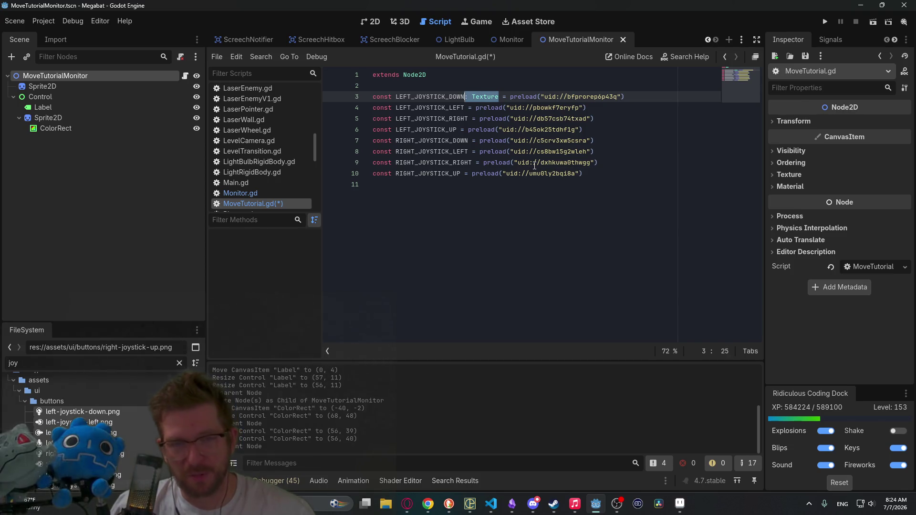
# Paste ': Texture' after the other seven joystick constants and save MoveTutorial.gd
pyautogui.hotkey('ctrl', 'c')
pyautogui.click(465, 108)
pyautogui.hotkey('ctrl', 'v')
pyautogui.click(468, 119)
pyautogui.hotkey('ctrl', 'v')
pyautogui.click(459, 130)
pyautogui.hotkey('ctrl', 'v')
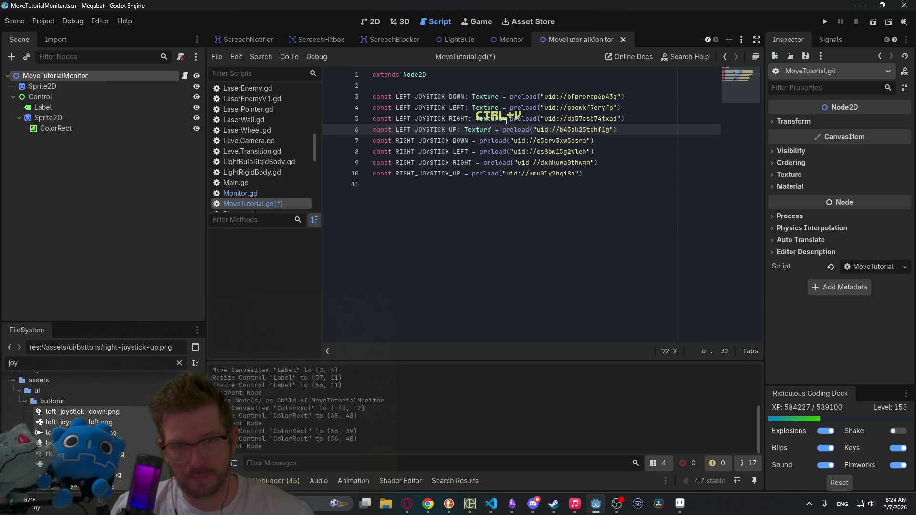
pyautogui.press('Up')
pyautogui.hotkey('ctrl', 'Right')
pyautogui.click(470, 140)
pyautogui.hotkey('ctrl', 'v')
pyautogui.click(469, 151)
pyautogui.hotkey('ctrl', 'v')
pyautogui.click(472, 163)
pyautogui.hotkey('ctrl', 'v')
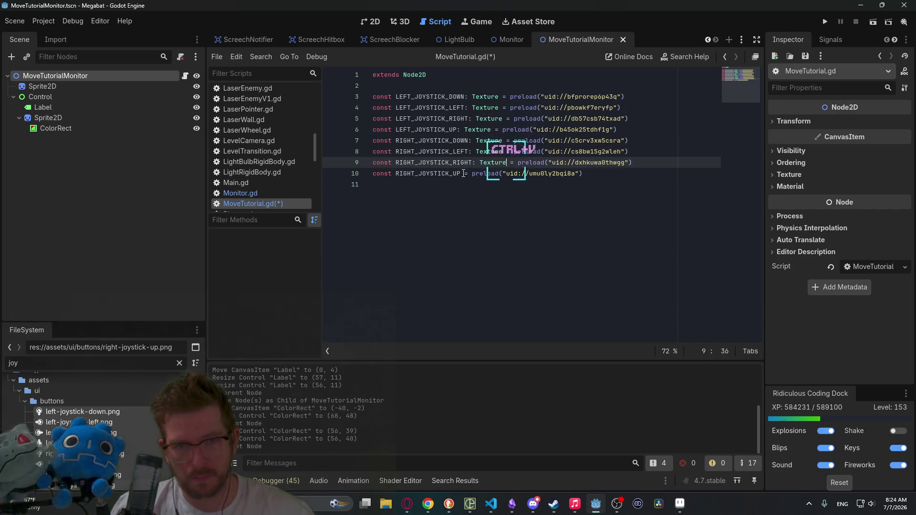
pyautogui.click(461, 174)
pyautogui.hotkey('ctrl', 'v')
pyautogui.press('Down')
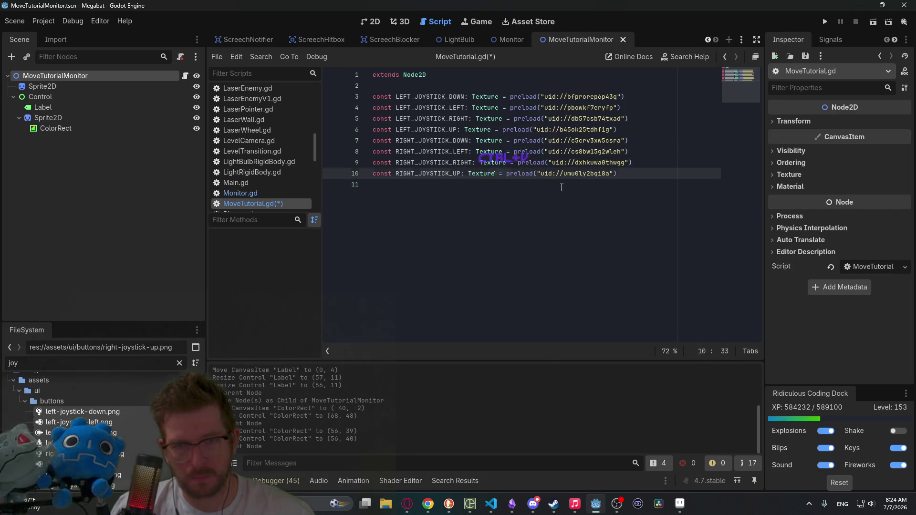
pyautogui.hotkey('ctrl', 's')
# Change the FileSystem filter from 'joy' to 'dpad'
pyautogui.doubleClick(13, 363)
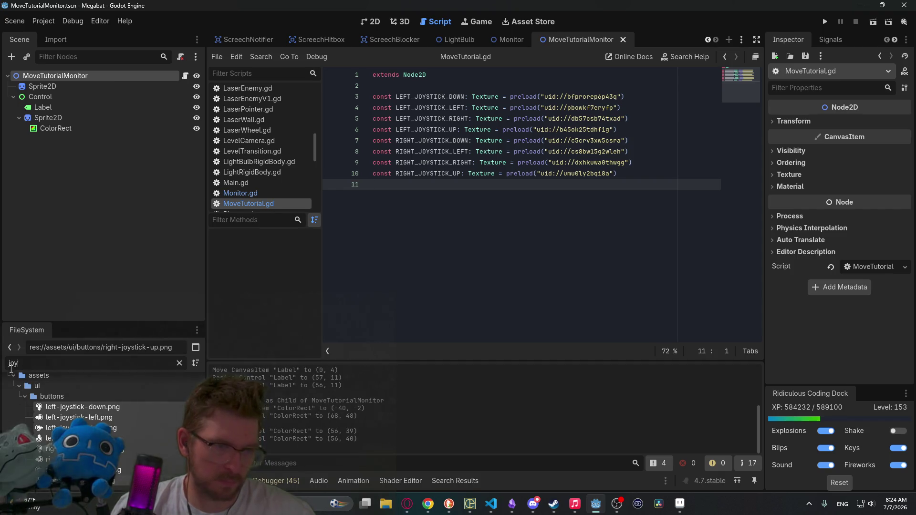
pyautogui.press('BackSpace')
pyautogui.write('d')
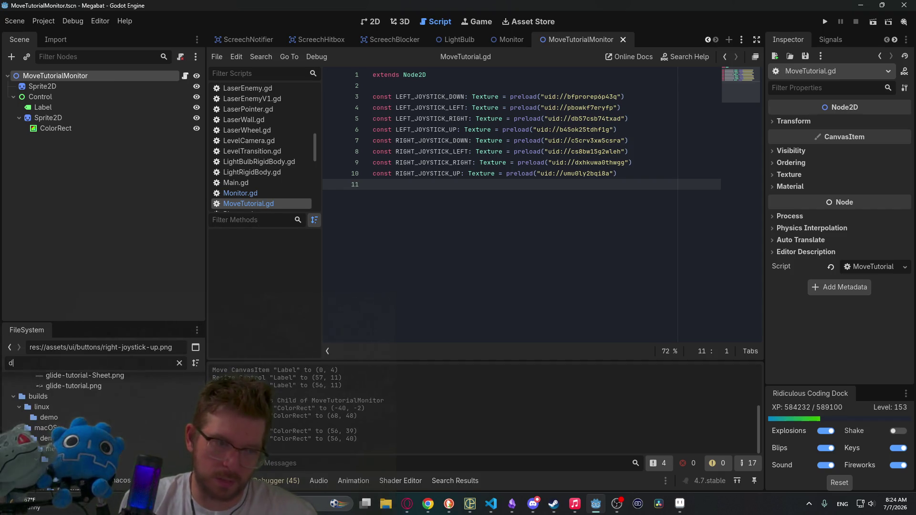
pyautogui.write('pad')
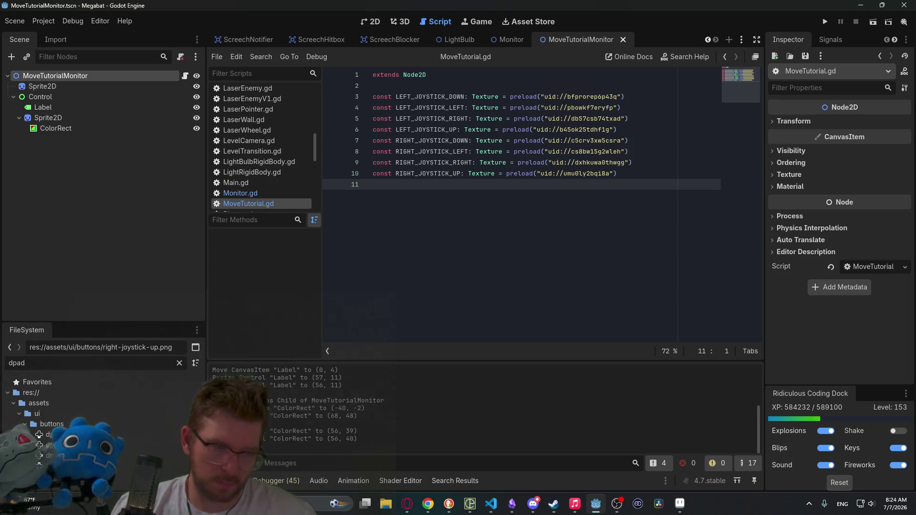
# Drag the four dpad PNGs into the script as preload constants below the joystick ones
pyautogui.click(47, 434)
pyautogui.keyDown('shift'); pyautogui.click(48, 465); pyautogui.keyUp('shift')
pyautogui.moveTo(48, 466)
pyautogui.mouseDown()
pyautogui.moveTo(317, 378)
pyautogui.moveTo(422, 216)
pyautogui.moveTo(410, 199)
pyautogui.mouseUp()
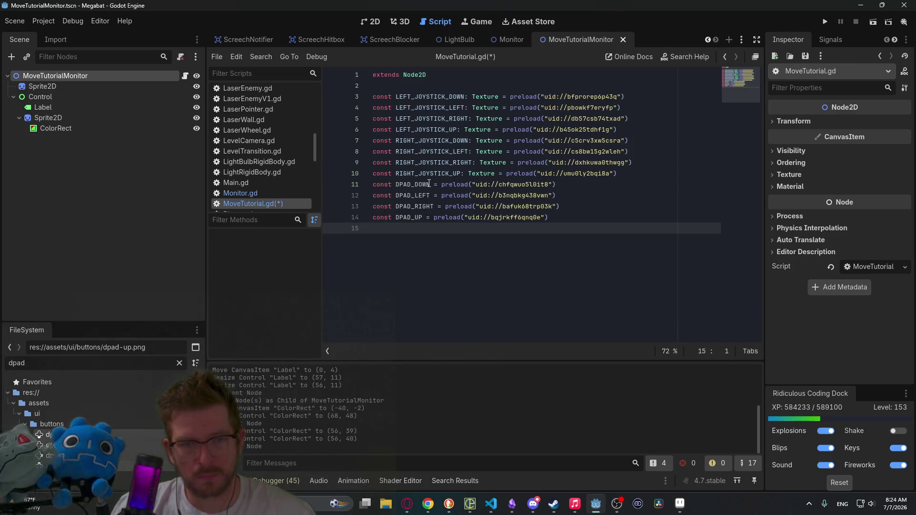
# Add ': Texture' to DPAD_DOWN, DPAD_LEFT, DPAD_RIGHT and DPAD_UP, then save
pyautogui.click(434, 184)
pyautogui.hotkey('ctrl', 'v')
pyautogui.press('Down')
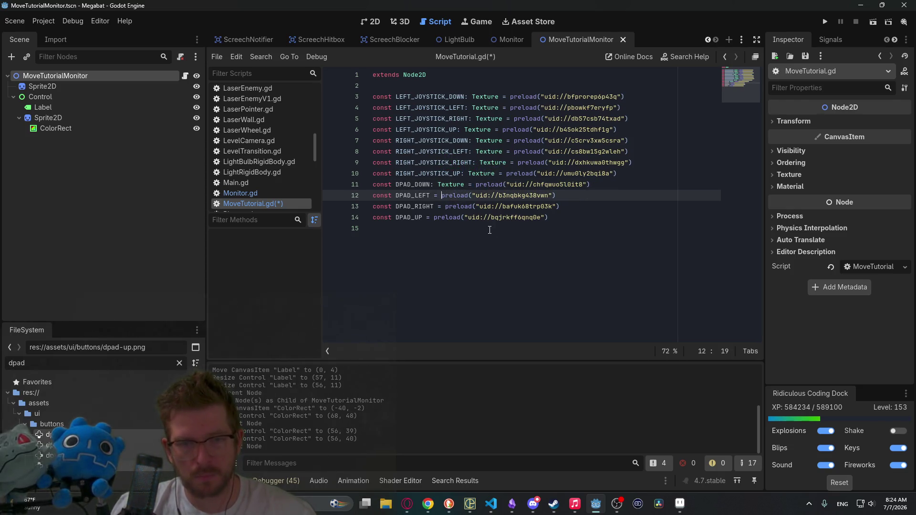
pyautogui.hotkey('ctrl', 'v')
pyautogui.press('Down')
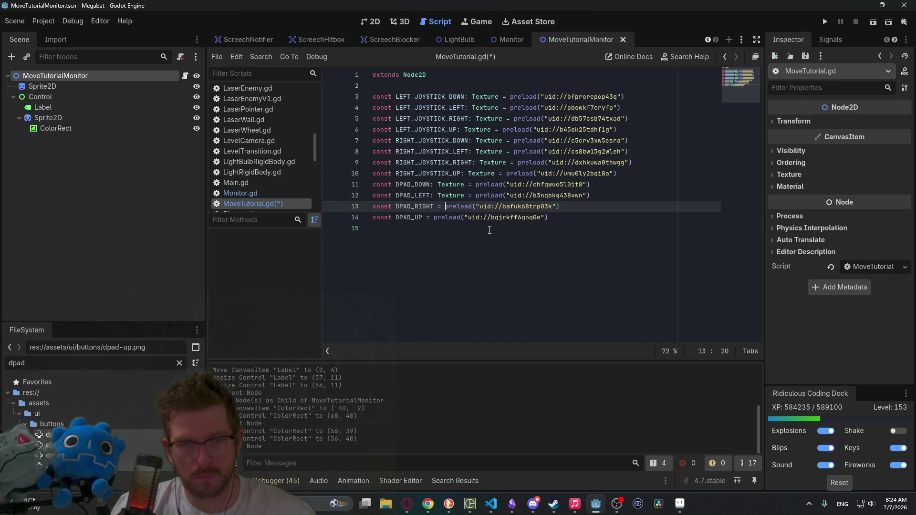
pyautogui.hotkey('ctrl', 'v')
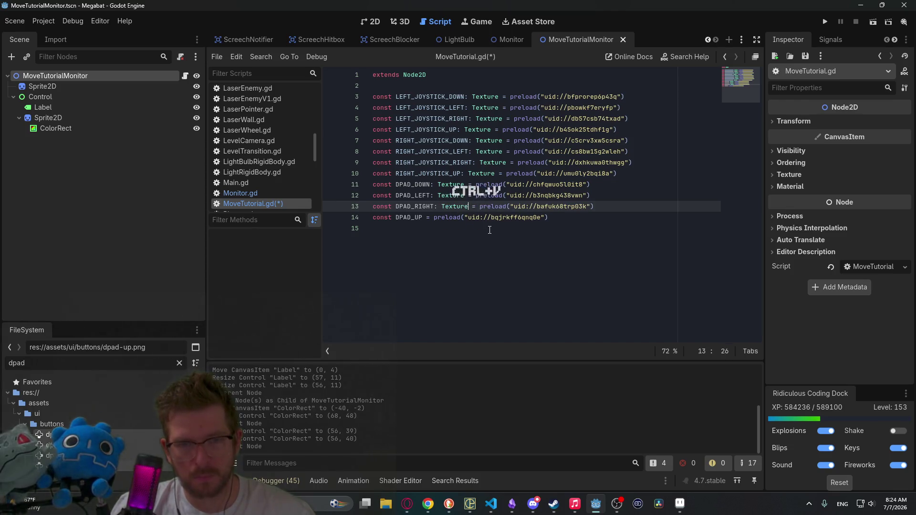
pyautogui.press('Down')
pyautogui.hotkey('ctrl', 'v')
pyautogui.hotkey('ctrl', 's')
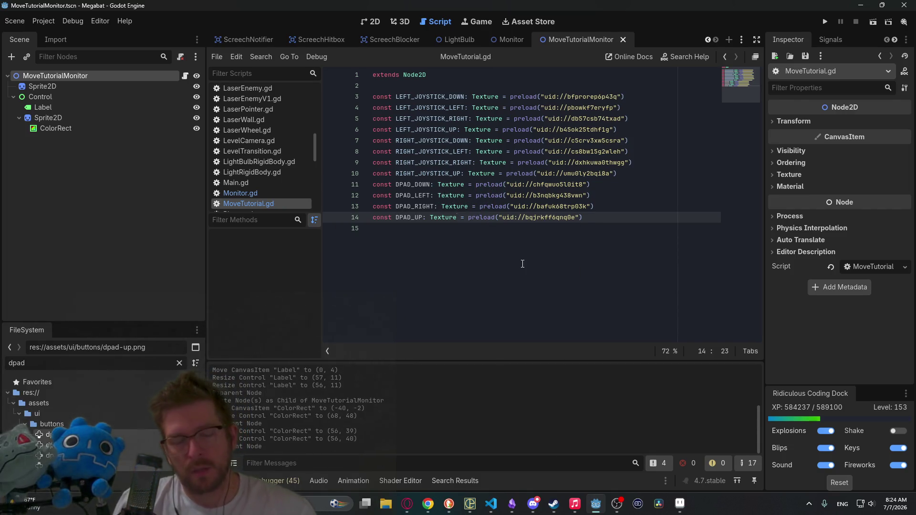
# Add a blank line after the constants and clear the dpad file filter
pyautogui.click(575, 247)
pyautogui.press('Return')
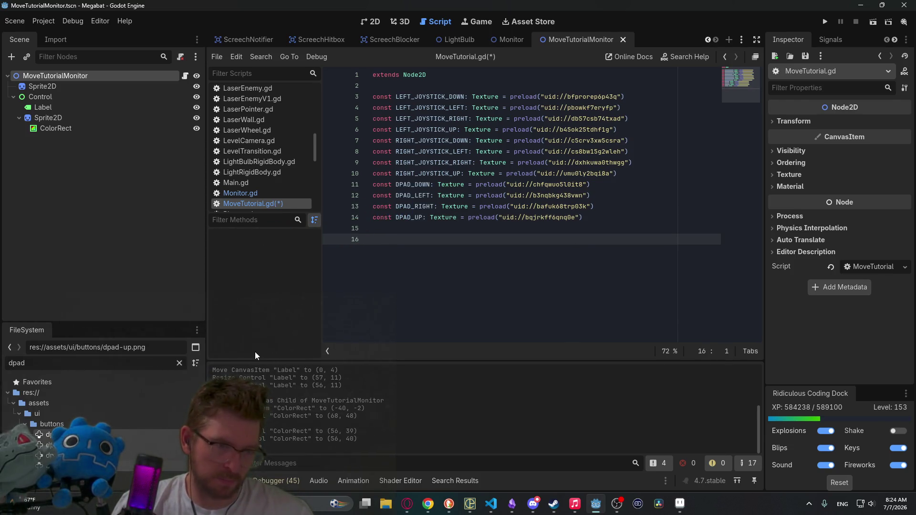
pyautogui.click(180, 361)
# Scroll through the buttons folder files, then bring up the quick resource search with Alt+Shift+O
pyautogui.scroll(-10, 122, 451)
pyautogui.scroll(-5, 121, 451)
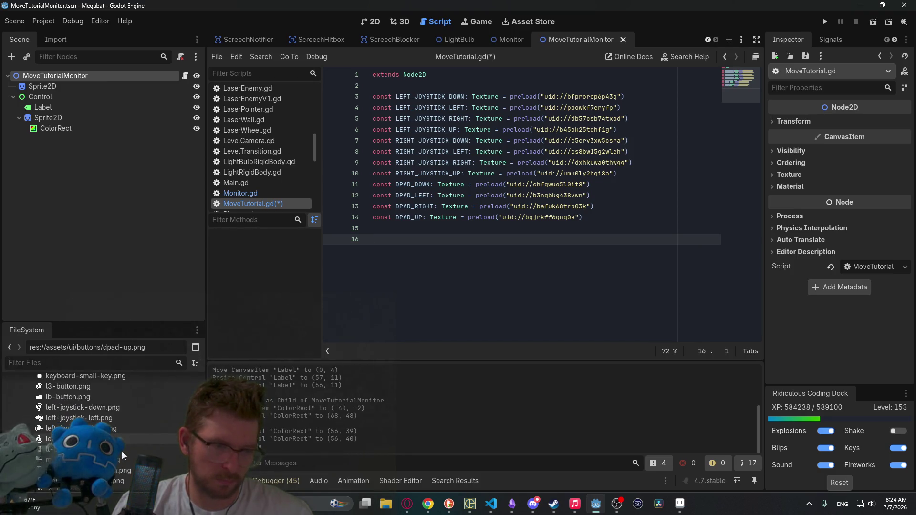
pyautogui.scroll(-2, 122, 451)
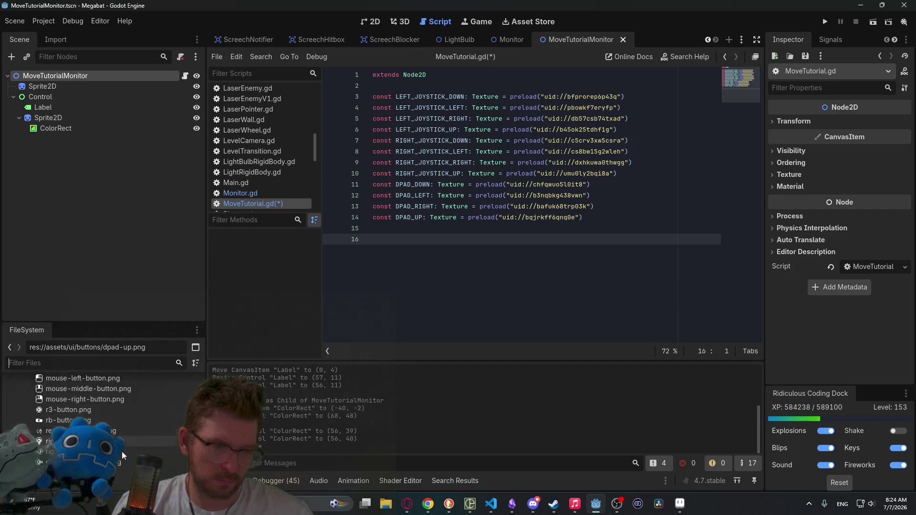
pyautogui.scroll(-3, 121, 451)
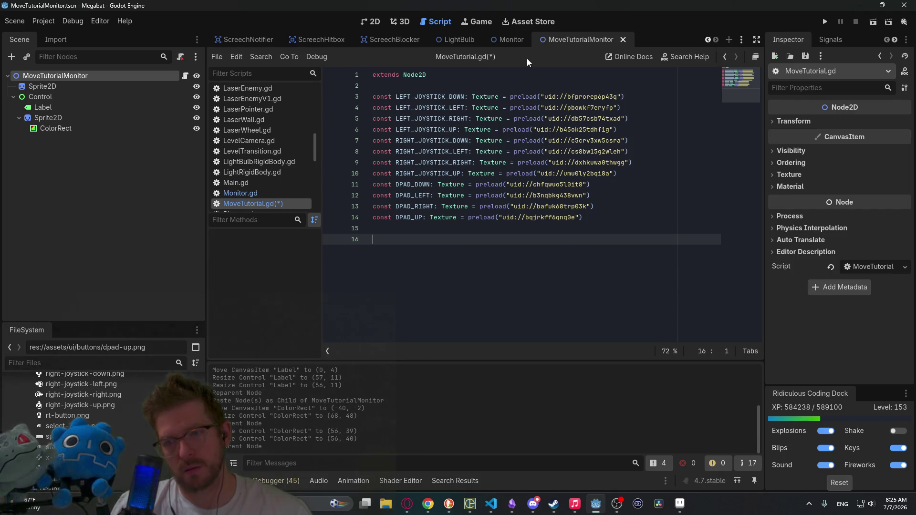
pyautogui.moveTo(479, 190)
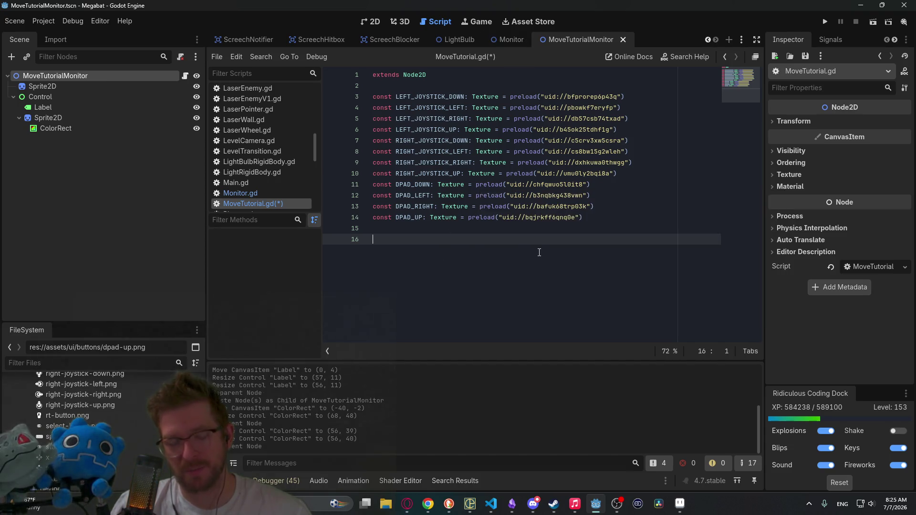
pyautogui.hotkey('alt', 'shift', 'o')
# Search 'controlhint', open ControlHints.tscn, and read through ControlHints.gd before moving to Aseprite
pyautogui.write('controlhint')
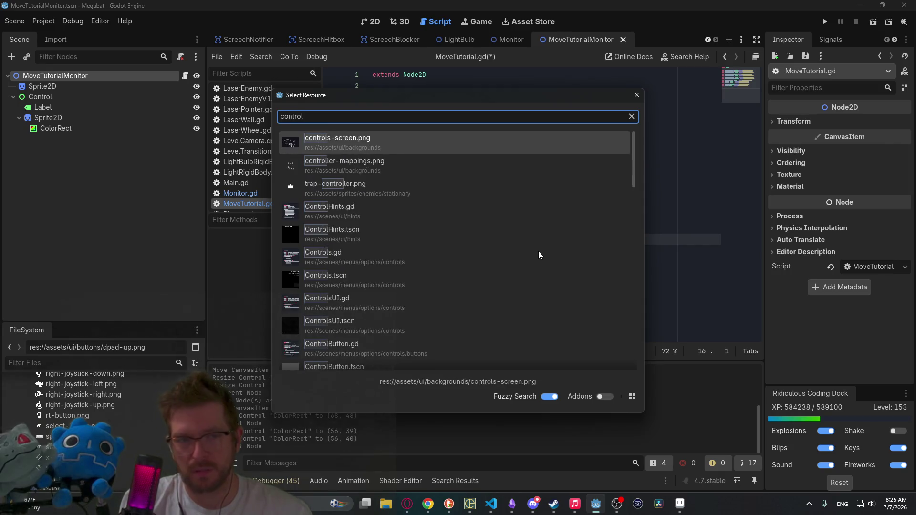
pyautogui.press('Down')
pyautogui.press('Down')
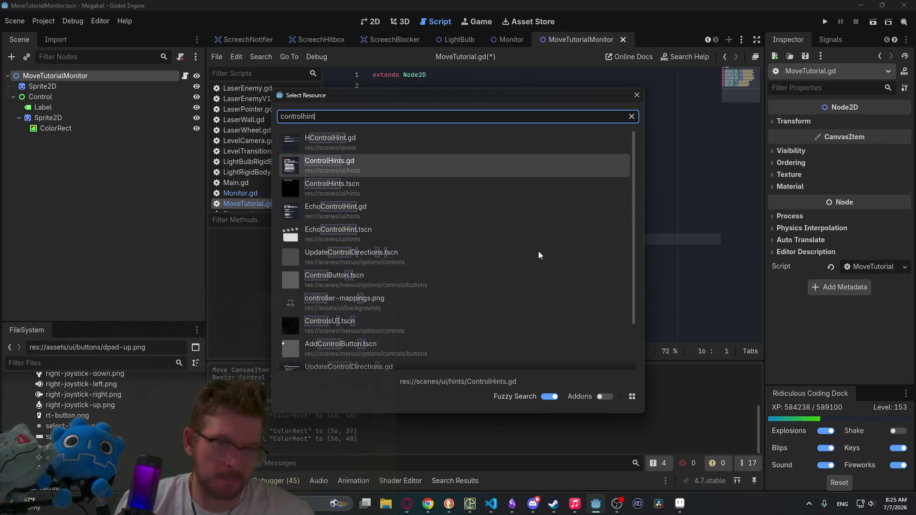
pyautogui.press('Return')
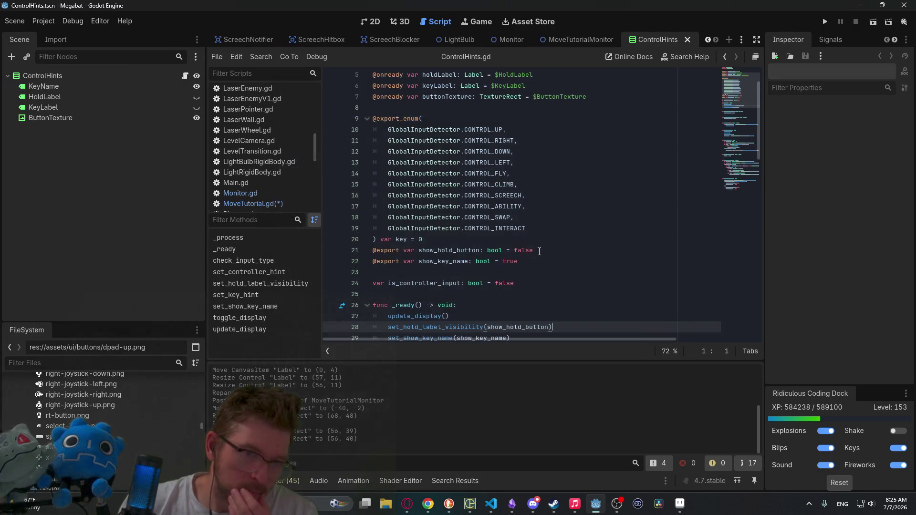
pyautogui.scroll(-8, 560, 193)
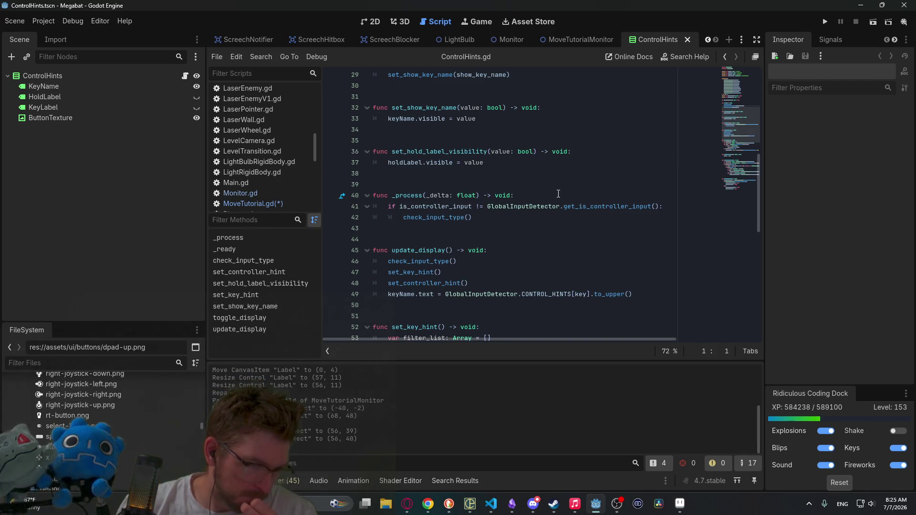
pyautogui.scroll(1, 558, 194)
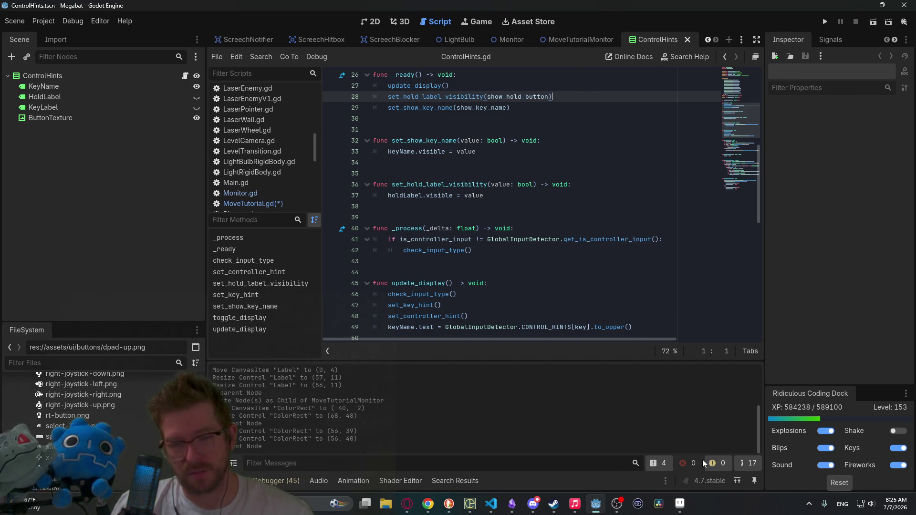
pyautogui.click(683, 509)
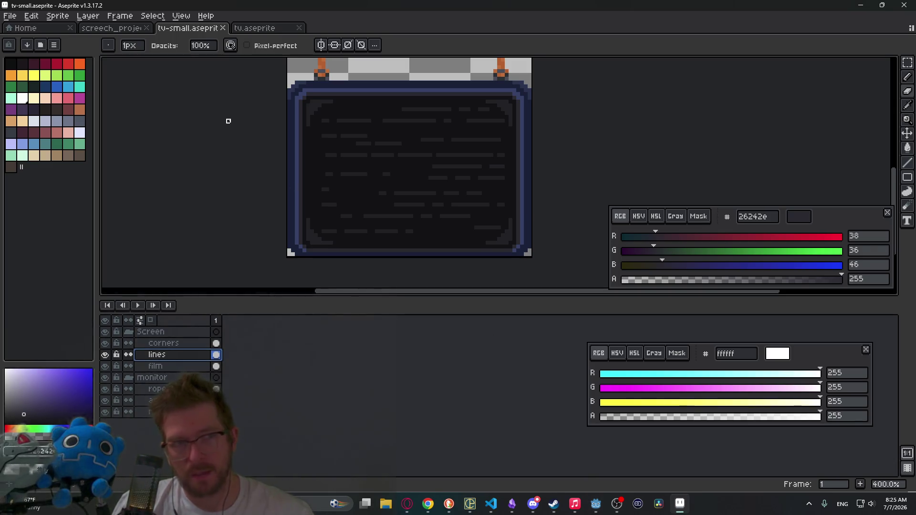
# Browse to assets/ui/buttons via File > Open and open left-joystick-down.aseprite
pyautogui.click(32, 28)
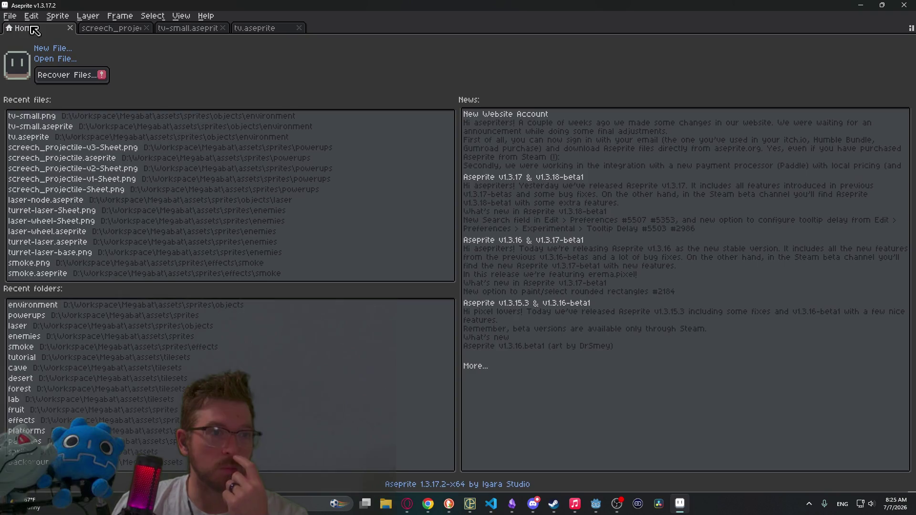
pyautogui.click(9, 18)
pyautogui.click(10, 15)
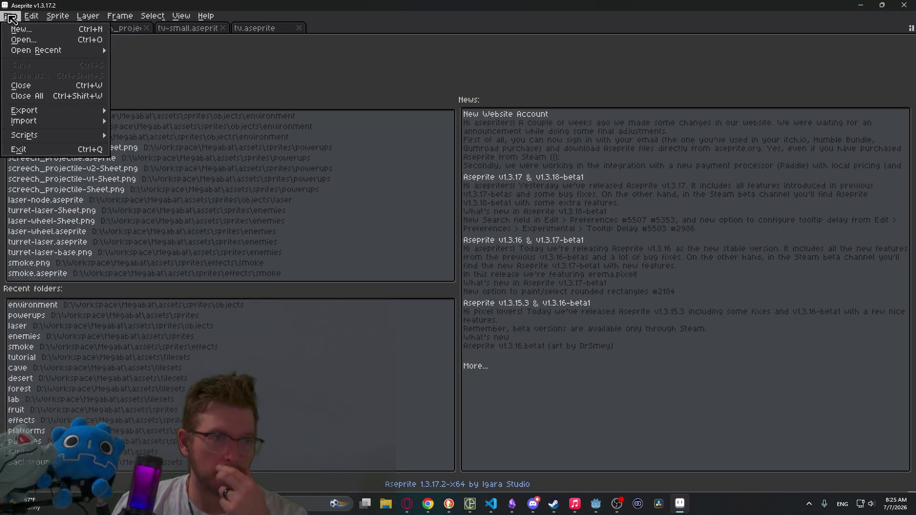
pyautogui.click(27, 44)
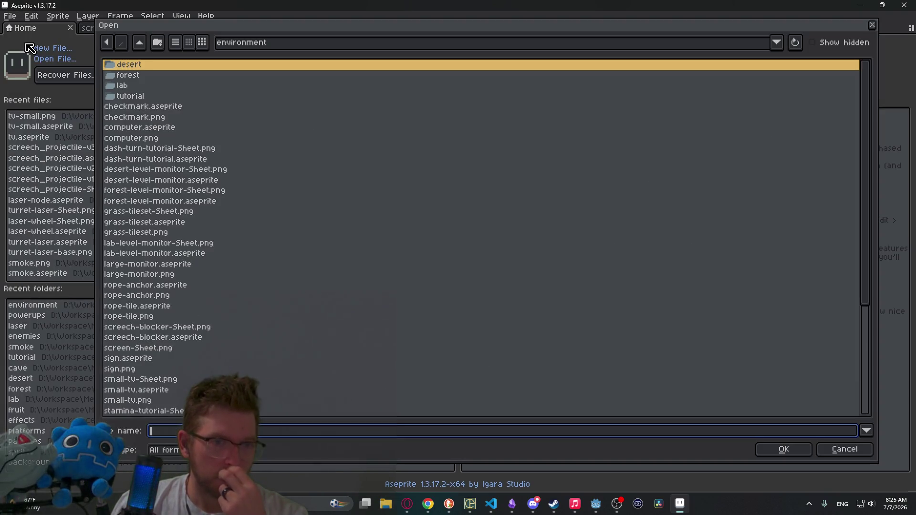
pyautogui.click(140, 45)
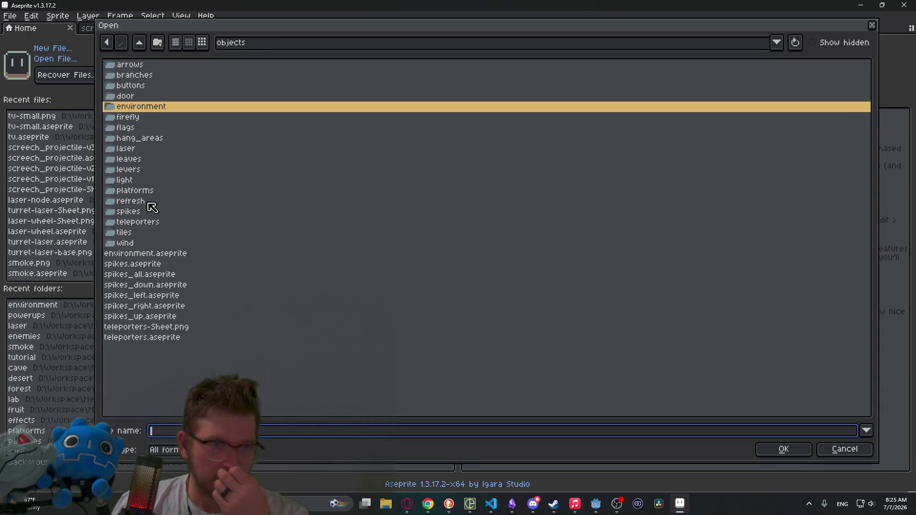
pyautogui.doubleClick(144, 86)
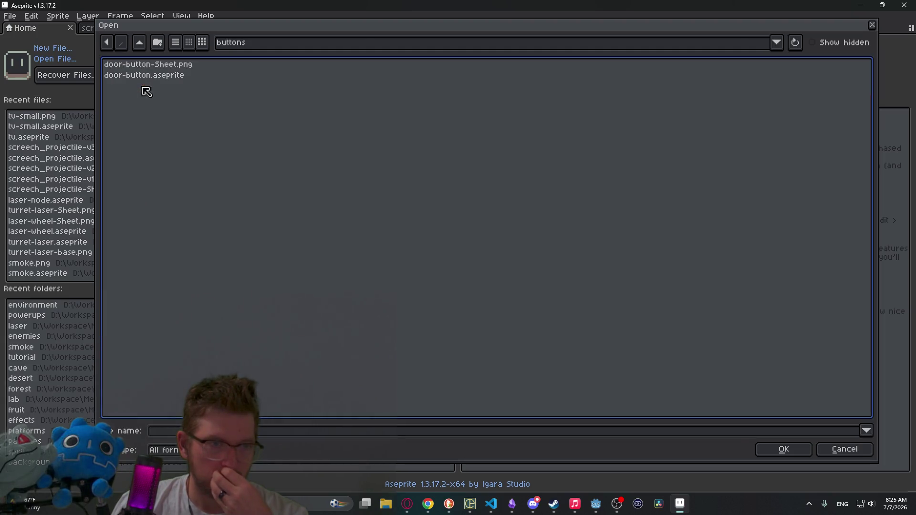
pyautogui.click(140, 43)
pyautogui.click(140, 42)
pyautogui.click(139, 42)
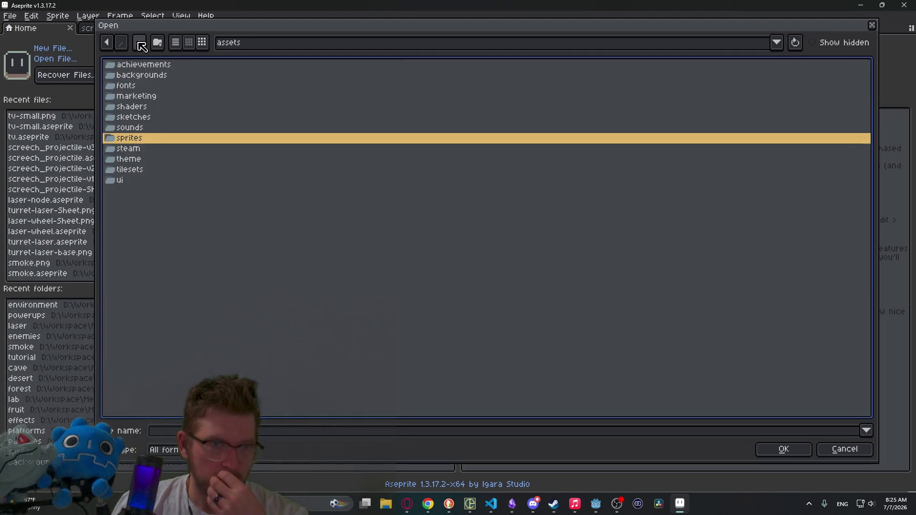
pyautogui.doubleClick(143, 138)
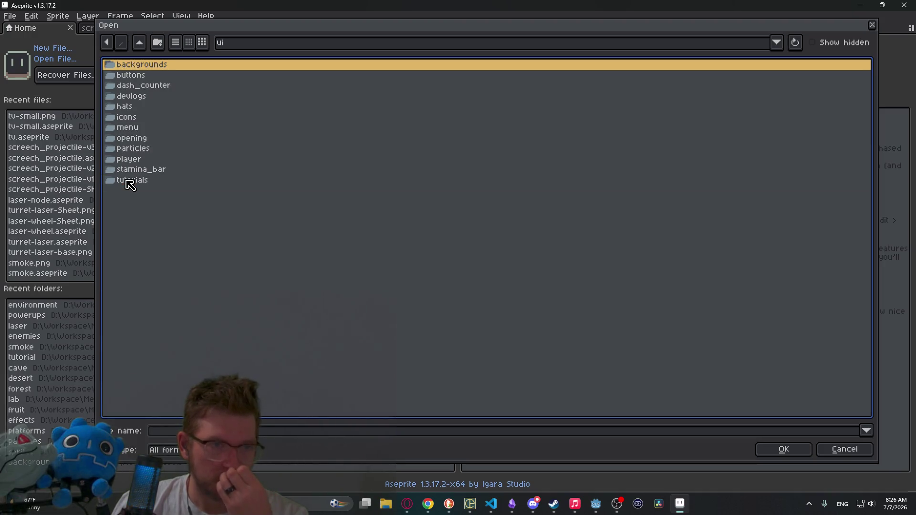
pyautogui.doubleClick(153, 75)
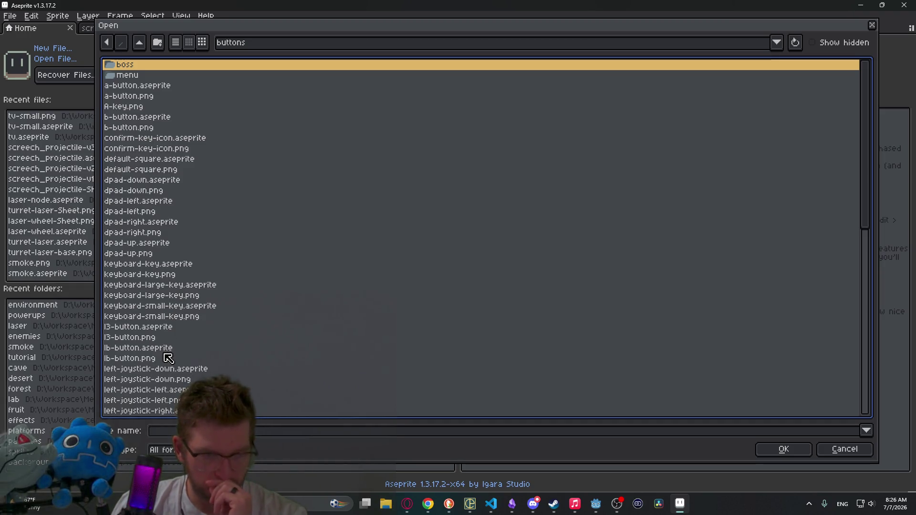
pyautogui.click(181, 372)
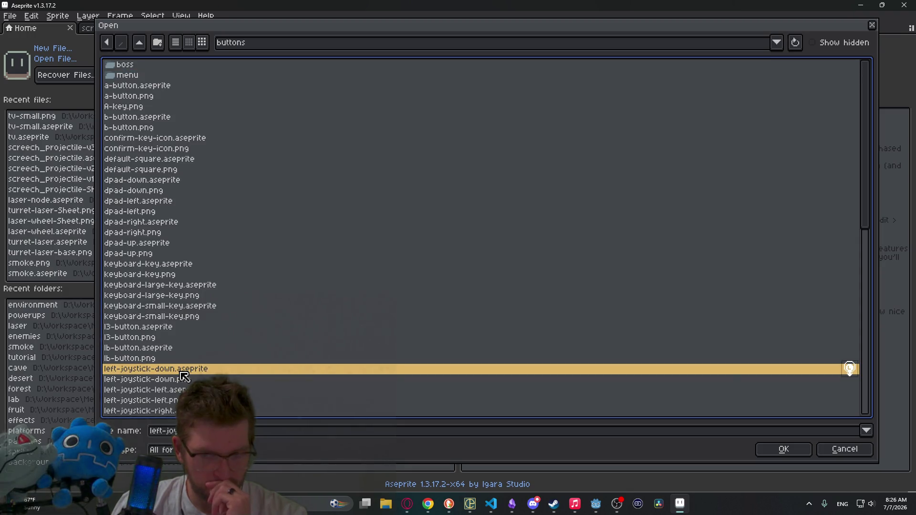
pyautogui.doubleClick(181, 372)
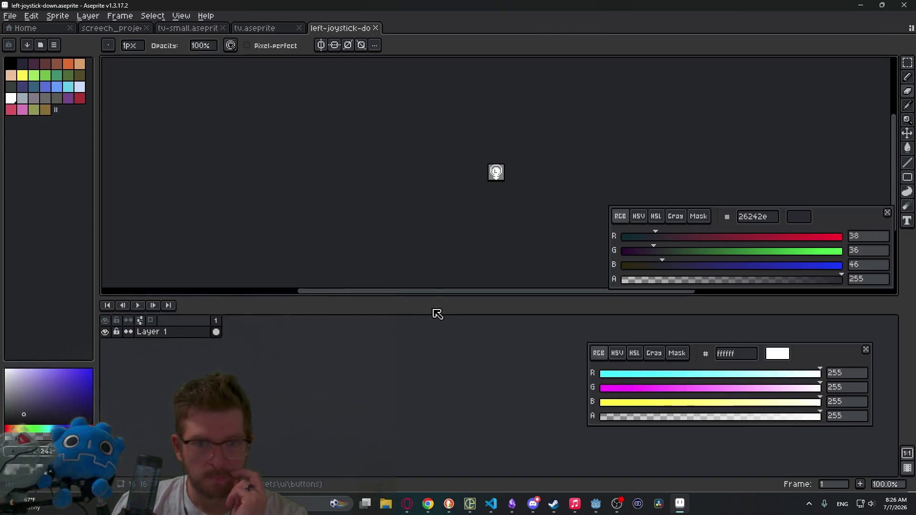
# Save the joystick sprite as a copy named joystick-move.aseprite and centre it in view
pyautogui.click(10, 16)
pyautogui.click(29, 75)
pyautogui.write('joystick')
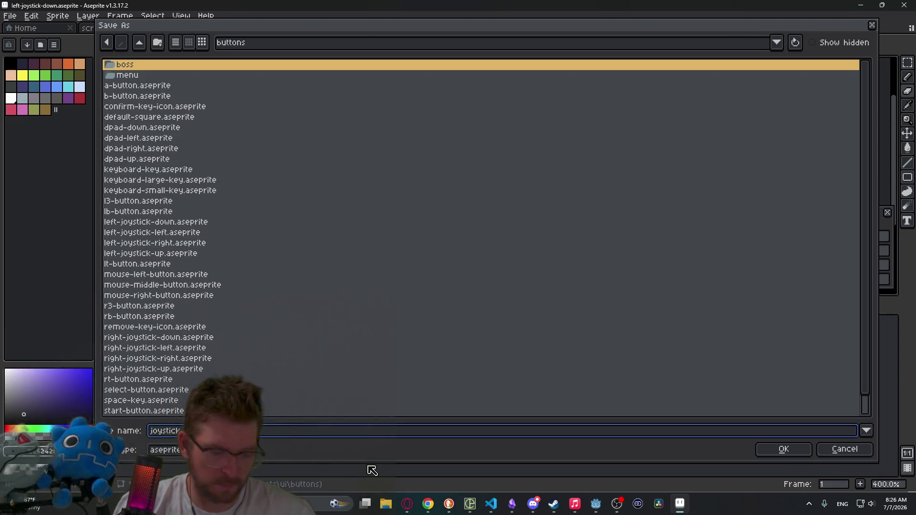
pyautogui.press('Return')
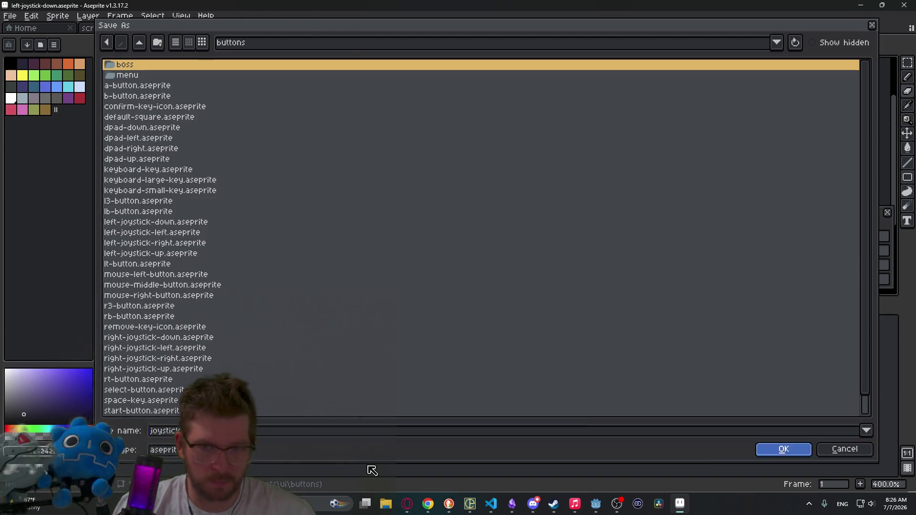
pyautogui.moveTo(576, 134); pyautogui.dragTo(504, 152)
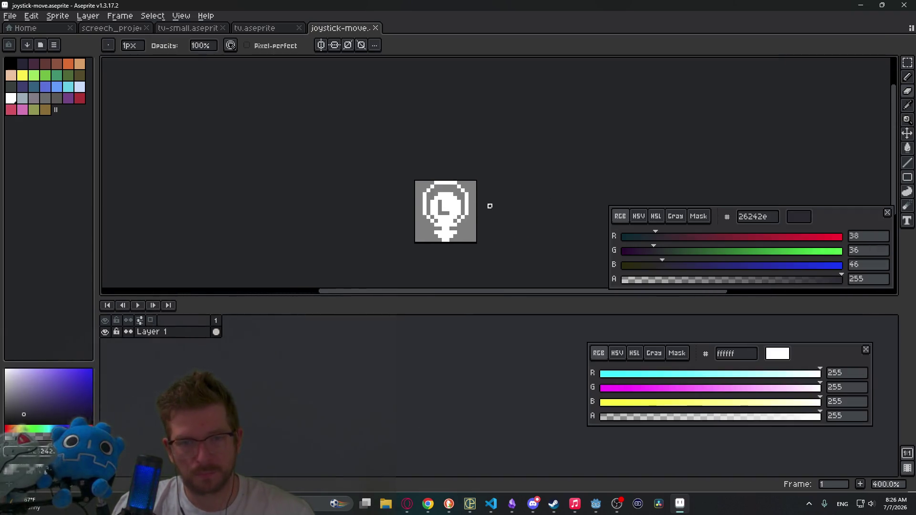
# Delete the stick below the knob and fill the knob's interior white
pyautogui.scroll(2, 460, 231)
pyautogui.press('m')
pyautogui.moveTo(410, 234); pyautogui.dragTo(470, 262)
pyautogui.press('Delete')
pyautogui.scroll(3, 432, 225)
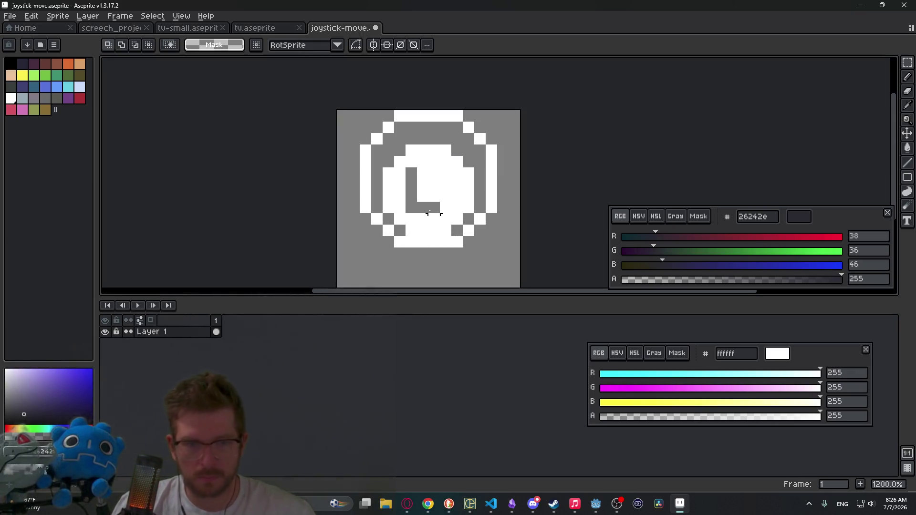
pyautogui.moveTo(387, 150)
pyautogui.mouseDown()
pyautogui.moveTo(461, 223)
pyautogui.moveTo(472, 205)
pyautogui.moveTo(471, 221)
pyautogui.mouseUp()
pyautogui.press('f')
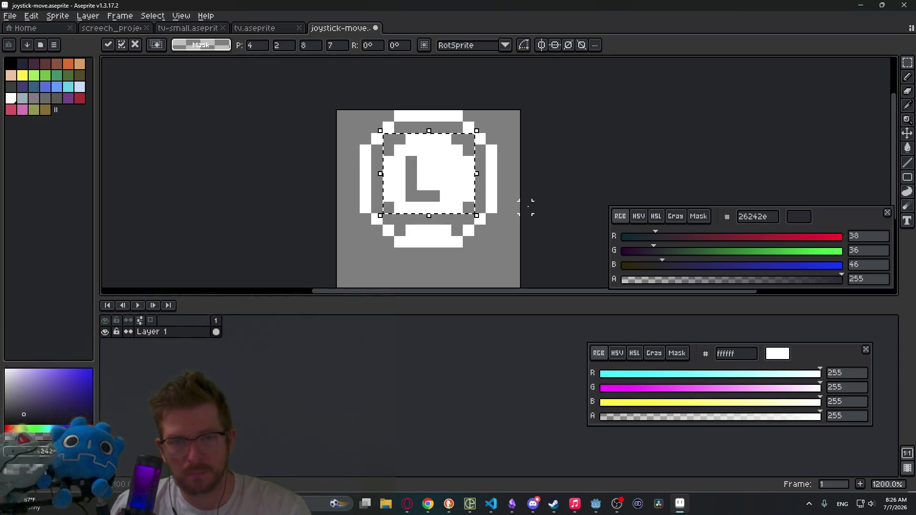
pyautogui.hotkey('ctrl', 'd')
# Paint over the L mark in white picked from the knob, undoing a stray erase
pyautogui.moveTo(403, 200); pyautogui.dragTo(454, 227)
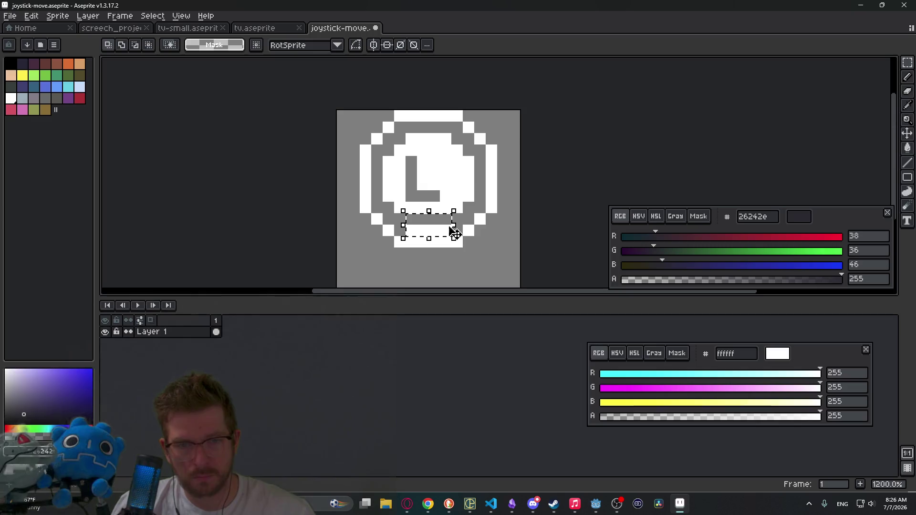
pyautogui.hotkey('ctrl', 'd')
pyautogui.press('b')
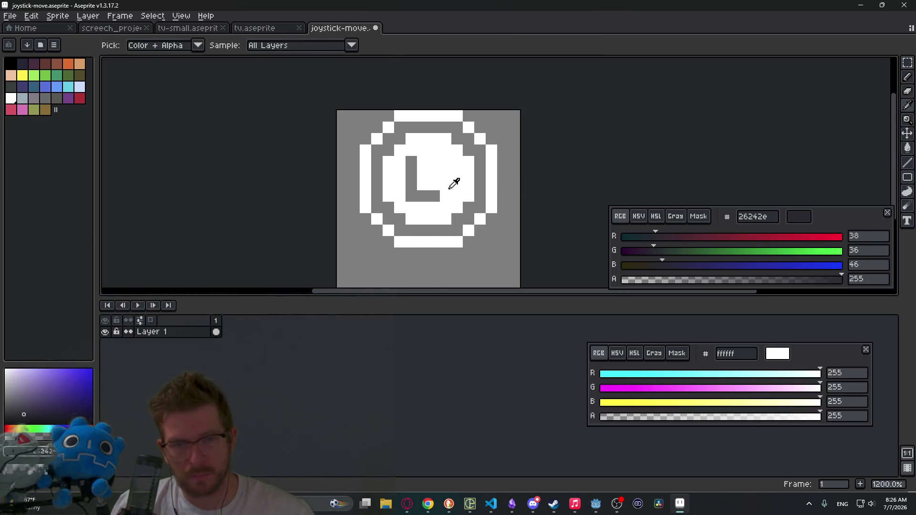
pyautogui.keyDown('alt'); pyautogui.click(453, 181); pyautogui.keyUp('alt')
pyautogui.moveTo(416, 189); pyautogui.dragTo(414, 160)
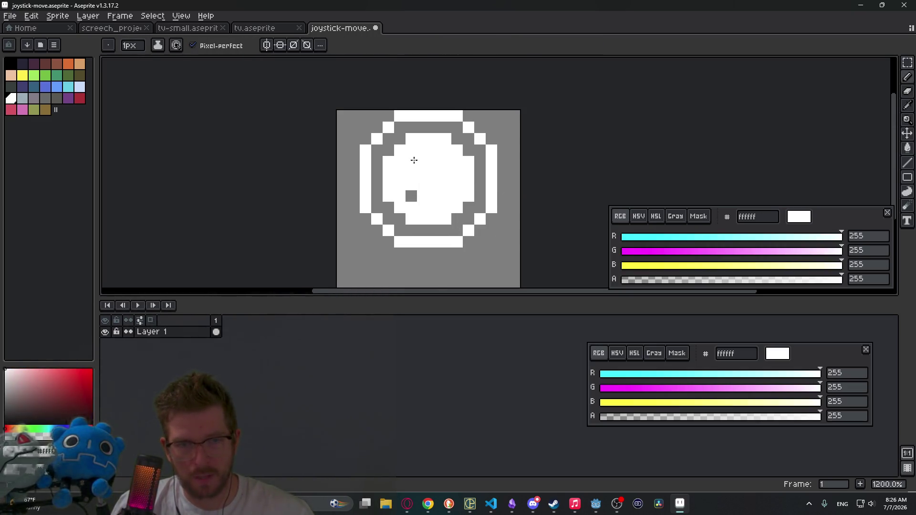
pyautogui.press('e')
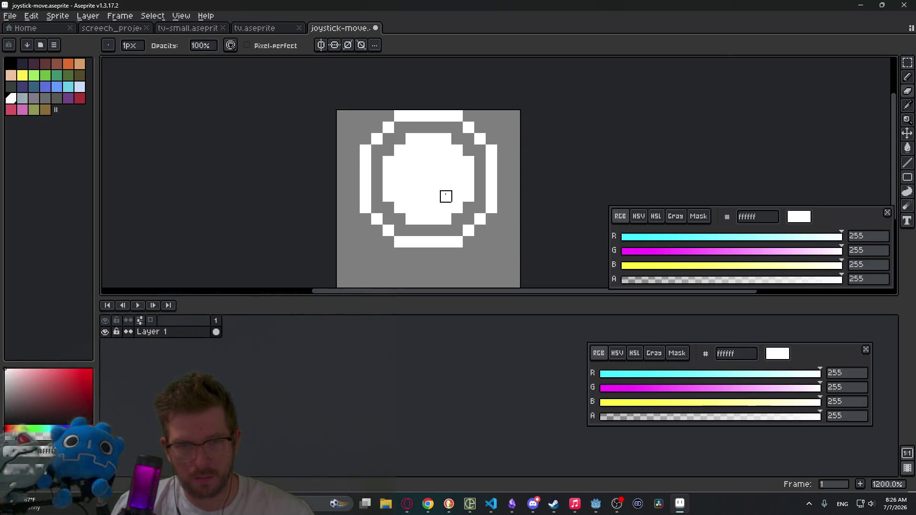
pyautogui.moveTo(434, 197)
pyautogui.mouseDown()
pyautogui.moveTo(422, 196)
pyautogui.moveTo(410, 162)
pyautogui.moveTo(446, 163)
pyautogui.moveTo(428, 173)
pyautogui.mouseUp()
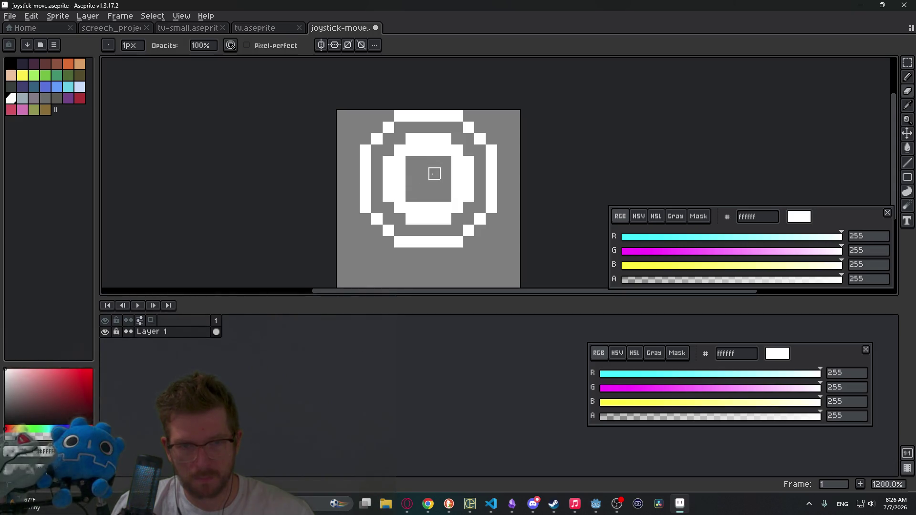
pyautogui.scroll(-5, 454, 181)
pyautogui.press('v')
pyautogui.hotkey('ctrl', 'z')
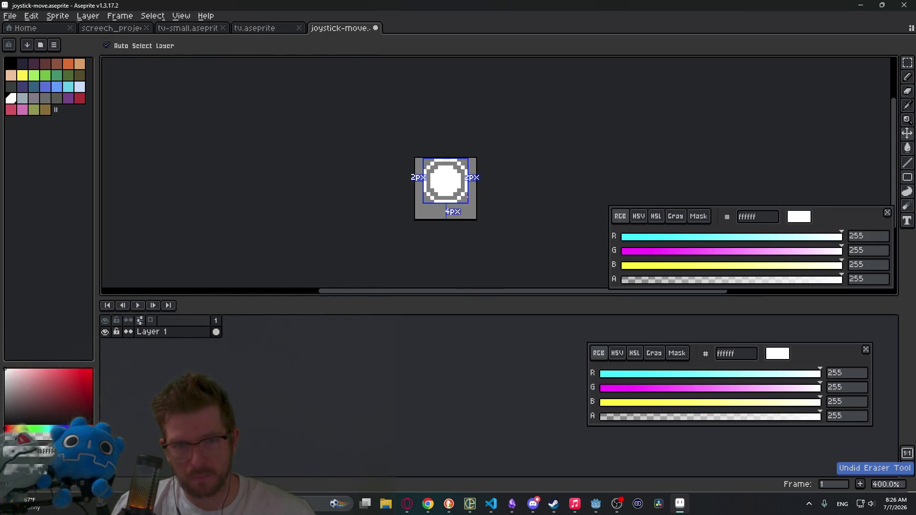
pyautogui.press('e')
# Select the whole 16×16 sprite and nudge its content 2 px down
pyautogui.press('m')
pyautogui.moveTo(419, 139); pyautogui.dragTo(484, 225)
pyautogui.press('Down')
pyautogui.press('Down')
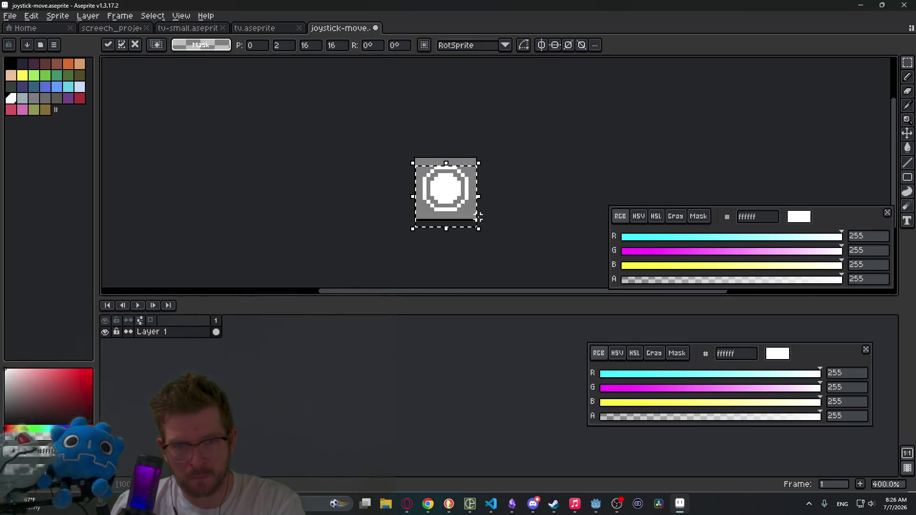
pyautogui.hotkey('ctrl', 'd')
pyautogui.hotkey('ctrl', 'alt', 'c')
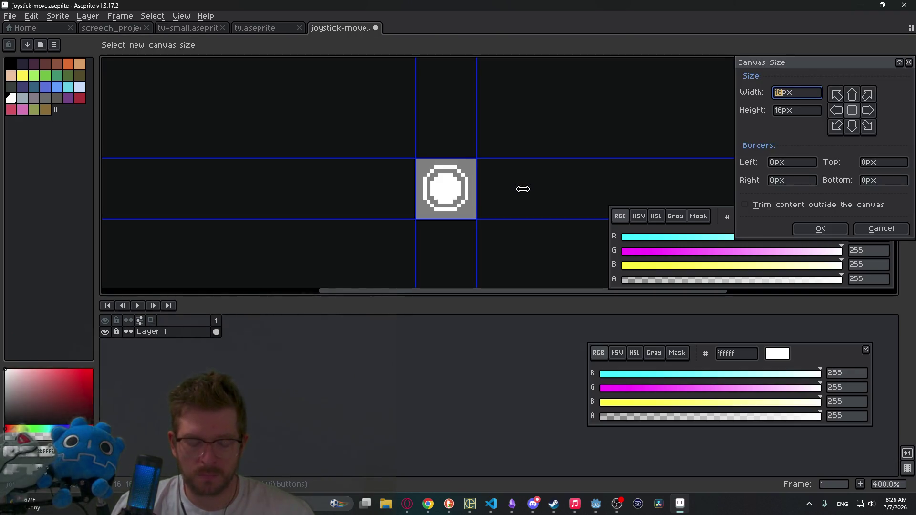
# Set the canvas width and height to 32 px, replacing an initial 24, and apply
pyautogui.write('24')
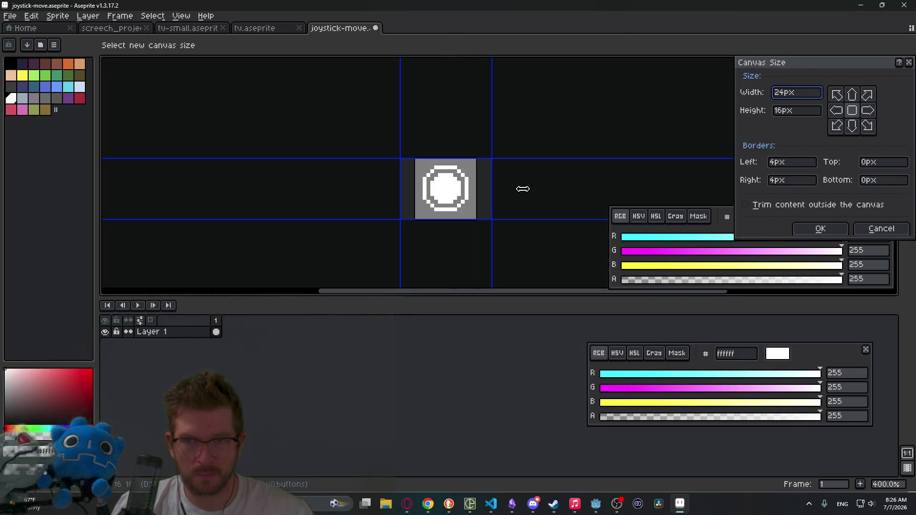
pyautogui.press('Tab')
pyautogui.write('24')
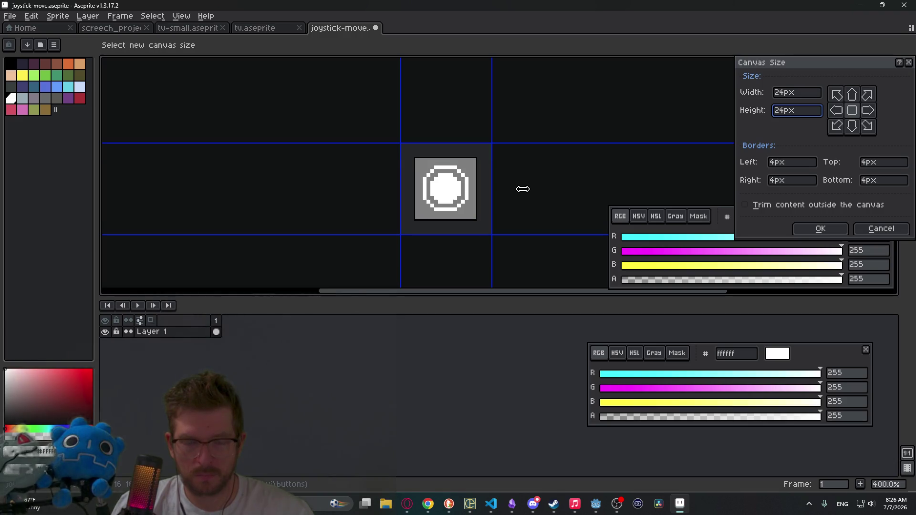
pyautogui.hotkey('shift', 'Tab')
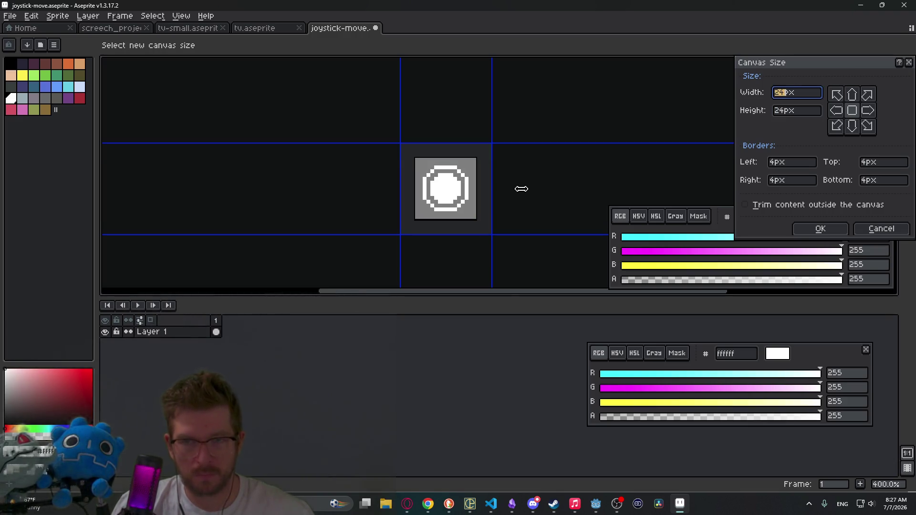
pyautogui.write('32')
pyautogui.press('Tab')
pyautogui.write('32')
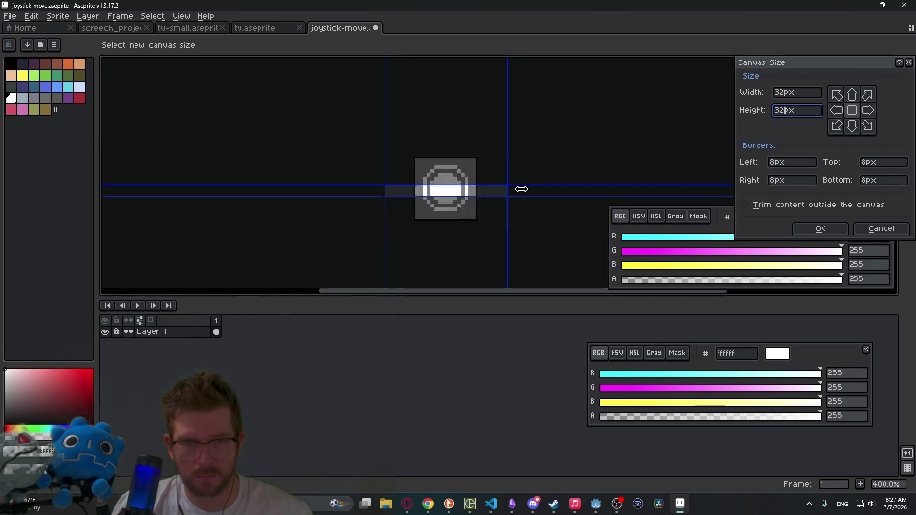
pyautogui.press('Return')
pyautogui.scroll(1, 434, 179)
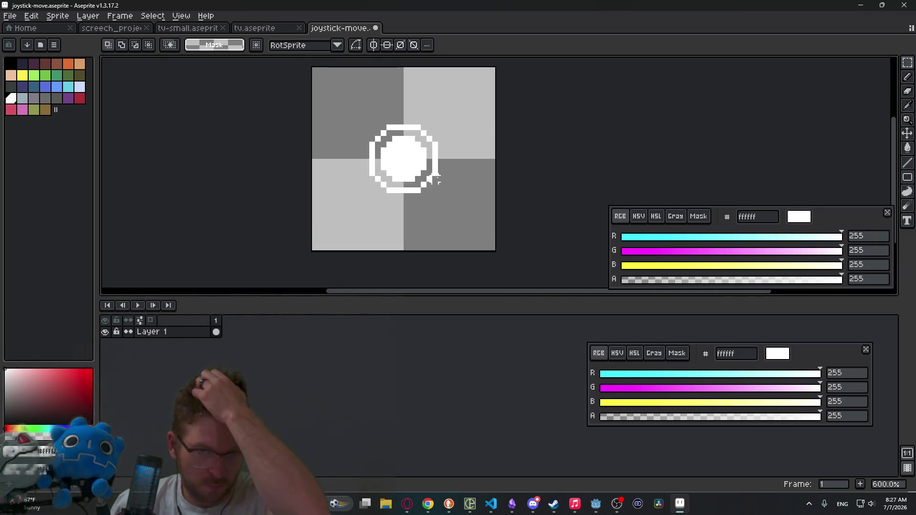
pyautogui.scroll(3, 435, 179)
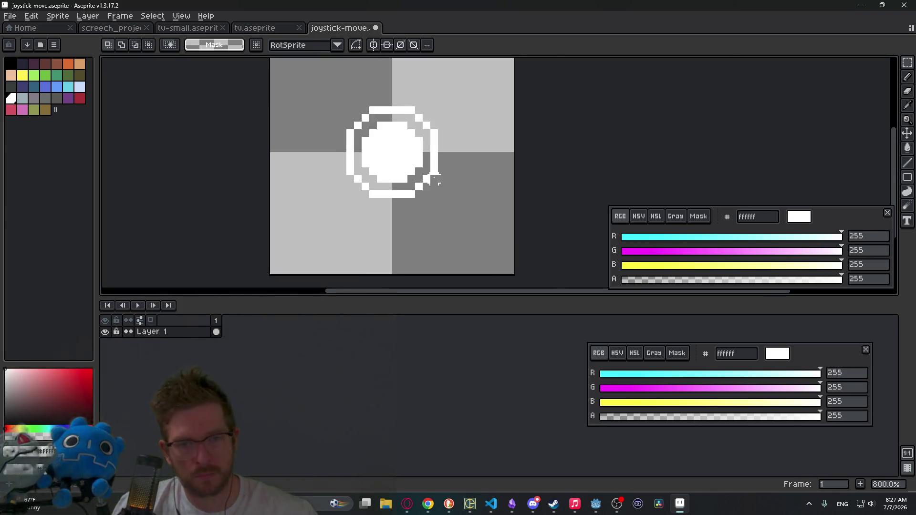
pyautogui.moveTo(376, 157); pyautogui.dragTo(404, 185)
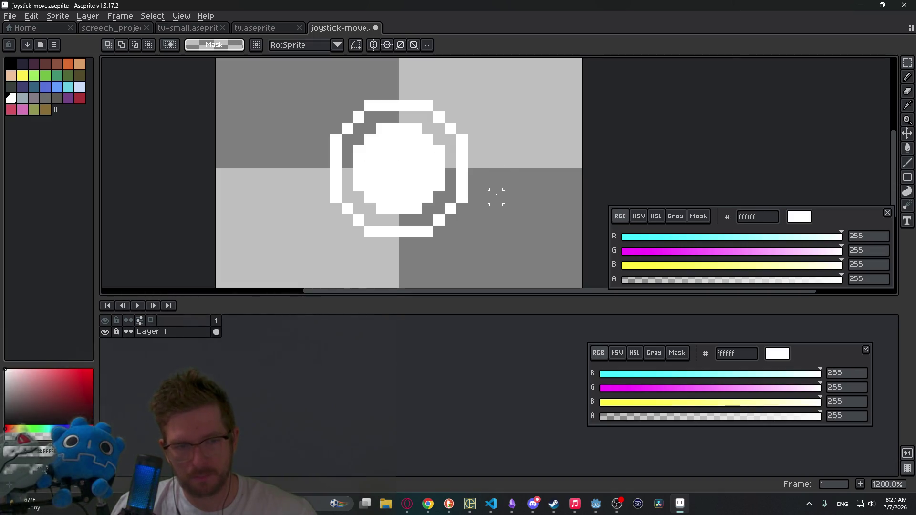
pyautogui.moveTo(358, 130)
pyautogui.mouseDown()
pyautogui.moveTo(408, 192)
pyautogui.moveTo(453, 214)
pyautogui.moveTo(443, 212)
pyautogui.mouseUp()
pyautogui.press('Right')
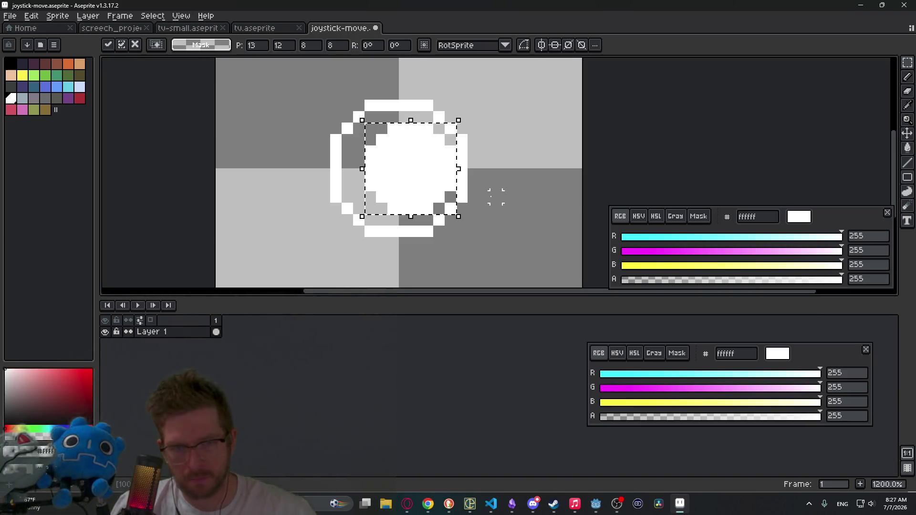
pyautogui.hotkey('ctrl', 'd')
pyautogui.press('i')
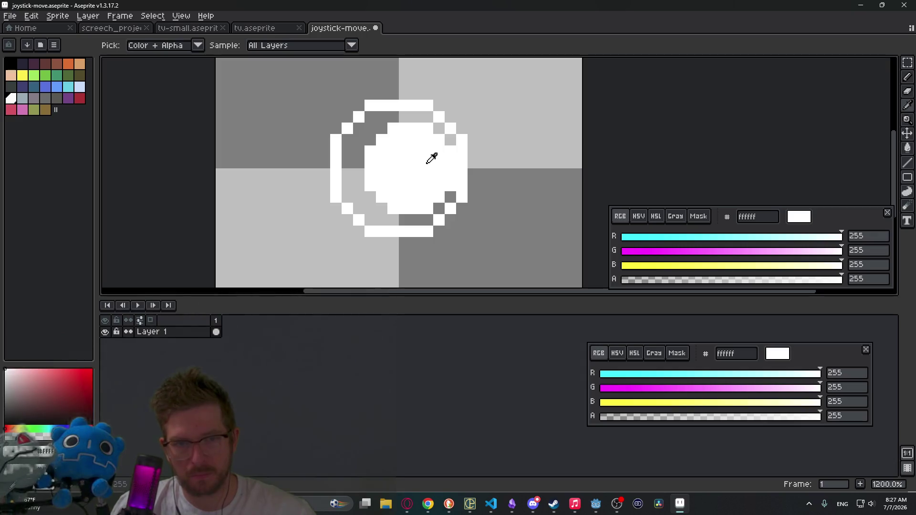
pyautogui.click(219, 320)
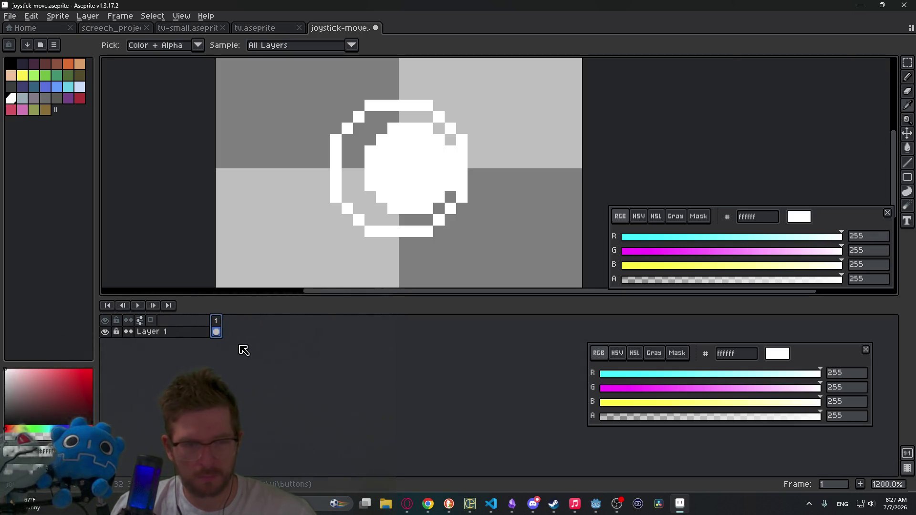
pyautogui.hotkey('alt', 'n')
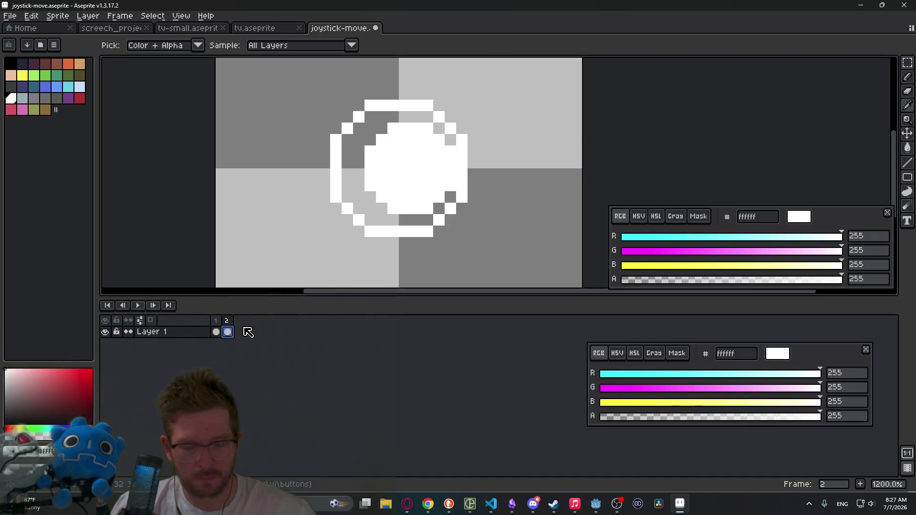
pyautogui.hotkey('shift', 'h')
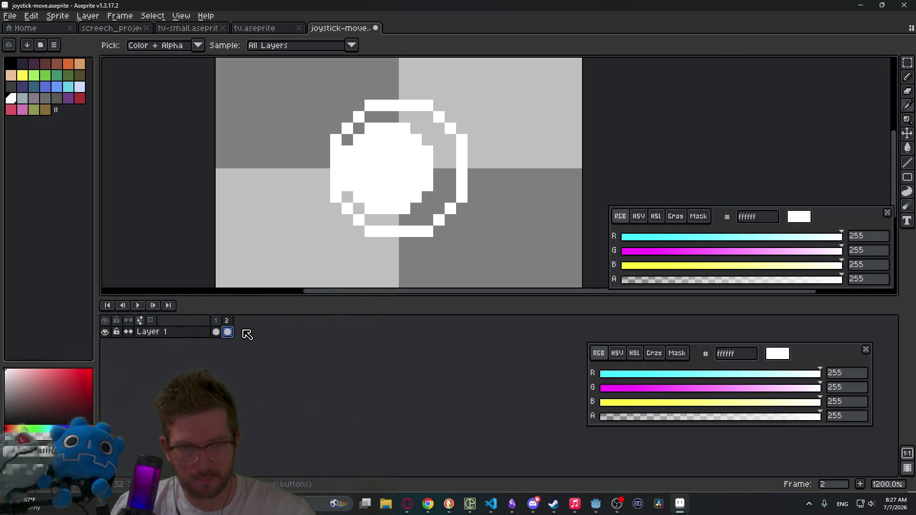
pyautogui.hotkey('ctrl', 'z')
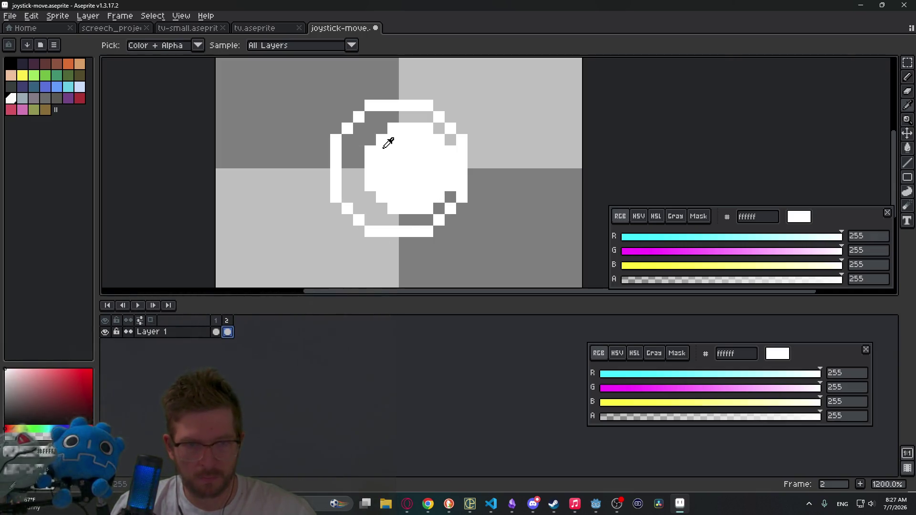
pyautogui.click(217, 331)
pyautogui.hotkey('ctrl', 'z')
pyautogui.hotkey('ctrl', 'z')
pyautogui.hotkey('ctrl', 'z')
pyautogui.hotkey('ctrl', 'y')
pyautogui.hotkey('ctrl', 'y')
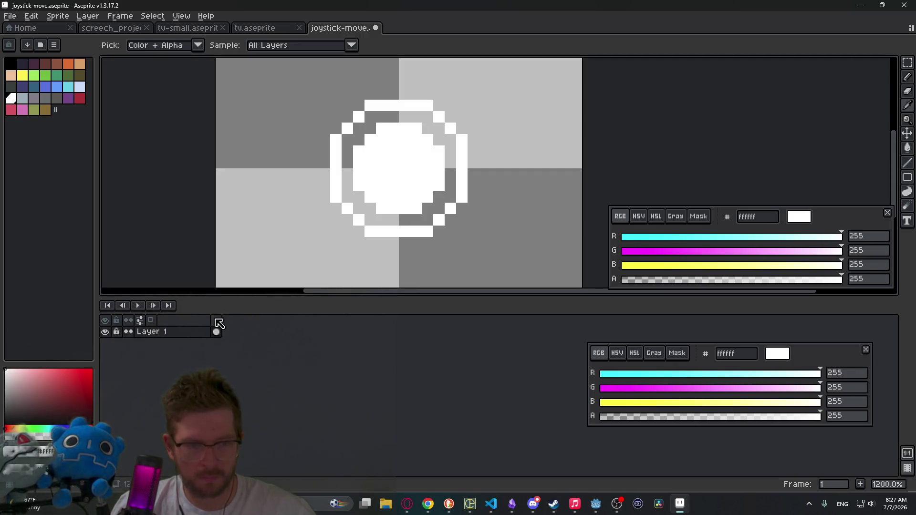
# Add a fourth frame and draw white knob circles on frames 2 and 4
pyautogui.hotkey('ctrl', 'y')
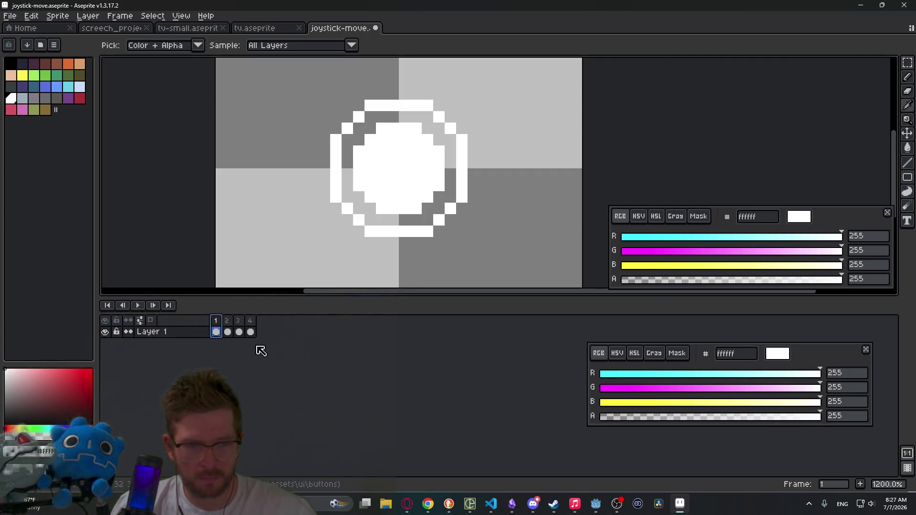
pyautogui.press('m')
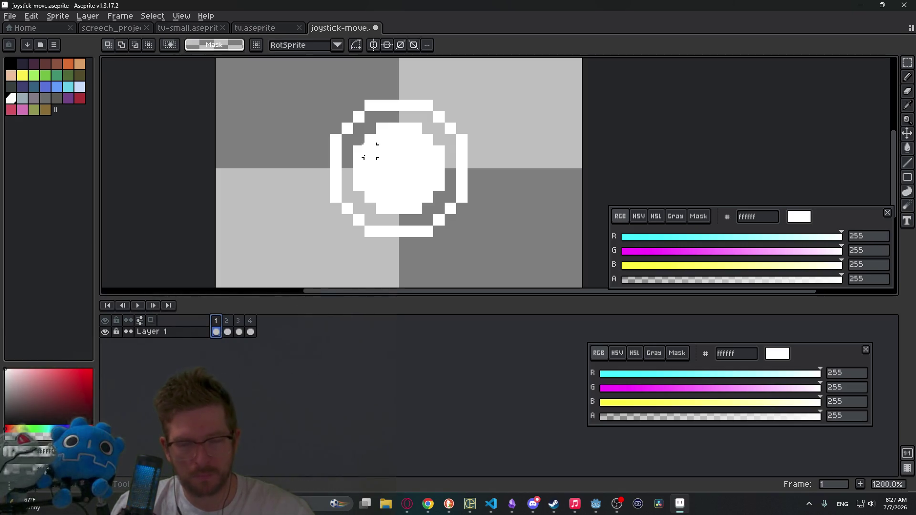
pyautogui.moveTo(362, 122)
pyautogui.mouseDown()
pyautogui.moveTo(399, 181)
pyautogui.moveTo(439, 215)
pyautogui.moveTo(457, 214)
pyautogui.mouseUp()
pyautogui.click(446, 254)
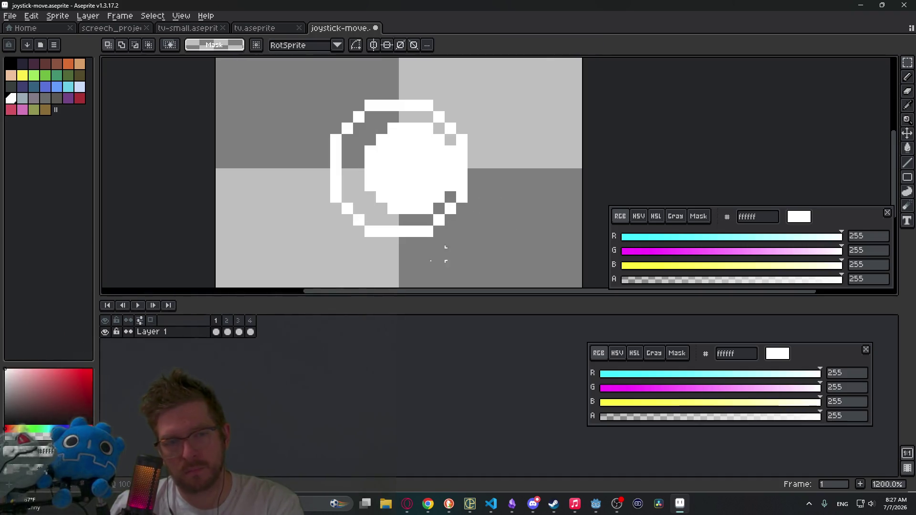
pyautogui.click(229, 318)
pyautogui.moveTo(359, 128)
pyautogui.mouseDown()
pyautogui.moveTo(411, 193)
pyautogui.moveTo(435, 204)
pyautogui.mouseUp()
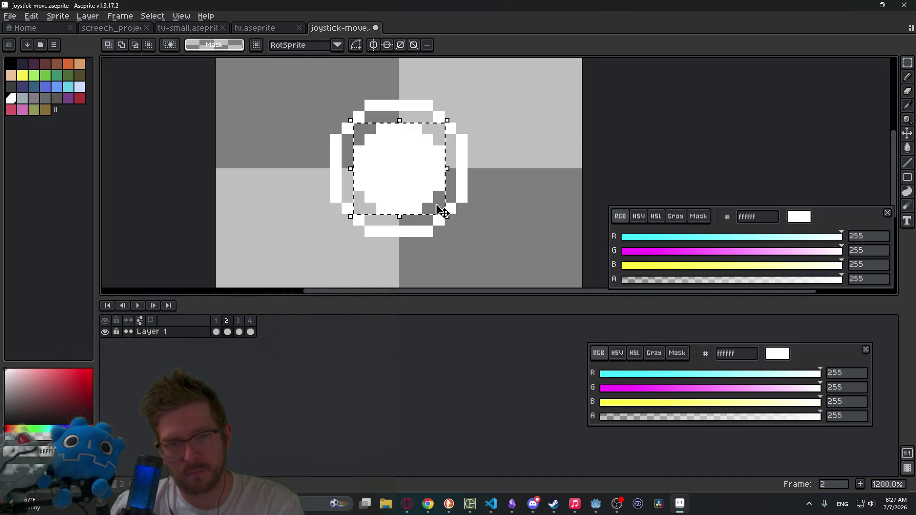
pyautogui.press('.')
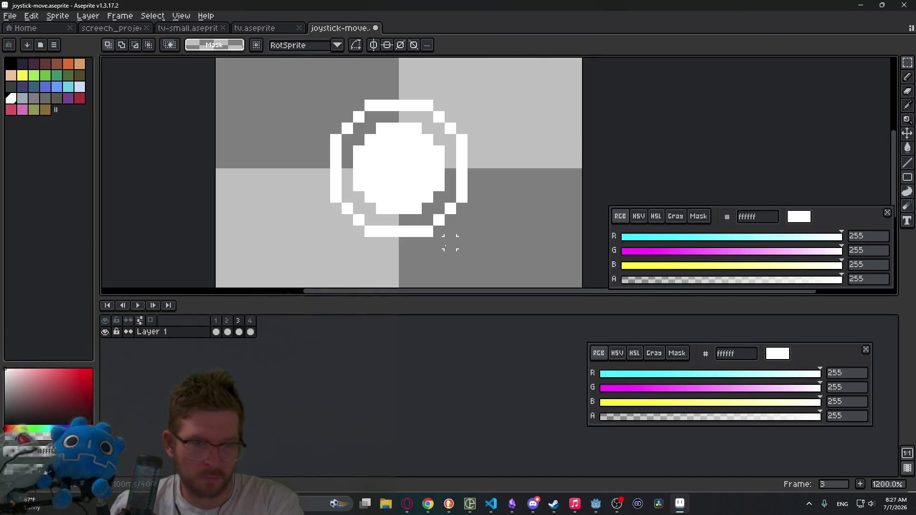
pyautogui.moveTo(353, 122)
pyautogui.mouseDown()
pyautogui.moveTo(400, 181)
pyautogui.moveTo(446, 208)
pyautogui.mouseUp()
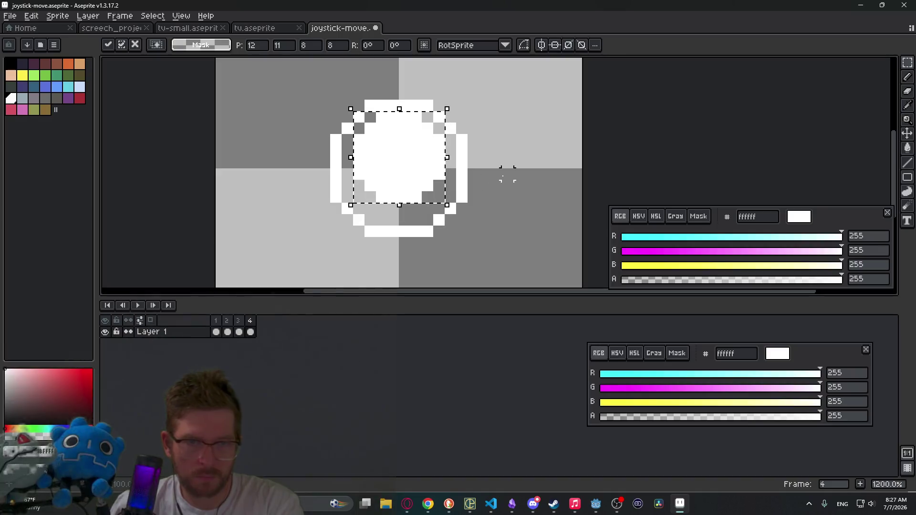
pyautogui.press('.')
# Play and stop the animation preview, then return to frame 1
pyautogui.scroll(-4, 505, 174)
pyautogui.click(137, 306)
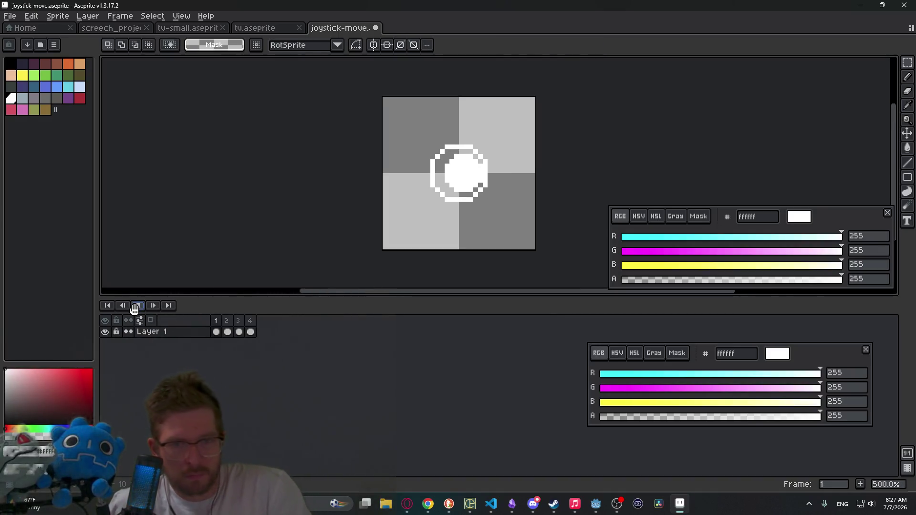
pyautogui.click(136, 306)
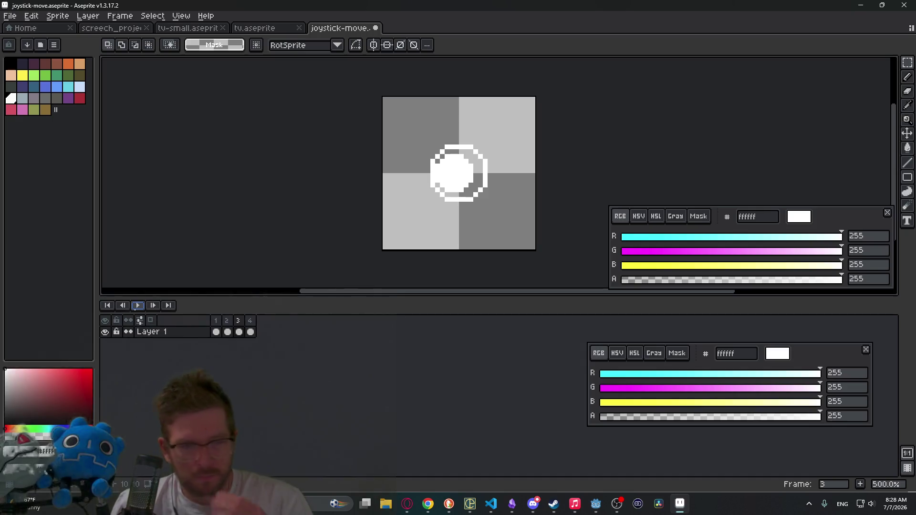
pyautogui.click(216, 331)
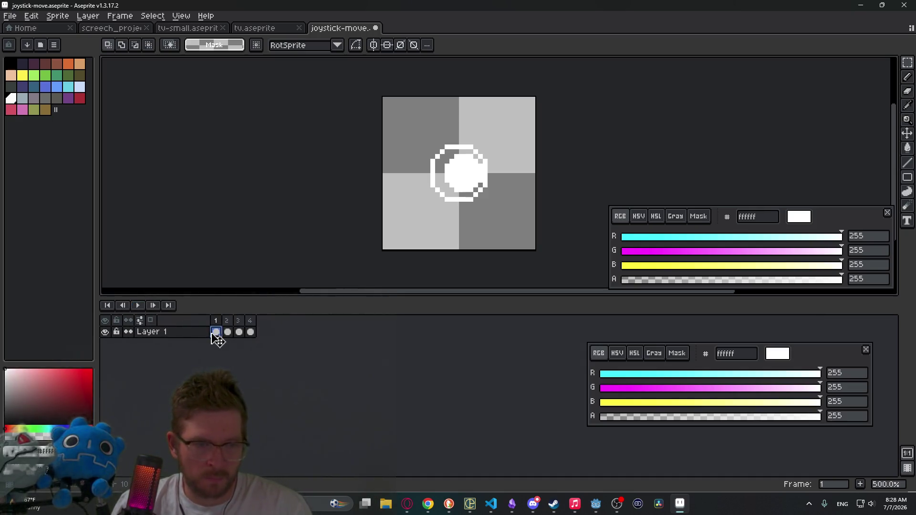
# Pencil a white right-pointing arrow, shaft and arrowhead, beside the knob on frame 1
pyautogui.scroll(2, 436, 220)
pyautogui.scroll(3, 372, 165)
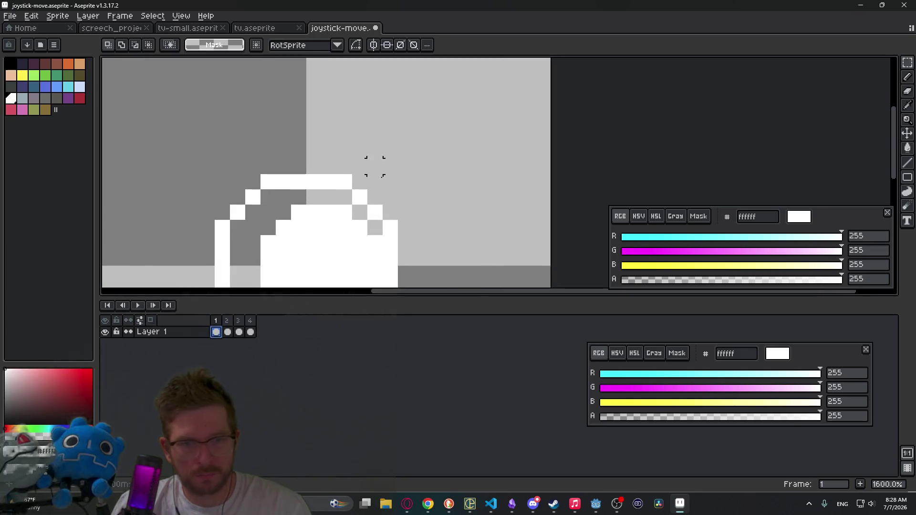
pyautogui.press('b')
pyautogui.click(415, 192)
pyautogui.moveTo(416, 195)
pyautogui.mouseDown()
pyautogui.moveTo(429, 191)
pyautogui.moveTo(446, 202)
pyautogui.moveTo(467, 193)
pyautogui.moveTo(480, 205)
pyautogui.mouseUp()
pyautogui.click(448, 175)
pyautogui.click(447, 164)
pyautogui.hotkey('ctrl', 'z')
pyautogui.click(467, 226)
pyautogui.click(447, 222)
pyautogui.click(447, 237)
pyautogui.scroll(-5, 461, 240)
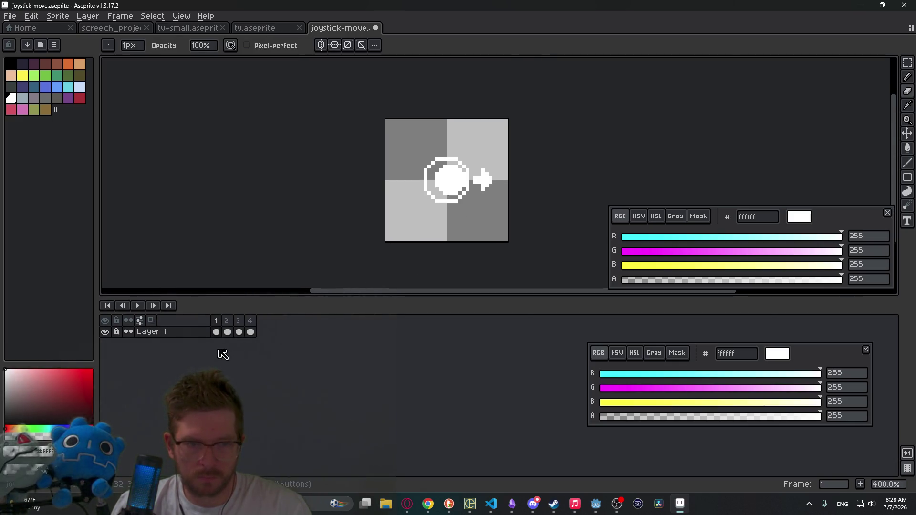
pyautogui.scroll(3, 482, 182)
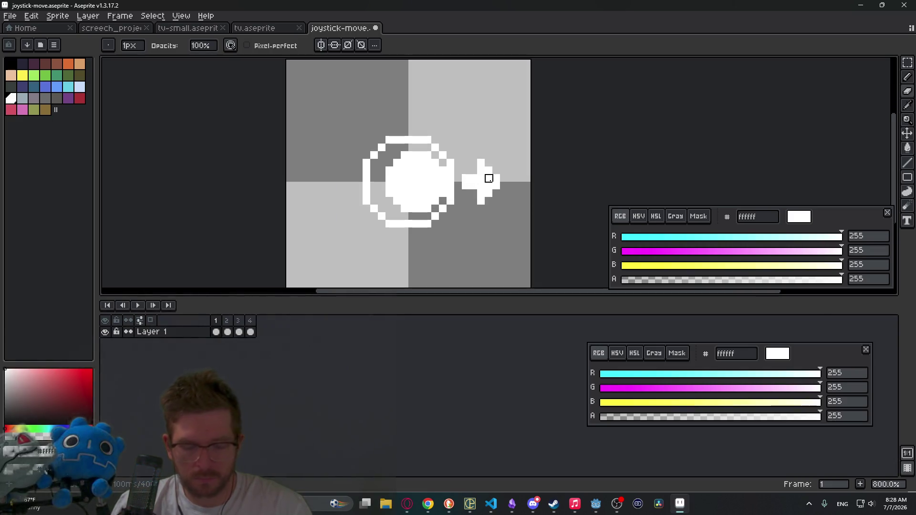
# Box-select the finished right arrow and copy it
pyautogui.press('m')
pyautogui.moveTo(463, 161); pyautogui.dragTo(511, 207)
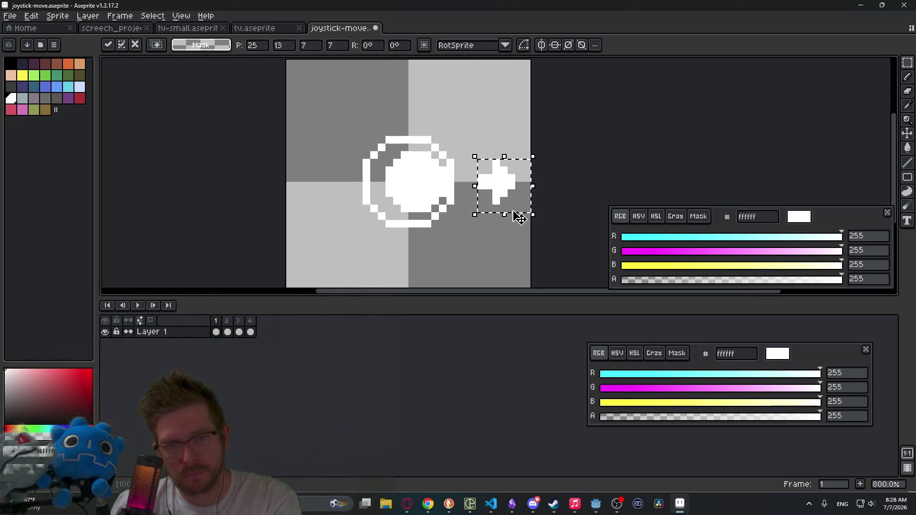
pyautogui.click(496, 231)
pyautogui.scroll(3, 482, 199)
pyautogui.press('b')
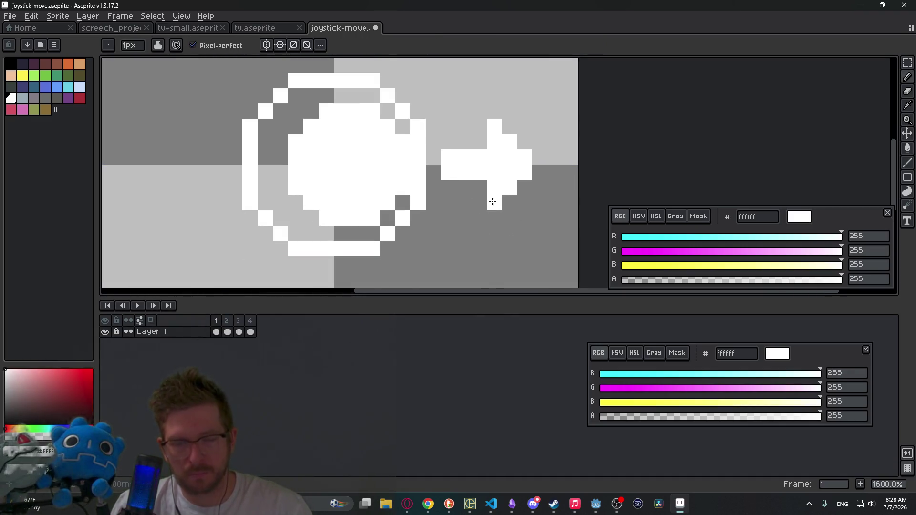
pyautogui.scroll(-4, 487, 212)
pyautogui.moveTo(488, 212); pyautogui.dragTo(492, 191)
pyautogui.press('m')
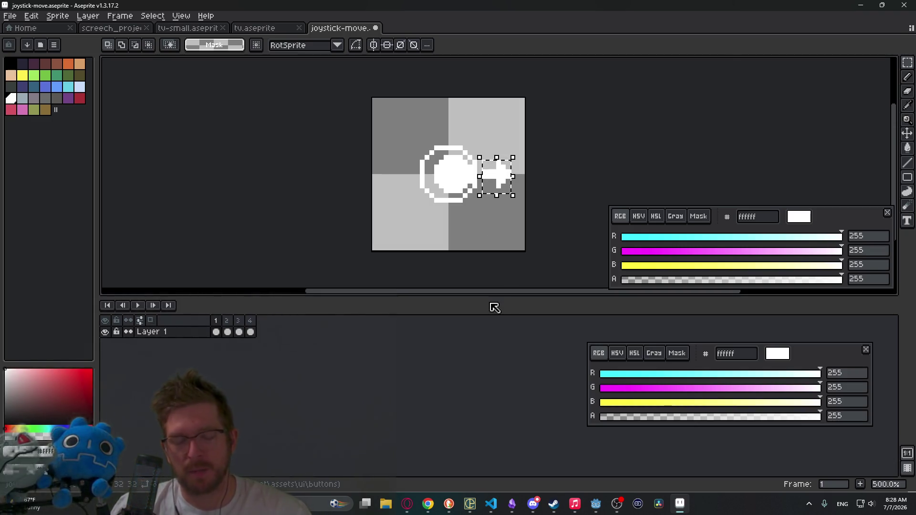
# Paste the arrow into frame 2, place it below the knob and rotate it downward
pyautogui.click(228, 332)
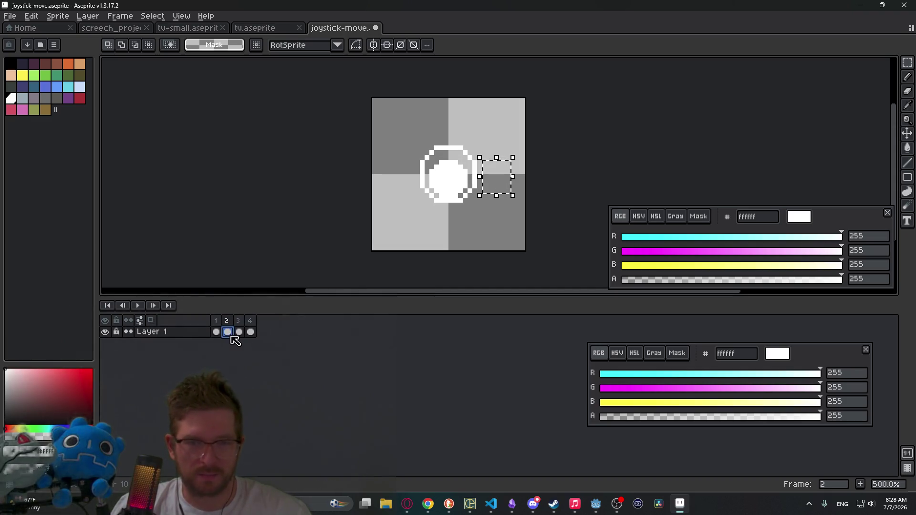
pyautogui.hotkey('ctrl', 'v')
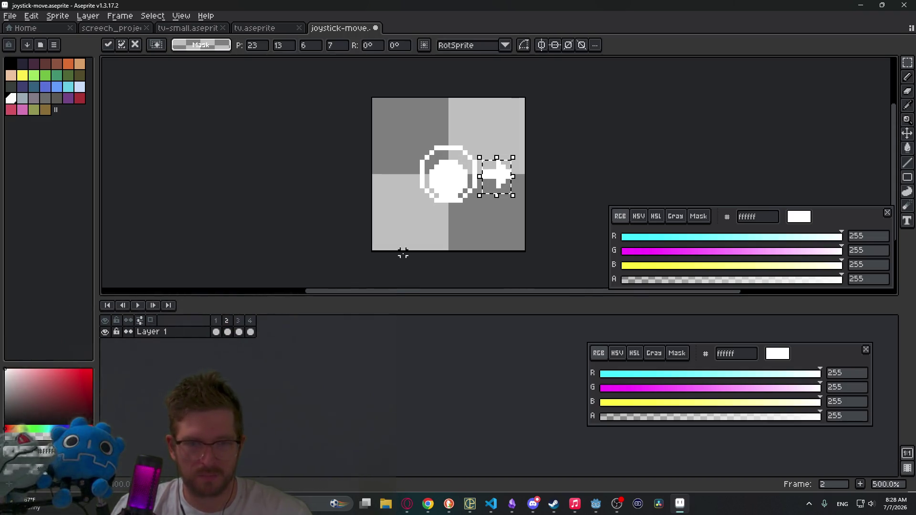
pyautogui.moveTo(505, 174)
pyautogui.mouseDown()
pyautogui.moveTo(496, 229)
pyautogui.moveTo(451, 249)
pyautogui.moveTo(435, 241)
pyautogui.mouseUp()
pyautogui.scroll(2, 486, 216)
pyautogui.moveTo(458, 198)
pyautogui.mouseDown()
pyautogui.moveTo(487, 241)
pyautogui.moveTo(473, 273)
pyautogui.moveTo(481, 270)
pyautogui.mouseUp()
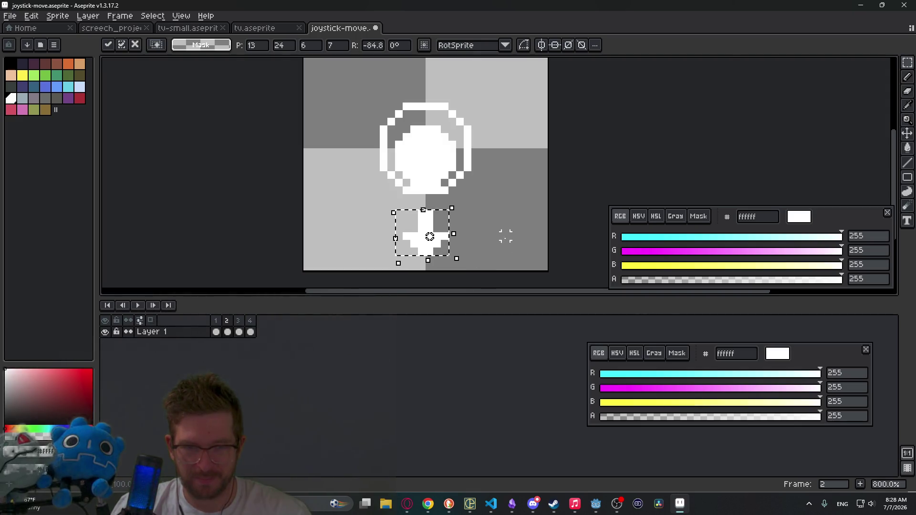
pyautogui.press('Return')
# Tidy the down arrow's jagged lower-right pixels and compare it against frame 1
pyautogui.scroll(1, 411, 233)
pyautogui.press('b')
pyautogui.click(458, 248)
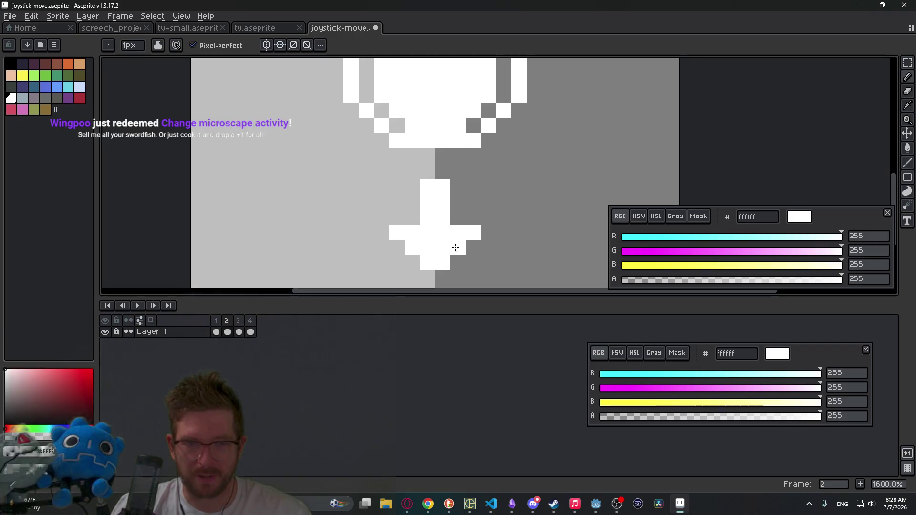
pyautogui.click(471, 248)
pyautogui.scroll(-1, 465, 240)
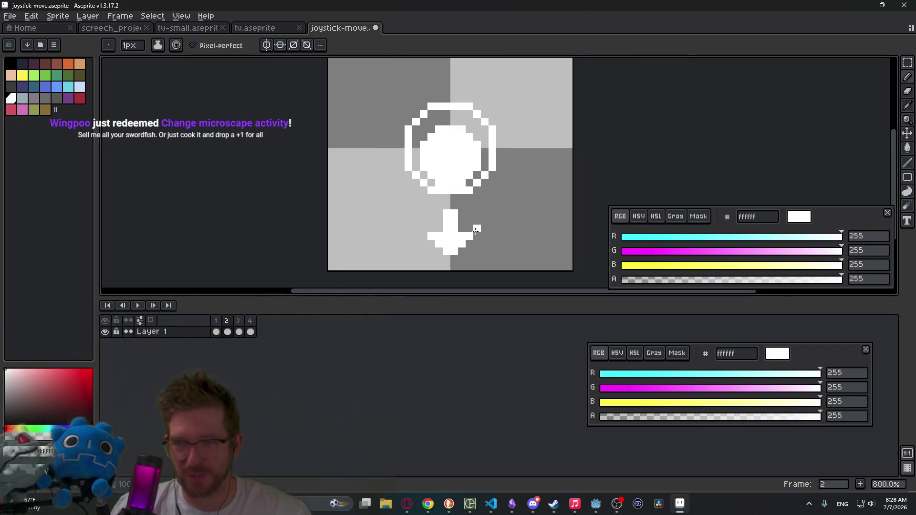
pyautogui.moveTo(499, 241)
pyautogui.mouseDown()
pyautogui.moveTo(457, 199)
pyautogui.moveTo(446, 202)
pyautogui.mouseUp()
pyautogui.press('m')
pyautogui.press(',')
pyautogui.press('.')
pyautogui.press(',')
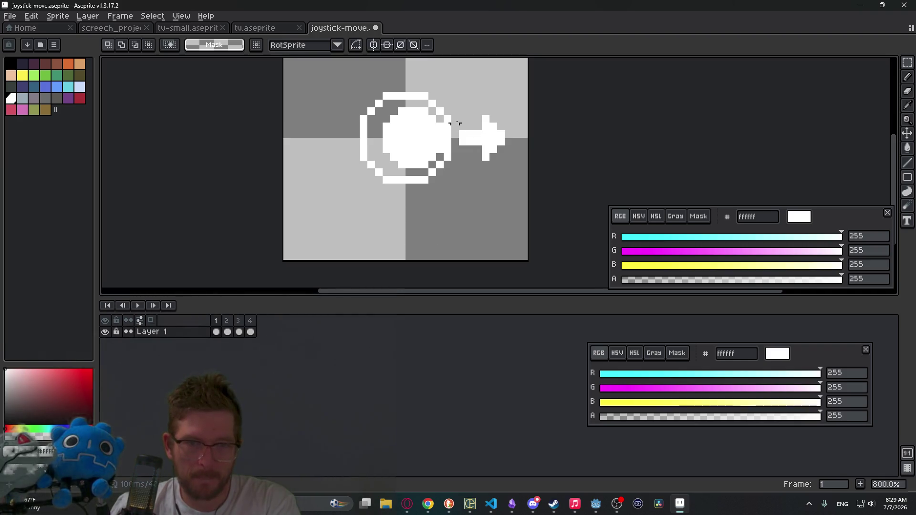
# Shift frame 1's right arrow two pixels further right
pyautogui.moveTo(461, 118); pyautogui.dragTo(522, 166)
pyautogui.press('Right')
pyautogui.press('Right')
pyautogui.hotkey('ctrl', 'd')
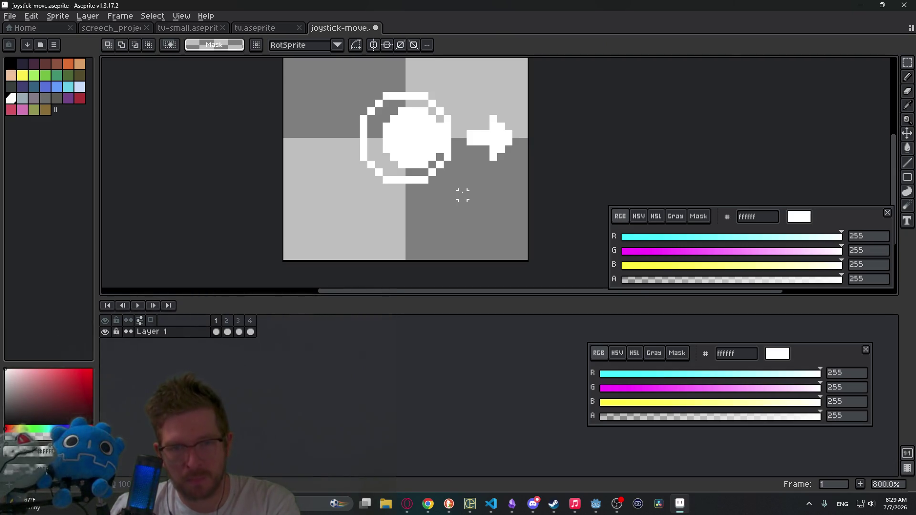
# Paste and flip the arrow so frame 3 points left and frame 4 points up
pyautogui.scroll(-1, 462, 195)
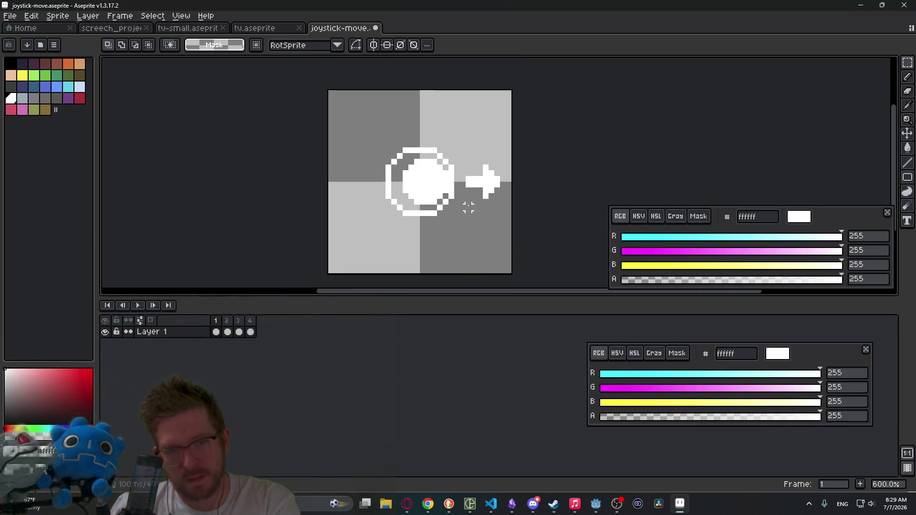
pyautogui.click(227, 332)
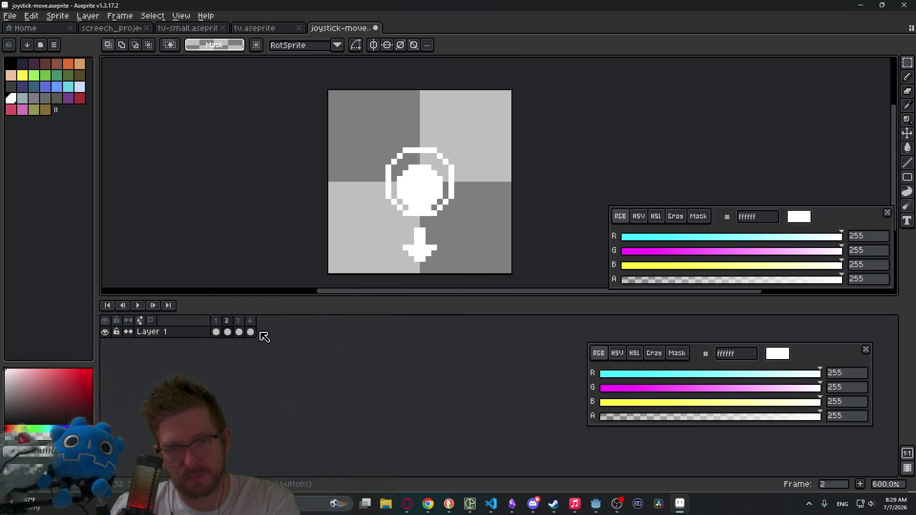
pyautogui.press('Right')
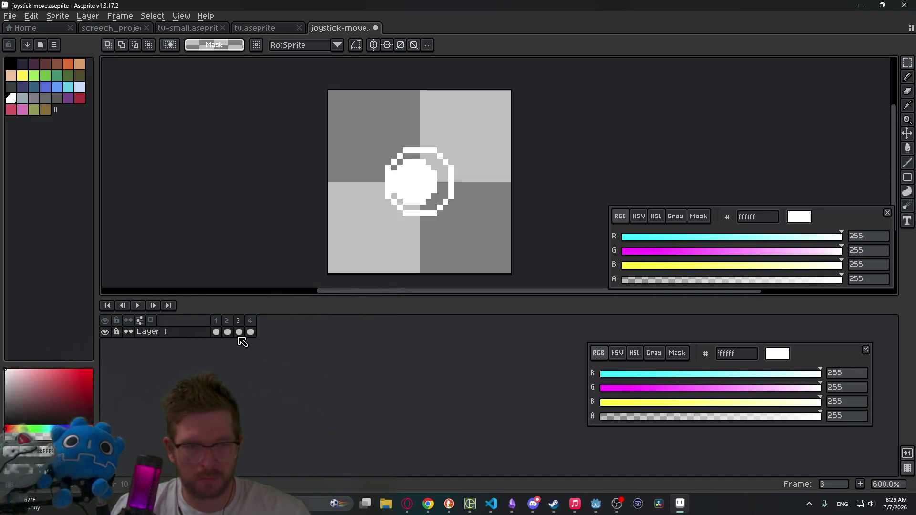
pyautogui.hotkey('ctrl', 'z')
pyautogui.hotkey('ctrl', 'y')
pyautogui.hotkey('ctrl', 'z')
pyautogui.hotkey('ctrl', 'z')
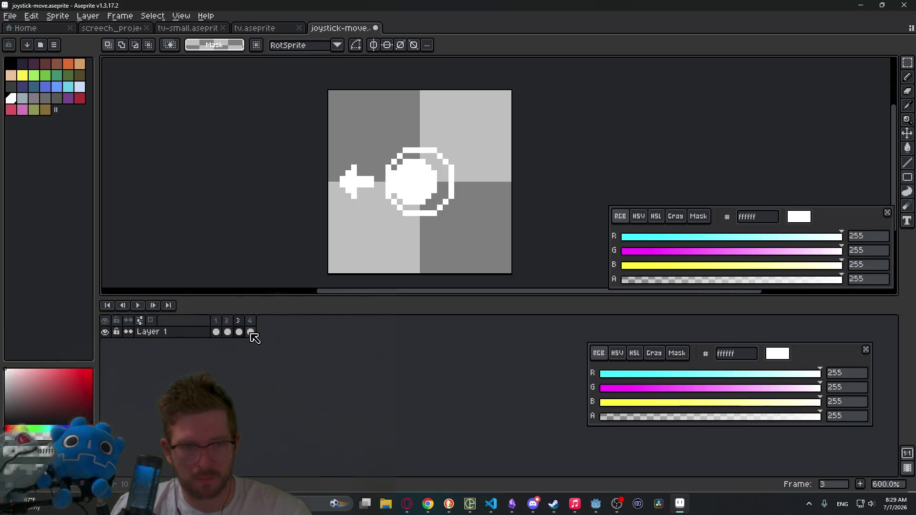
pyautogui.click(250, 332)
pyautogui.hotkey('ctrl', 'y')
pyautogui.hotkey('ctrl', 'z')
pyautogui.hotkey('ctrl', 'y')
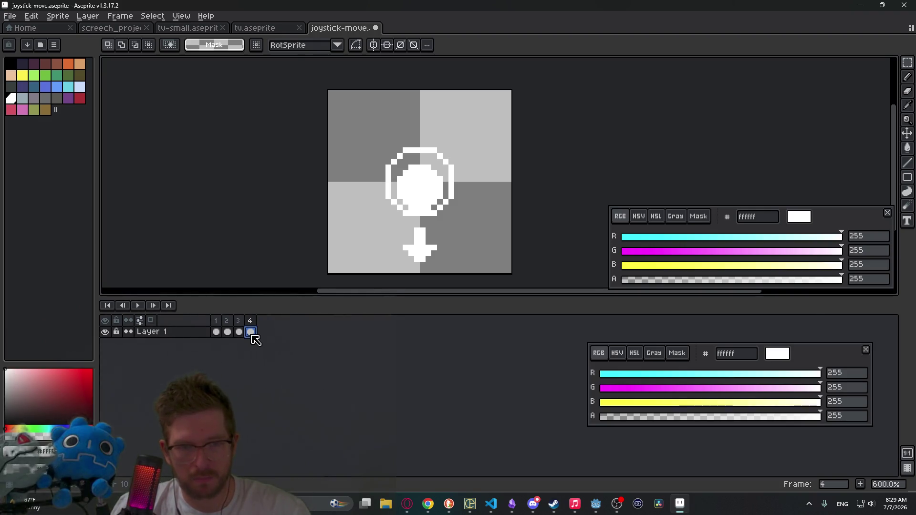
pyautogui.hotkey('ctrl', 'z')
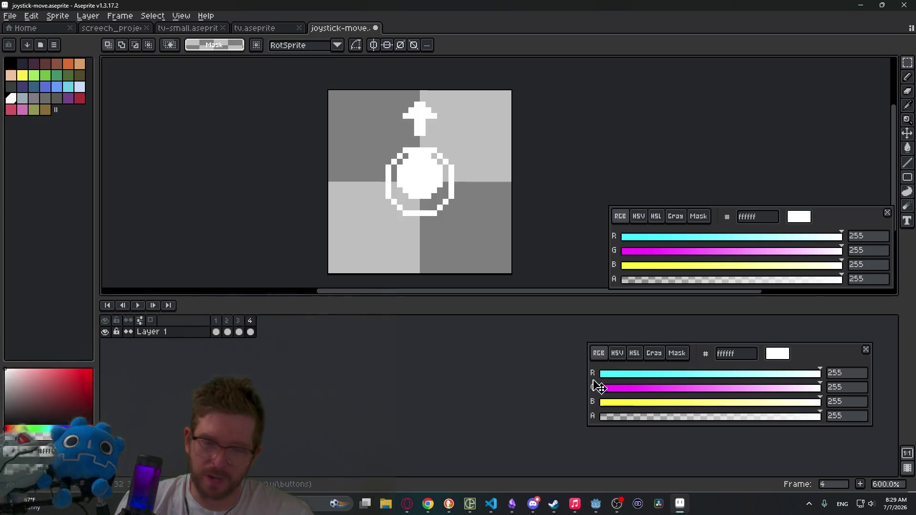
pyautogui.moveTo(407, 511)
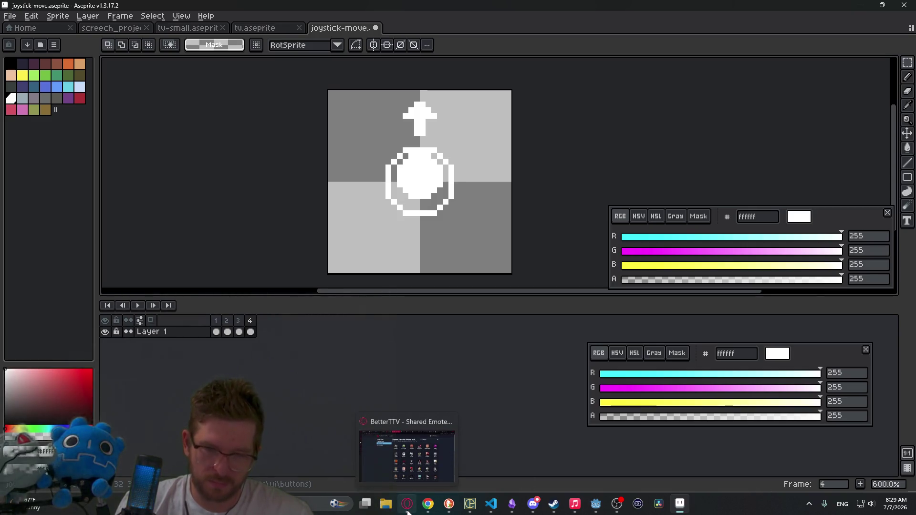
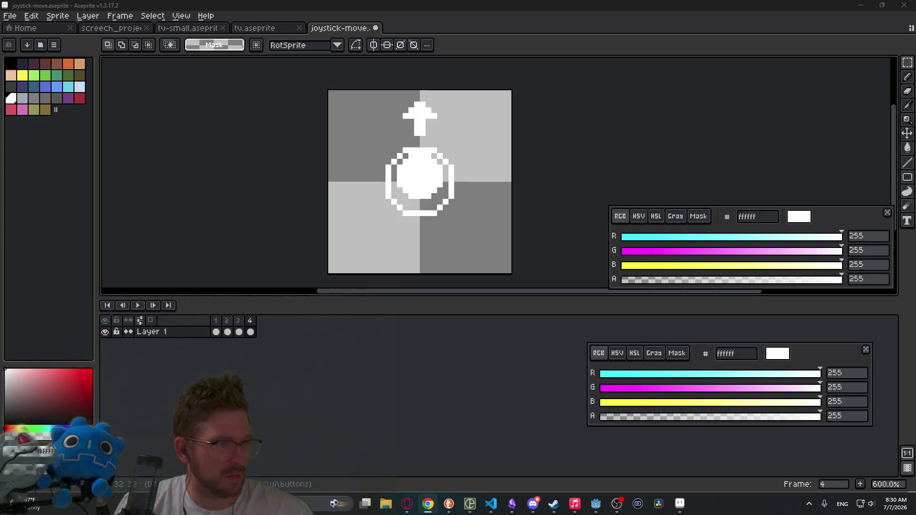
# Drag the Microscape game window over Aseprite so the Swordfish fishing activity shows
pyautogui.moveTo(585, 0)
pyautogui.mouseDown()
pyautogui.moveTo(585, 44)
pyautogui.moveTo(553, 47)
pyautogui.moveTo(524, 136)
pyautogui.moveTo(502, 79)
pyautogui.moveTo(527, 59)
pyautogui.mouseUp()
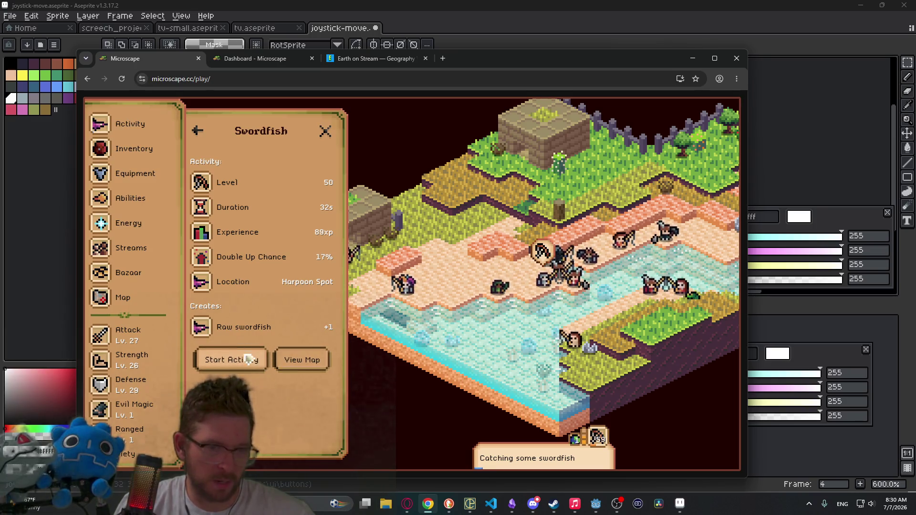
# View raw swordfish's Swordfish cooking details and bring up the world map
pyautogui.click(232, 334)
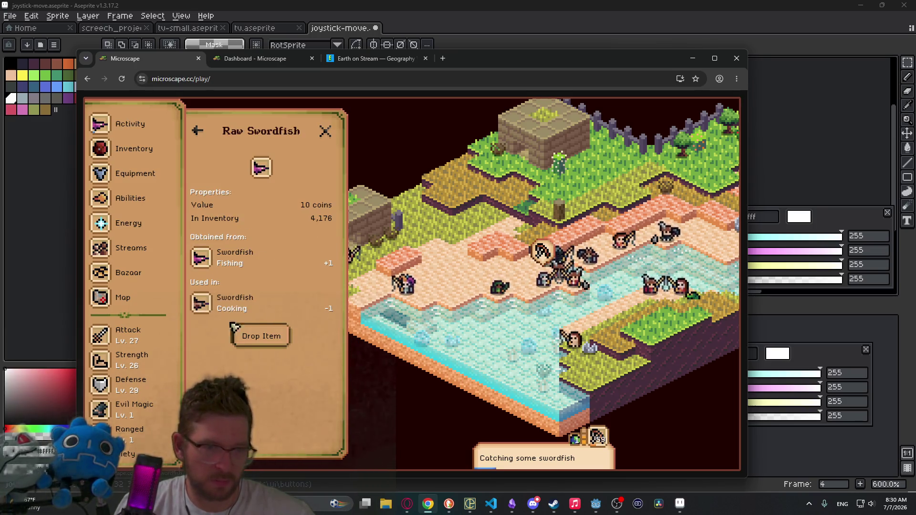
pyautogui.click(238, 300)
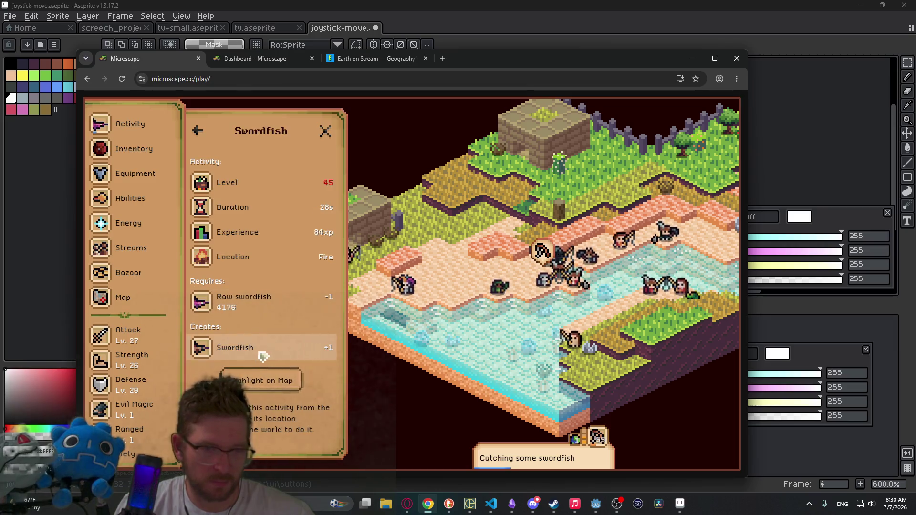
pyautogui.click(270, 382)
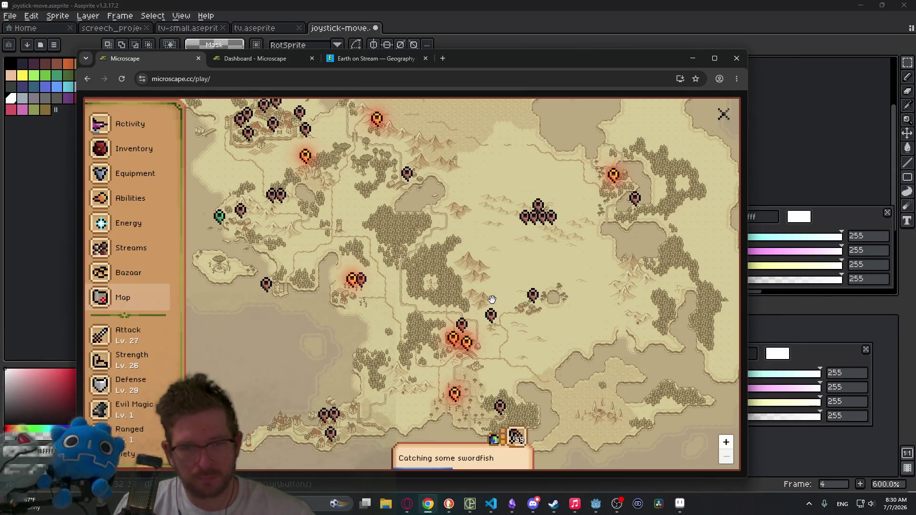
# Browse Fellroot Swamp's Fire cooking recipe list, then close the swamp location card
pyautogui.click(456, 388)
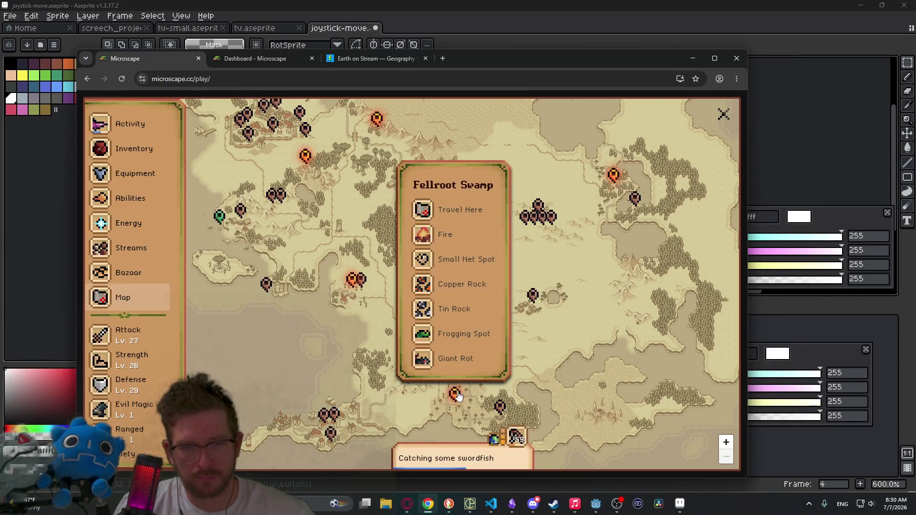
pyautogui.click(460, 236)
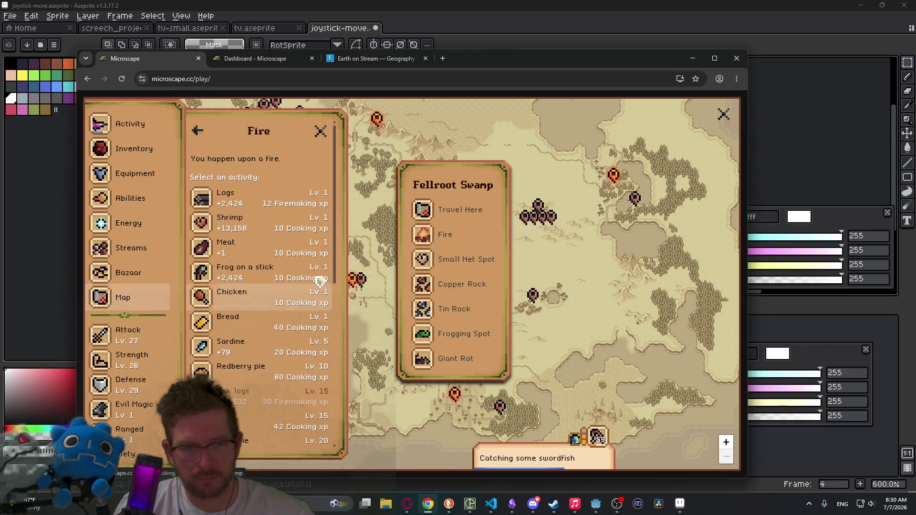
pyautogui.scroll(-5, 290, 390)
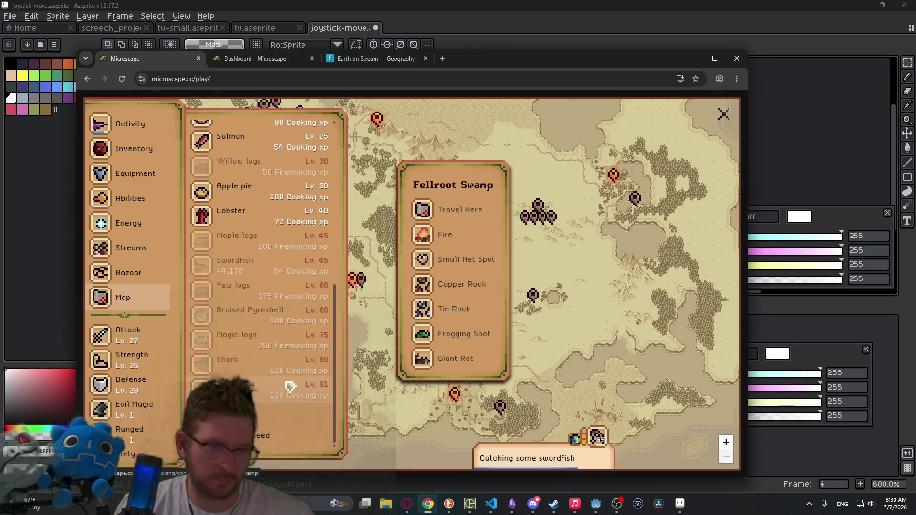
pyautogui.scroll(5, 290, 387)
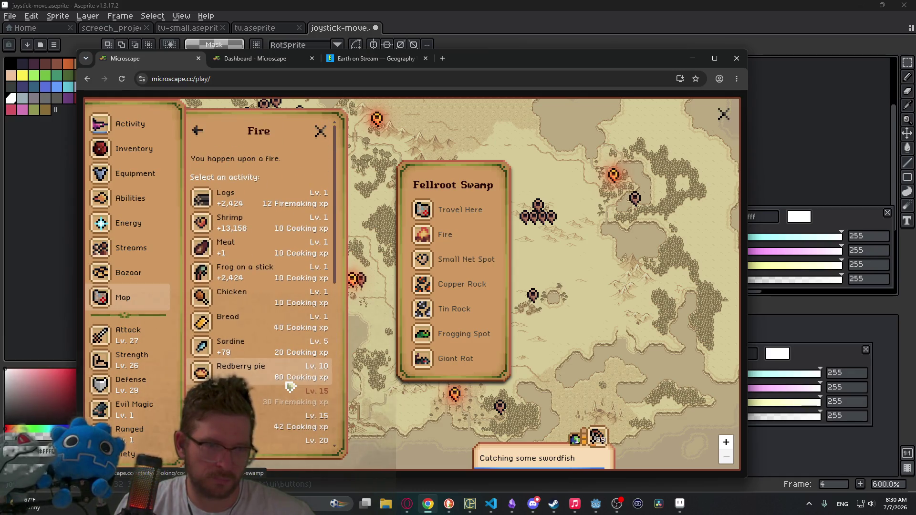
pyautogui.scroll(-5, 290, 386)
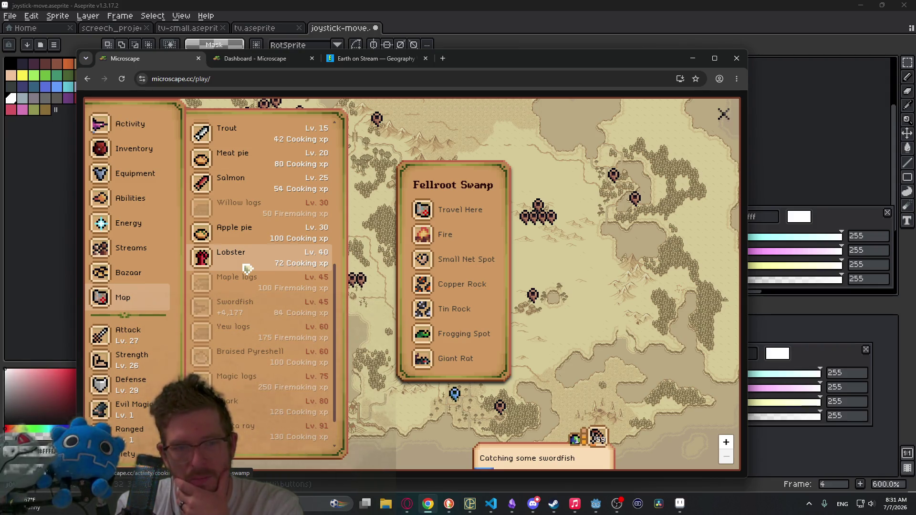
pyautogui.scroll(5, 291, 291)
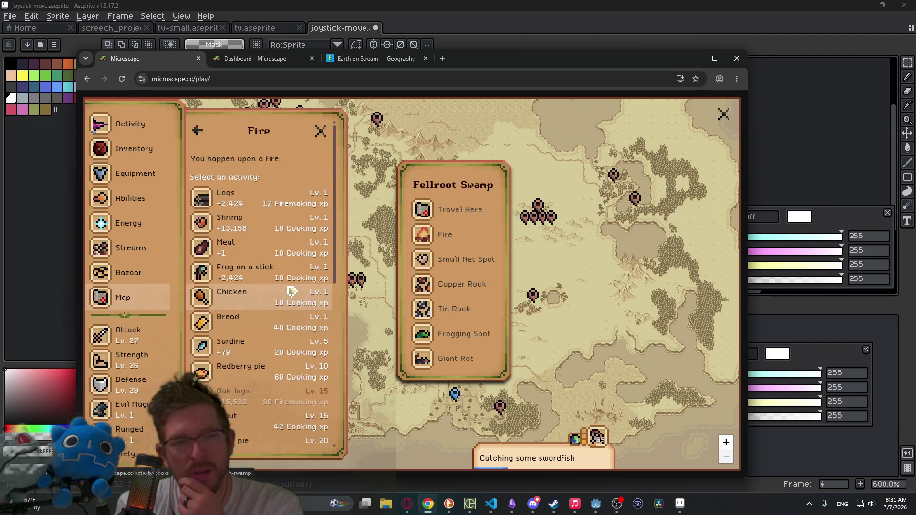
pyautogui.moveTo(334, 262); pyautogui.dragTo(331, 335)
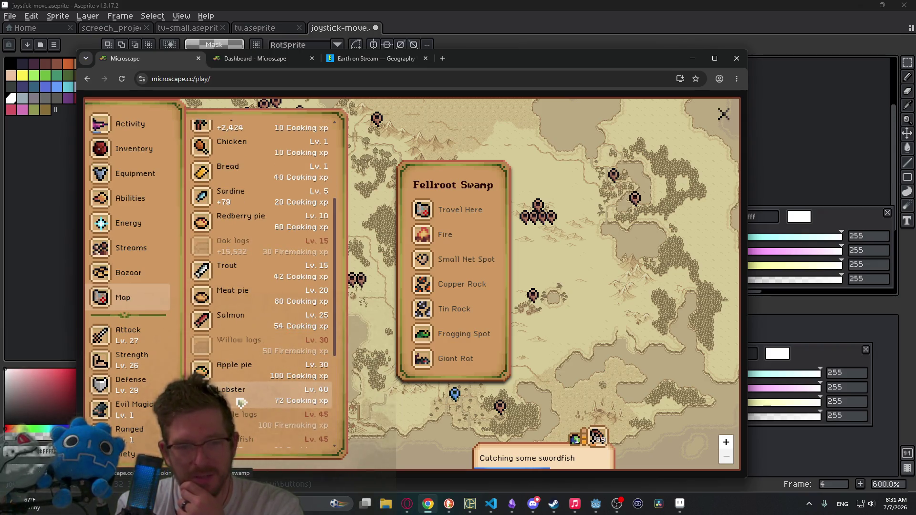
pyautogui.click(122, 297)
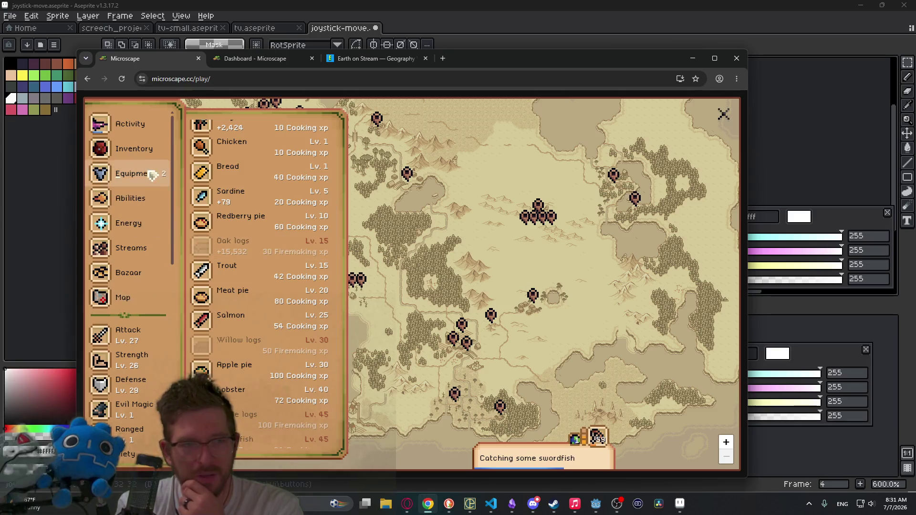
# Review the current activity's loot summary and the looted raw swordfish details
pyautogui.click(130, 125)
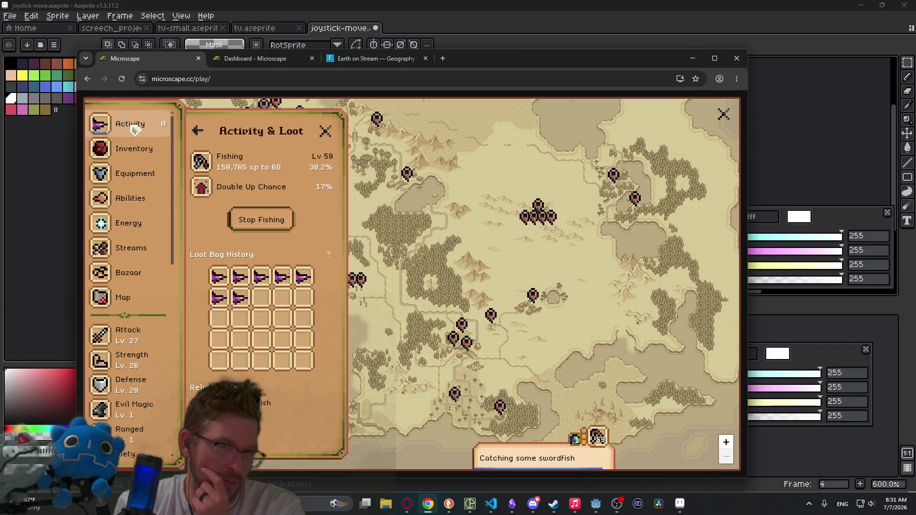
pyautogui.moveTo(227, 158); pyautogui.dragTo(233, 159)
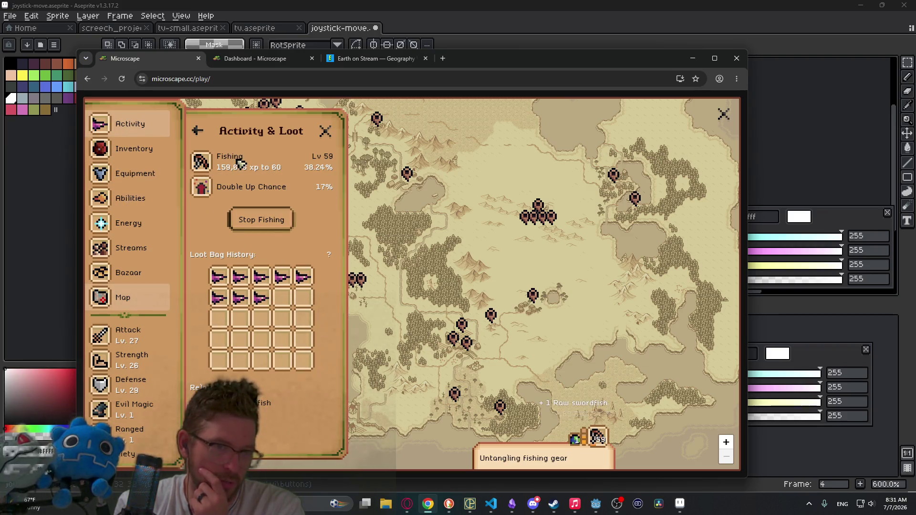
pyautogui.click(240, 276)
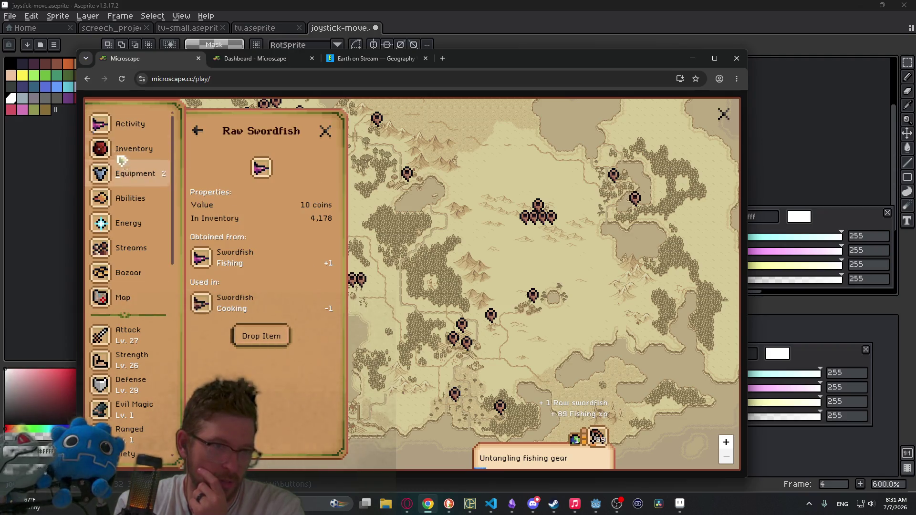
pyautogui.click(134, 157)
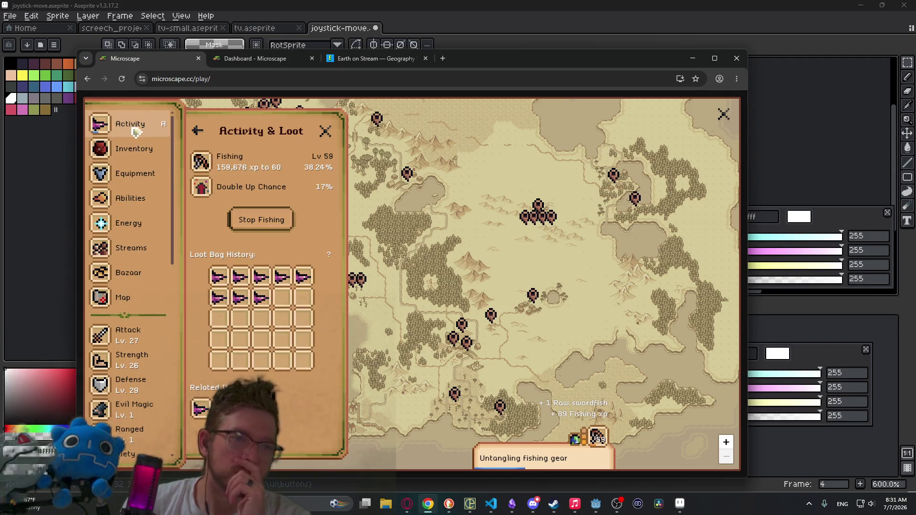
# Scroll through the Microscape inventory list
pyautogui.click(134, 150)
pyautogui.scroll(-5, 283, 346)
pyautogui.scroll(-10, 283, 346)
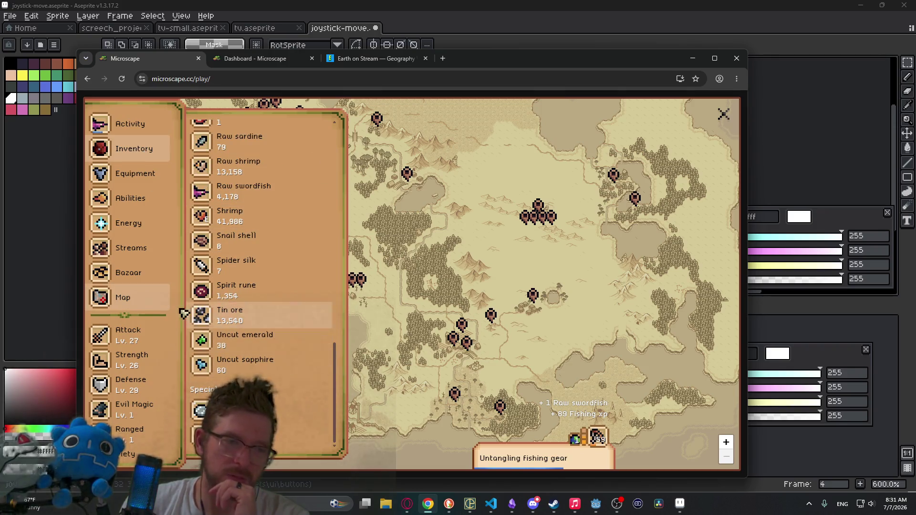
pyautogui.scroll(-5, 133, 390)
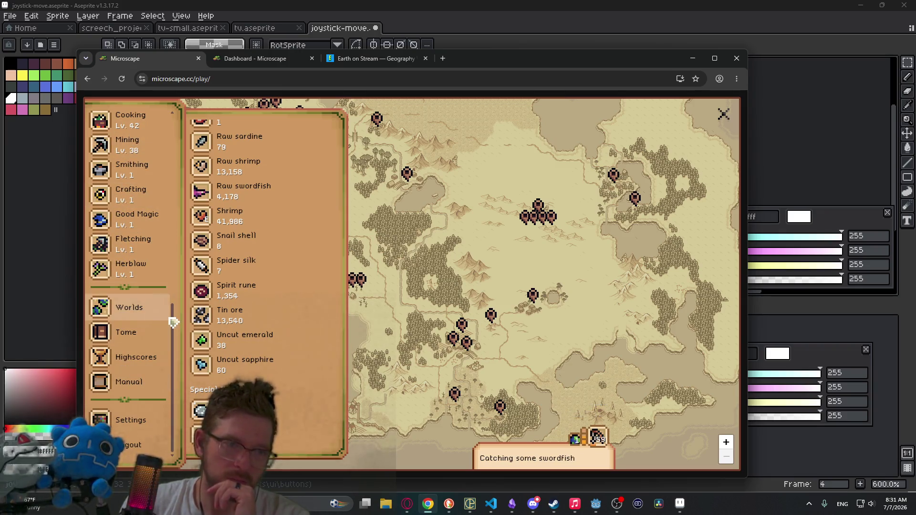
pyautogui.moveTo(171, 321); pyautogui.dragTo(178, 269)
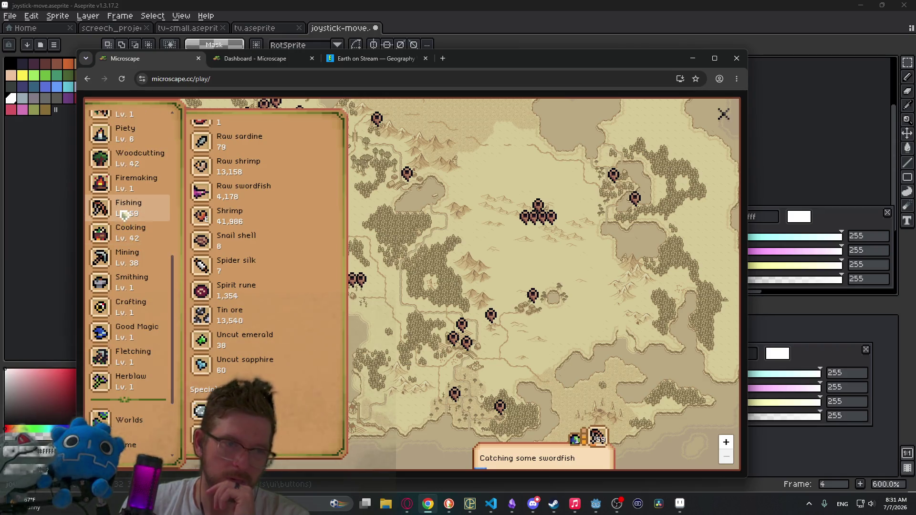
# Check lobster fishing in the Fishing guidebook and on the map, then minimize the game
pyautogui.click(129, 208)
pyautogui.click(265, 310)
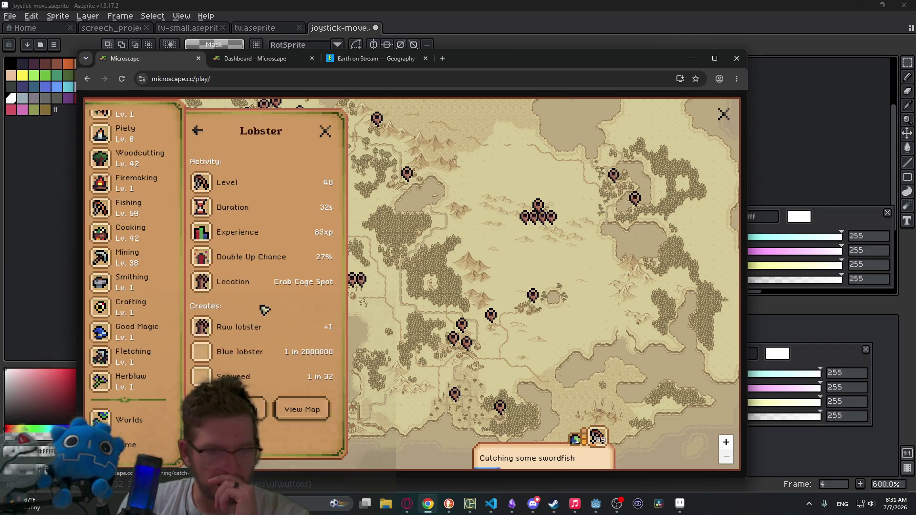
pyautogui.click(305, 409)
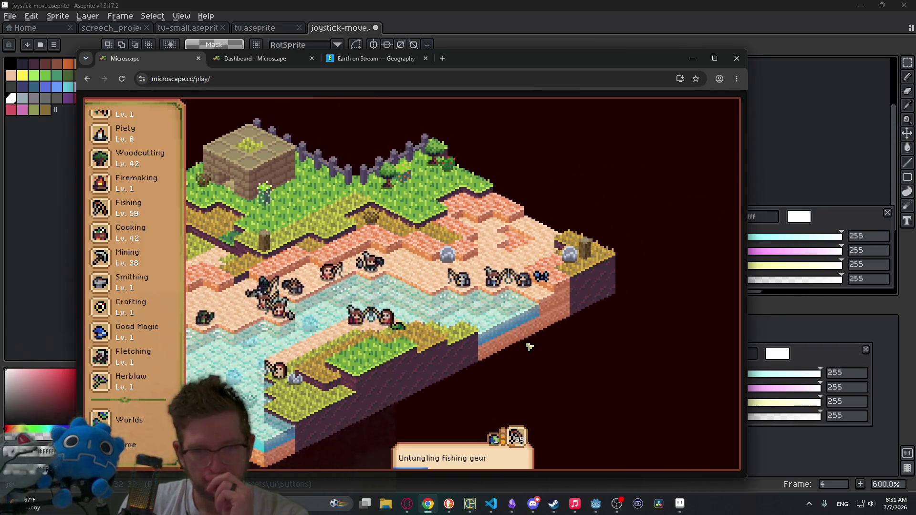
pyautogui.click(692, 57)
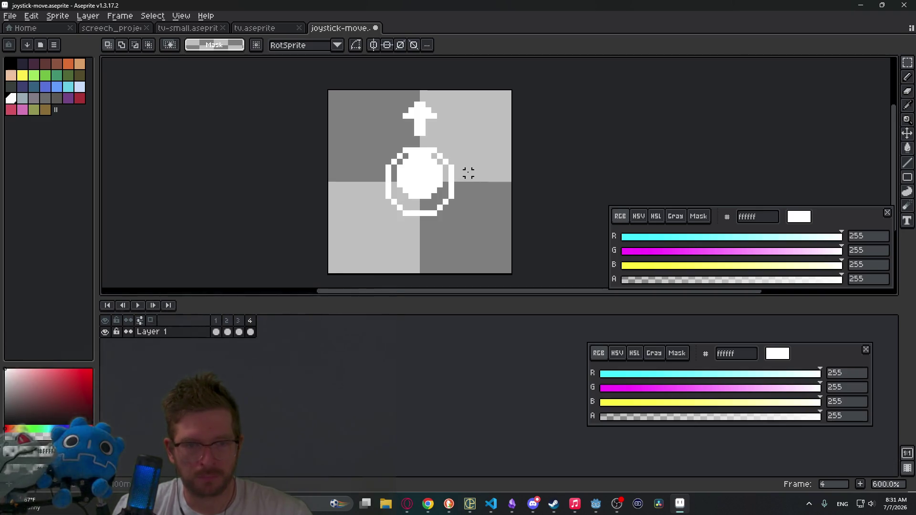
# Copy frame 1 and paste it as a new frame 2
pyautogui.click(216, 324)
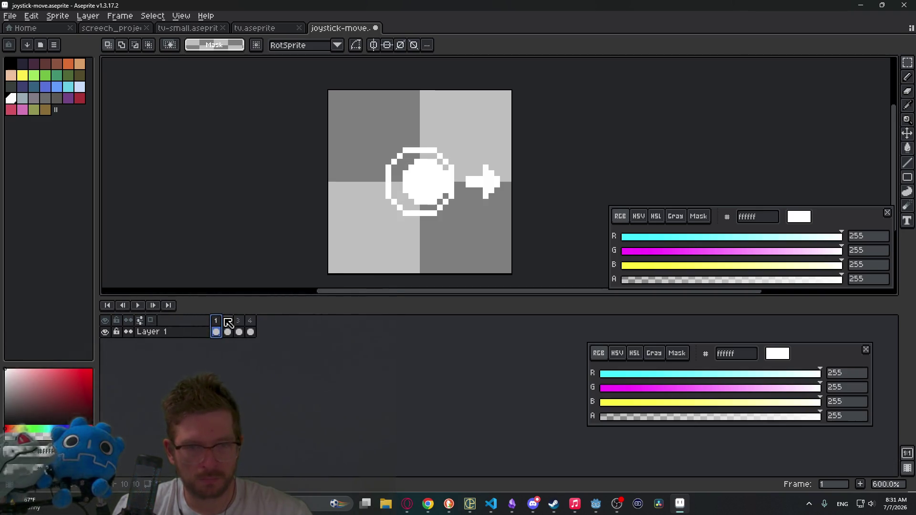
pyautogui.hotkey('ctrl', 'c')
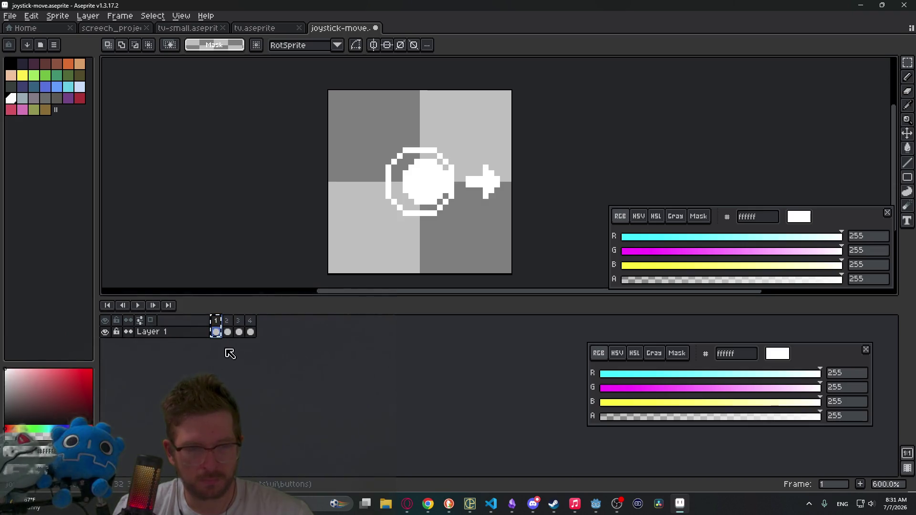
pyautogui.hotkey('ctrl', 'v')
pyautogui.scroll(2, 460, 229)
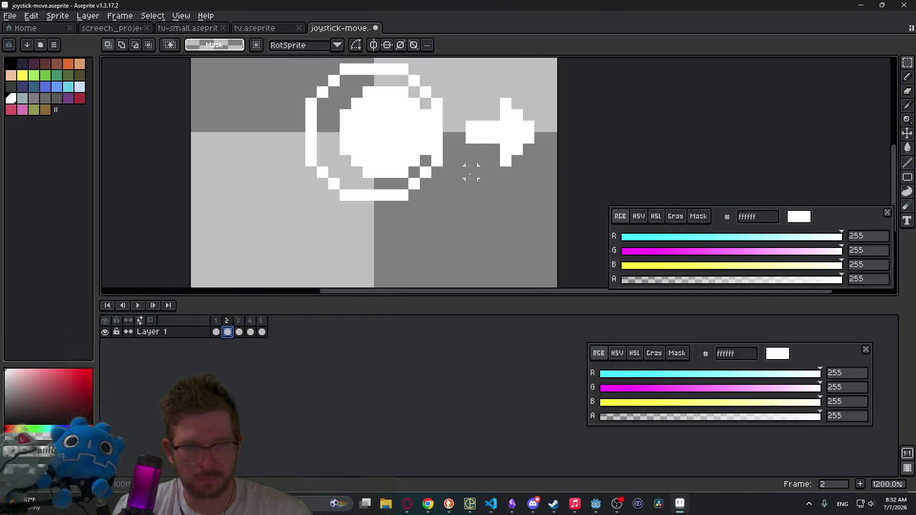
pyautogui.scroll(2, 471, 171)
# Shift the joystick knob on frame 2 one pixel down-right
pyautogui.moveTo(319, 141)
pyautogui.mouseDown()
pyautogui.moveTo(370, 203)
pyautogui.moveTo(404, 210)
pyautogui.moveTo(396, 229)
pyautogui.mouseUp()
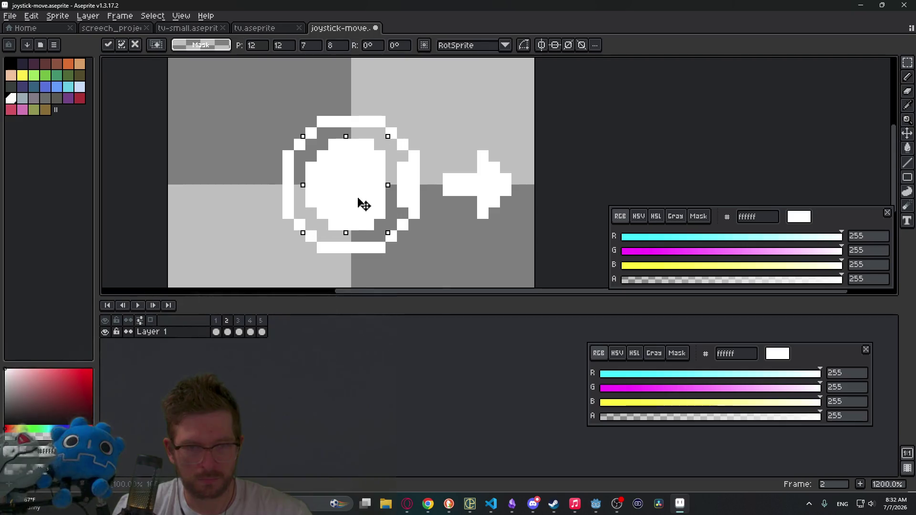
pyautogui.moveTo(391, 168); pyautogui.dragTo(380, 198)
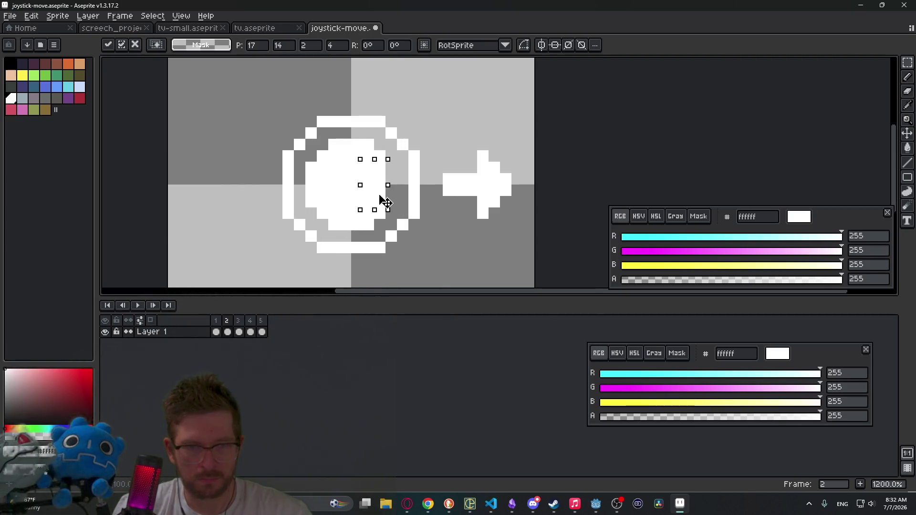
pyautogui.click(430, 196)
pyautogui.moveTo(305, 139)
pyautogui.mouseDown()
pyautogui.moveTo(319, 165)
pyautogui.moveTo(389, 229)
pyautogui.mouseUp()
pyautogui.moveTo(358, 194); pyautogui.dragTo(364, 206)
pyautogui.click(471, 258)
# Delete the right-pointing arrow from frame 2
pyautogui.moveTo(440, 148); pyautogui.dragTo(526, 233)
pyautogui.scroll(-2, 464, 181)
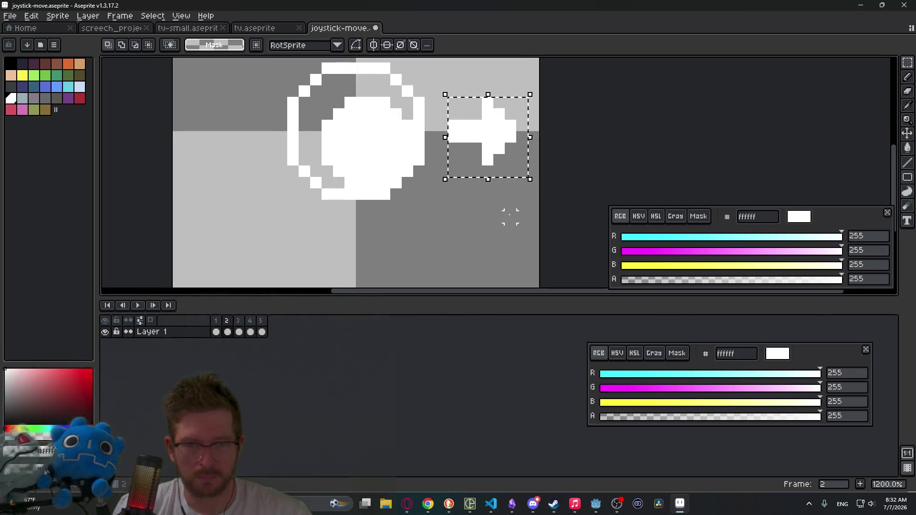
pyautogui.press('Delete')
# Draw a thick white diagonal arrow pointing down-right with the Pencil
pyautogui.press('b')
pyautogui.click(429, 194)
pyautogui.moveTo(428, 208)
pyautogui.mouseDown()
pyautogui.moveTo(465, 242)
pyautogui.moveTo(465, 205)
pyautogui.mouseUp()
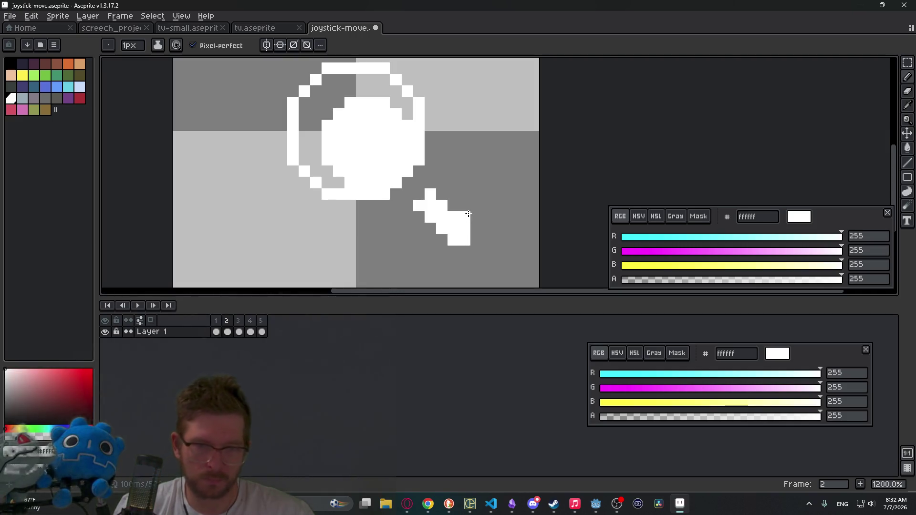
pyautogui.click(445, 242)
pyautogui.moveTo(445, 243); pyautogui.dragTo(431, 238)
pyautogui.click(475, 238)
pyautogui.scroll(-4, 494, 227)
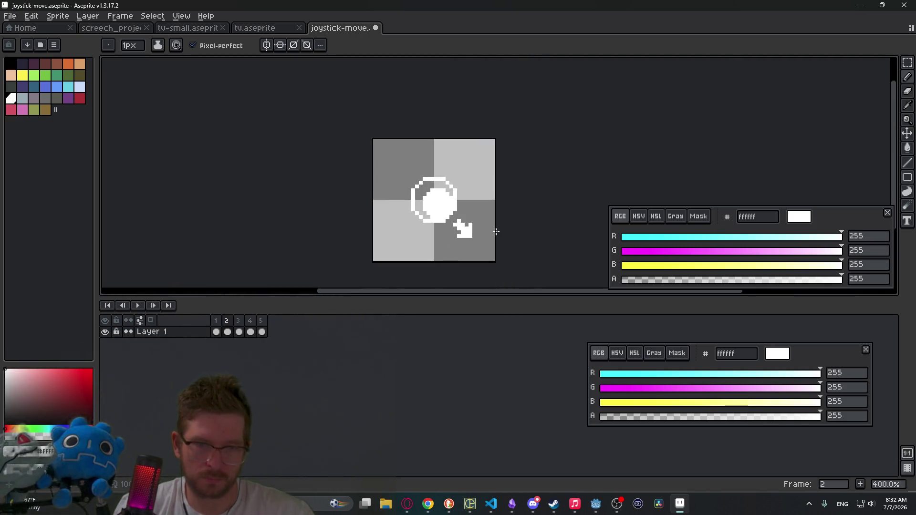
# Compare against frame 1 and erase one stray pixel from the arrow's edge
pyautogui.press('Left')
pyautogui.press('Right')
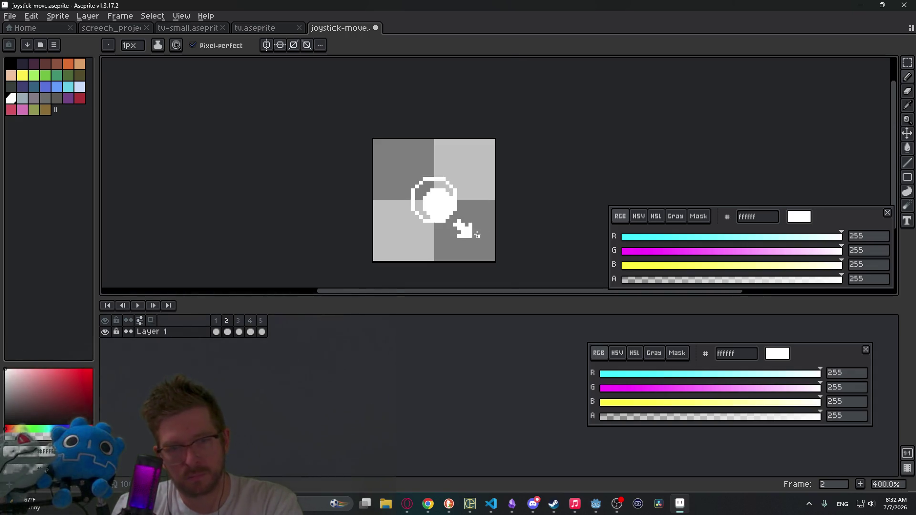
pyautogui.scroll(3, 501, 227)
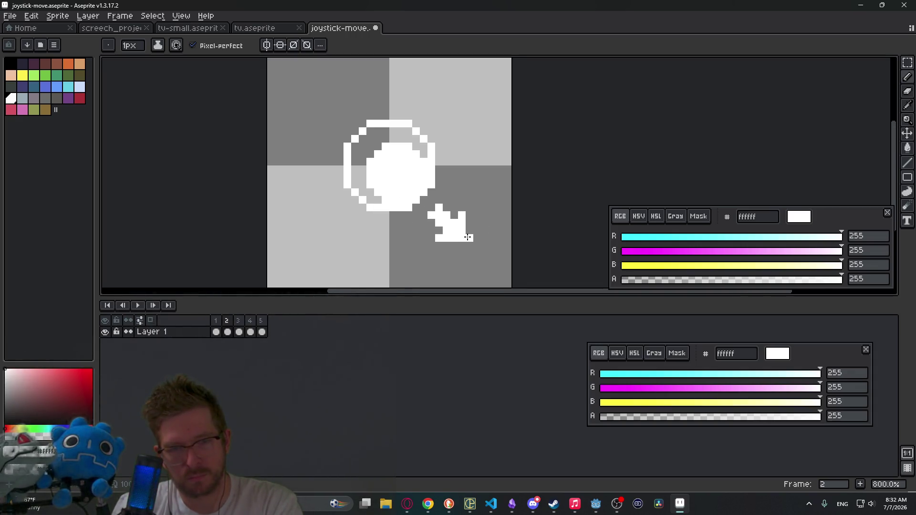
pyautogui.press('e')
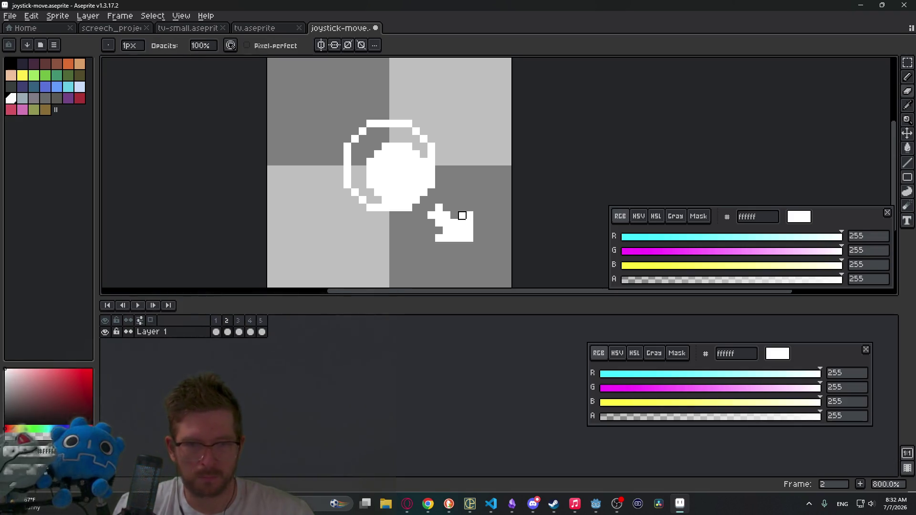
pyautogui.click(462, 223)
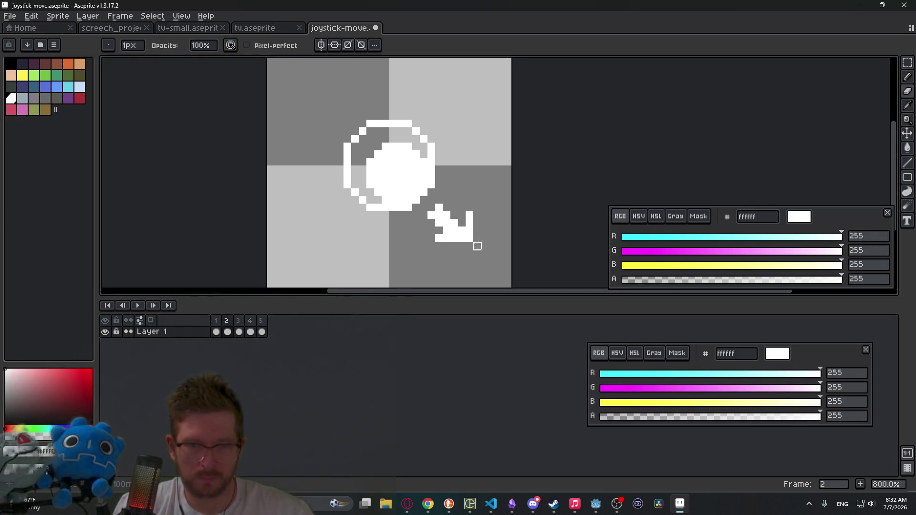
pyautogui.press('b')
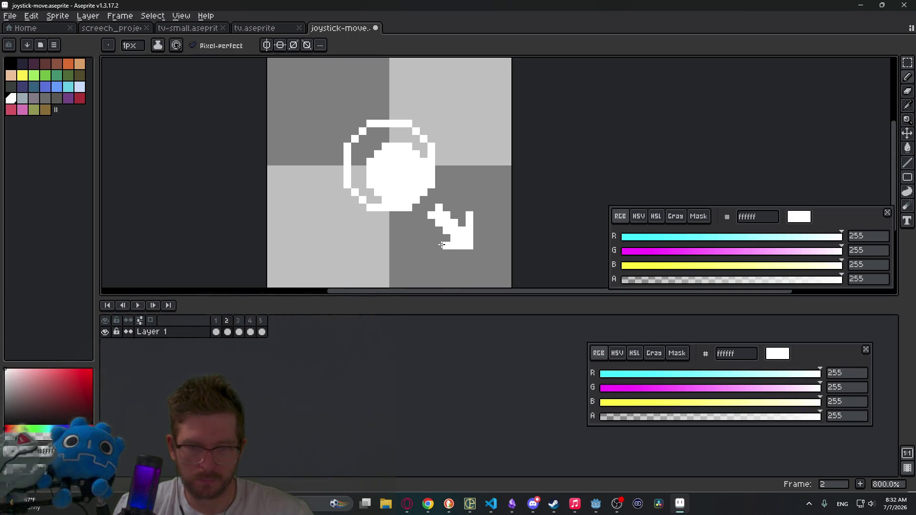
# Preview the animation playback, then return to frame 2
pyautogui.scroll(-3, 531, 227)
pyautogui.press('Return')
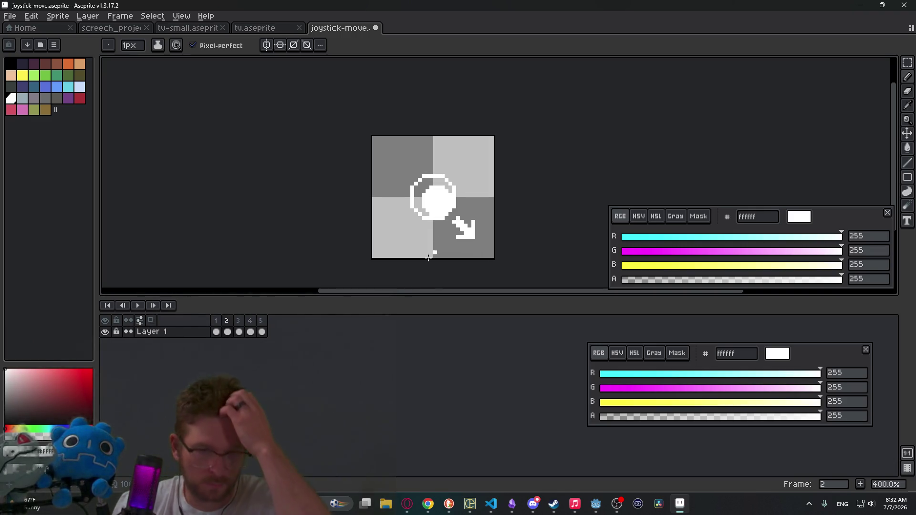
pyautogui.click(228, 331)
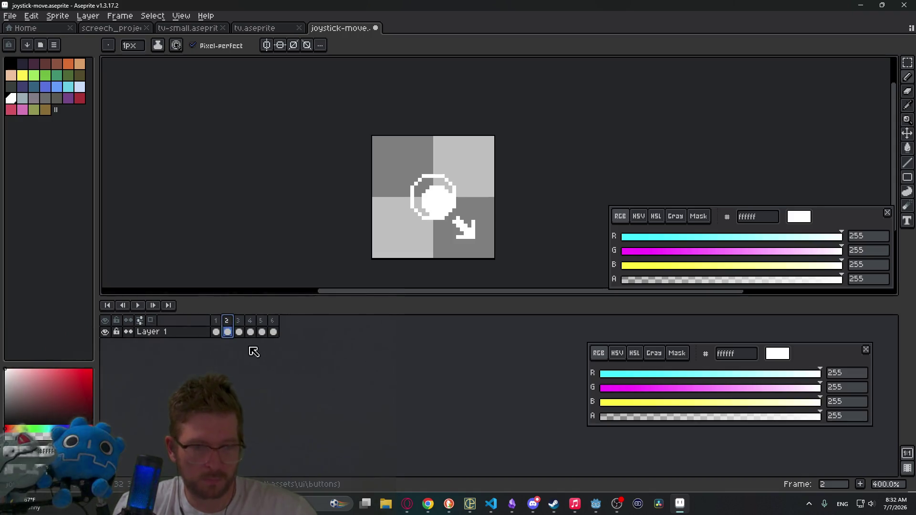
# Mirror frame 4 so its arrow points down-left and duplicate it as a new frame
pyautogui.click(238, 322)
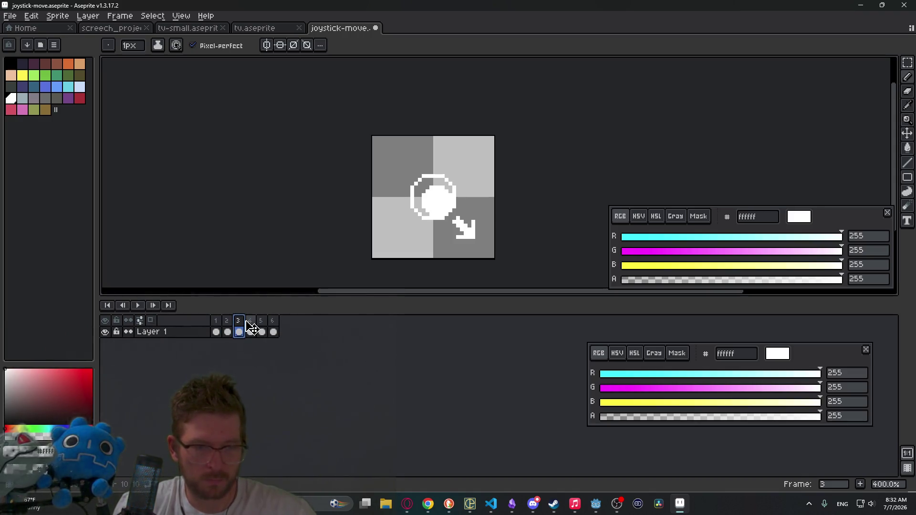
pyautogui.click(251, 331)
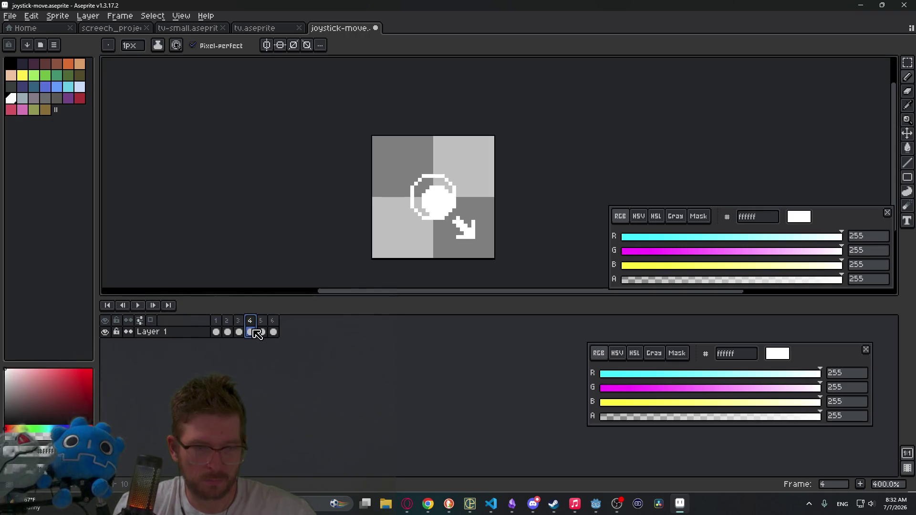
pyautogui.hotkey('shift', 'h')
pyautogui.click(253, 330)
pyautogui.hotkey('alt', 'n')
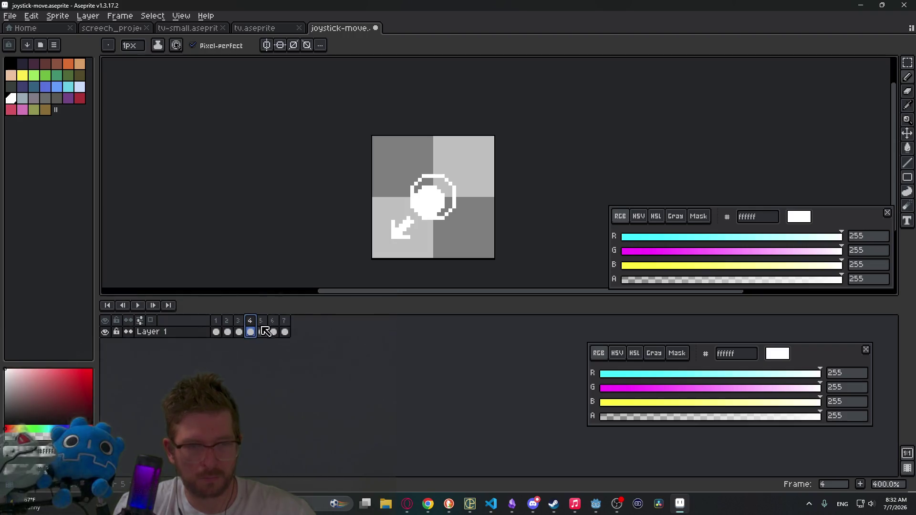
# Flip frame 6 to point up-left, duplicate it, mirror frame 8 to up-right, then play
pyautogui.click(274, 326)
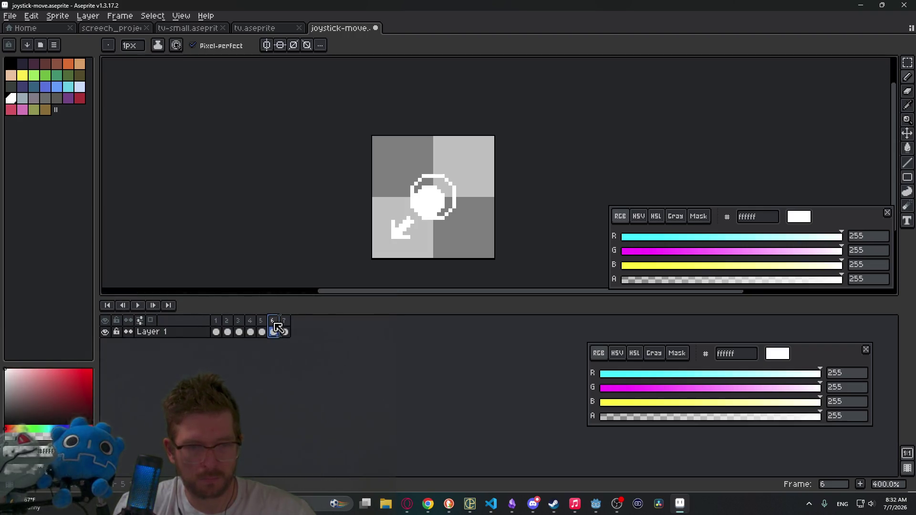
pyautogui.hotkey('shift', 'v')
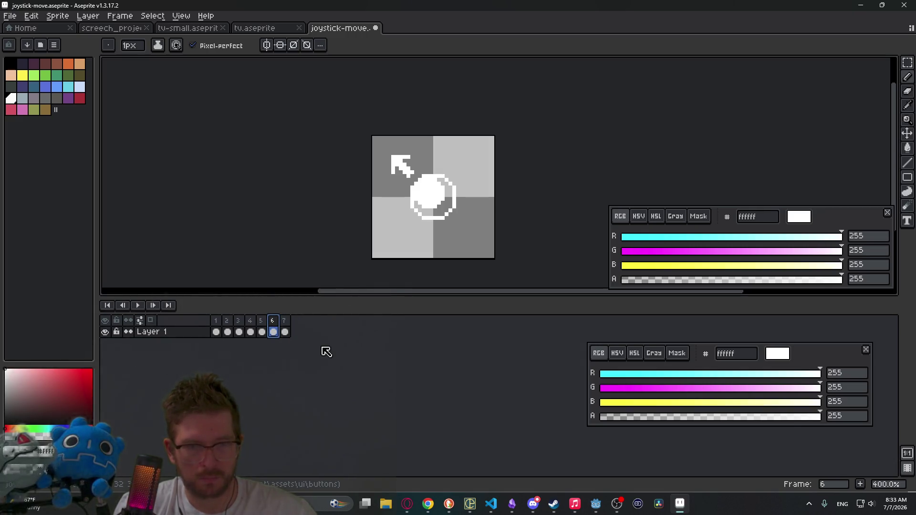
pyautogui.hotkey('alt', 'n')
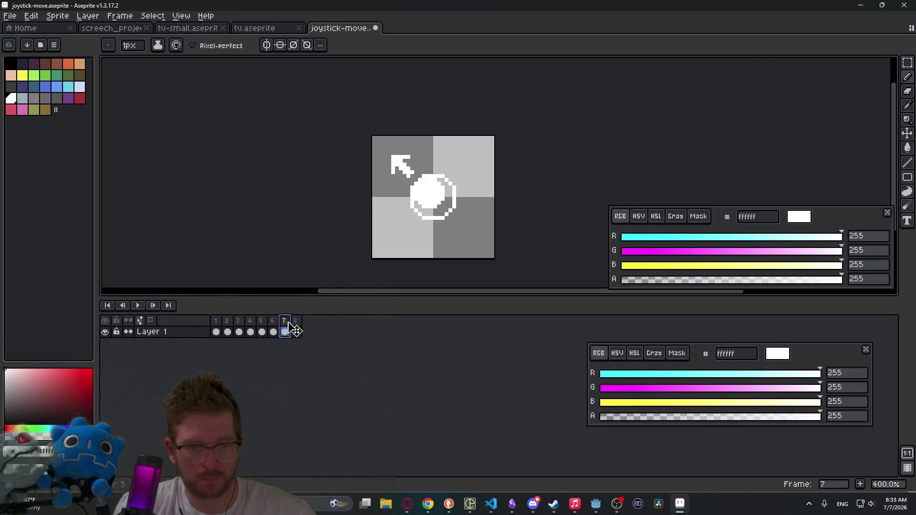
pyautogui.click(298, 330)
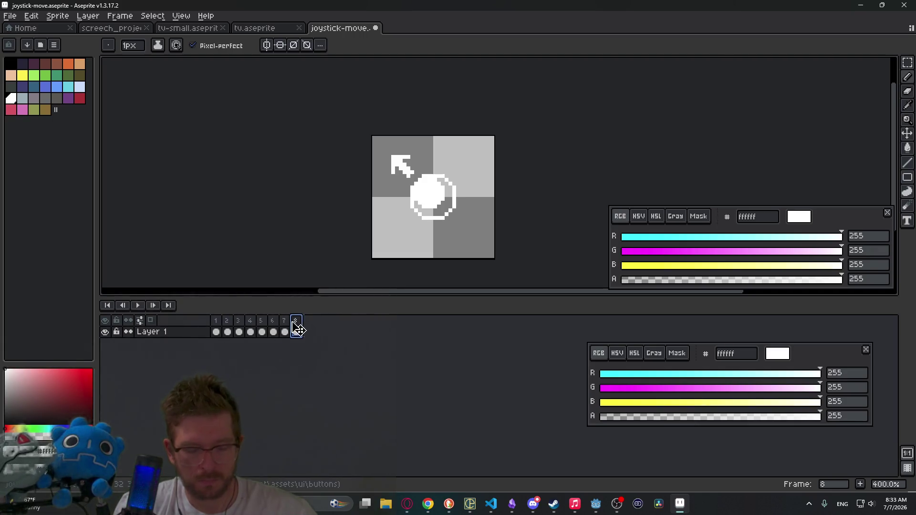
pyautogui.hotkey('shift', 'h')
pyautogui.click(145, 305)
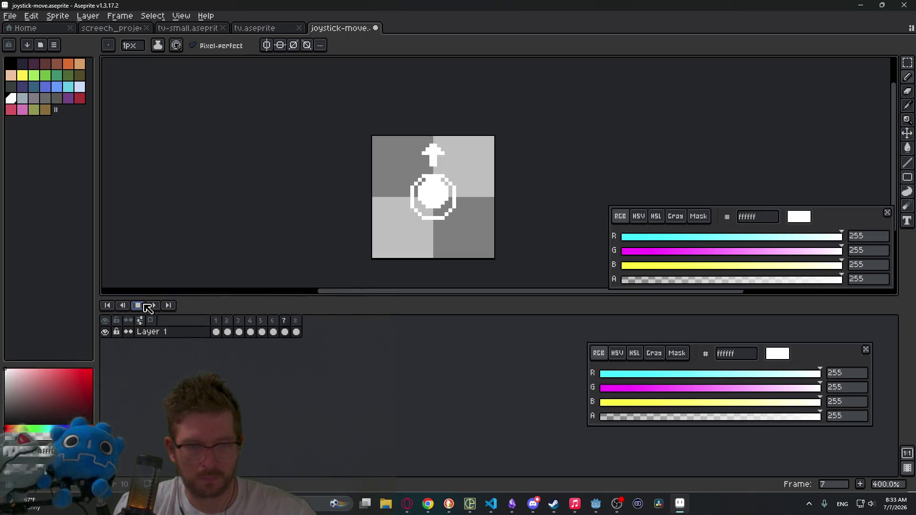
# Stop playback, save the eight-frame joystick sprite with Ctrl+S, and return to frame 1
pyautogui.click(145, 305)
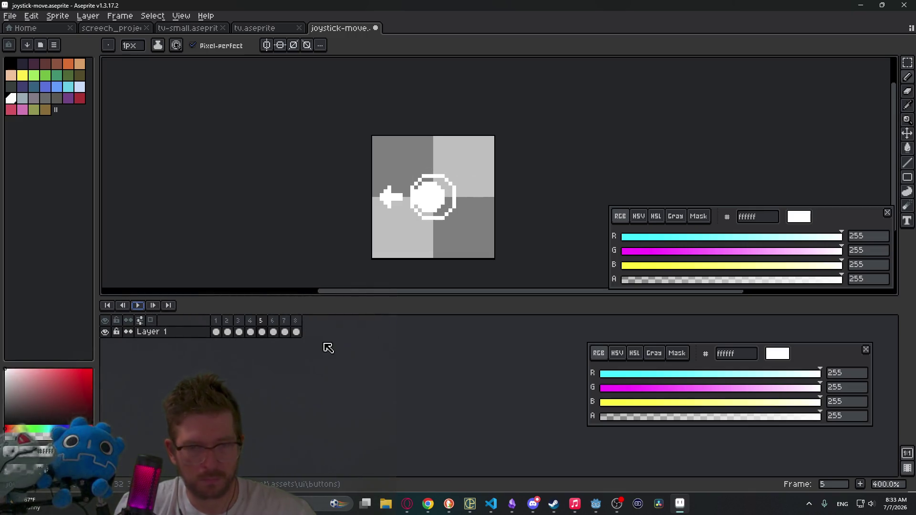
pyautogui.hotkey('ctrl', 's')
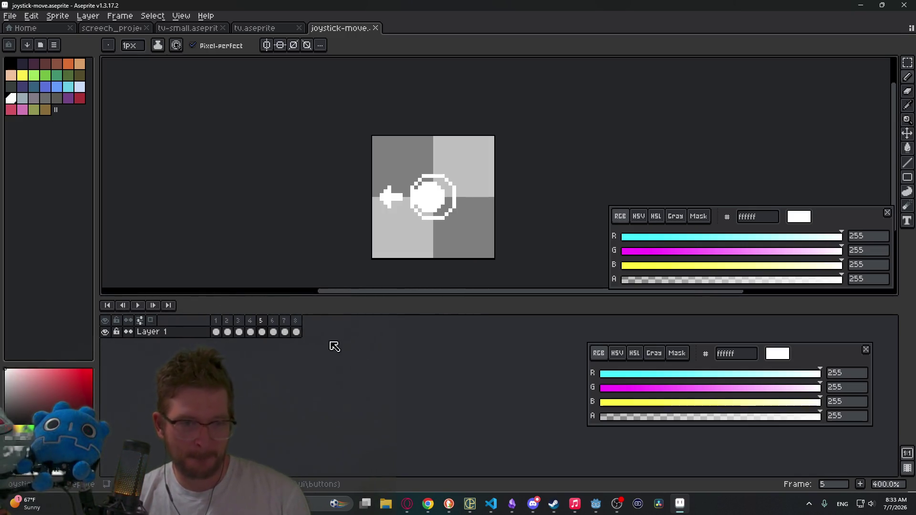
pyautogui.click(219, 326)
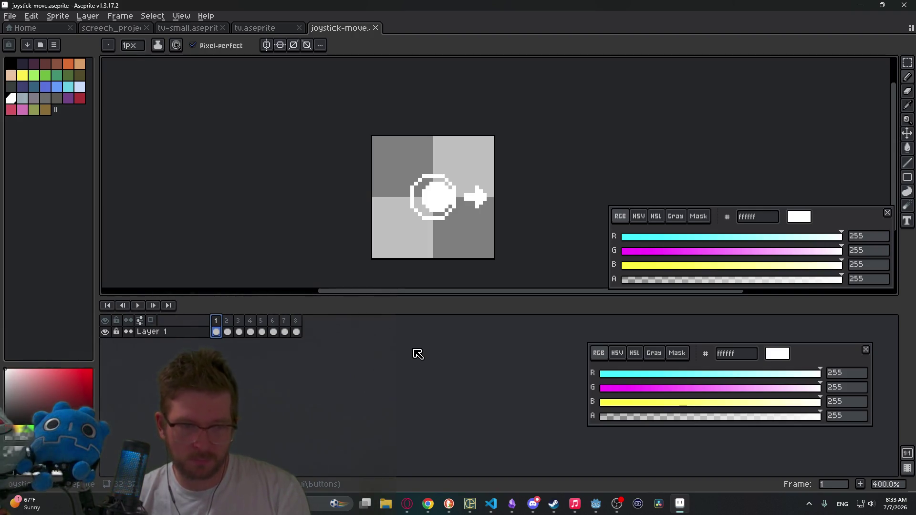
# Export the eight joystick frames as a horizontal sprite sheet and bring up the Godot editor
pyautogui.hotkey('ctrl', 'e')
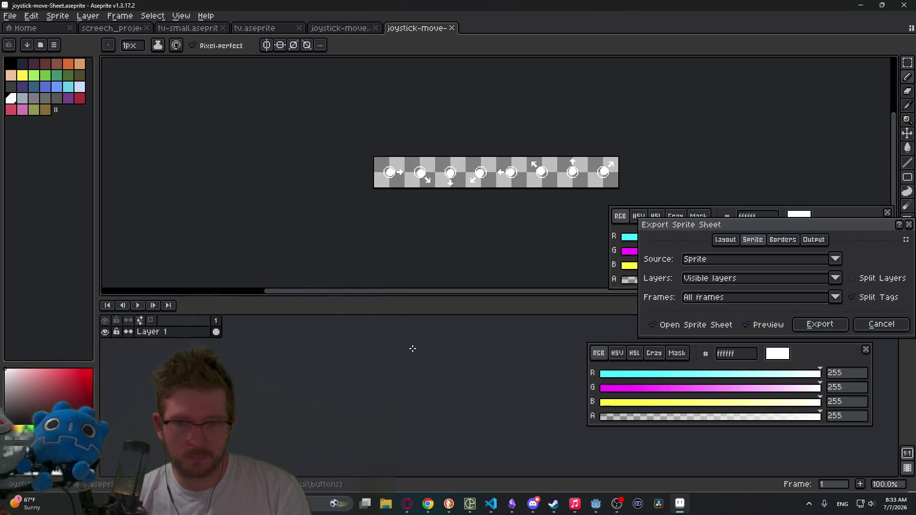
pyautogui.press('Return')
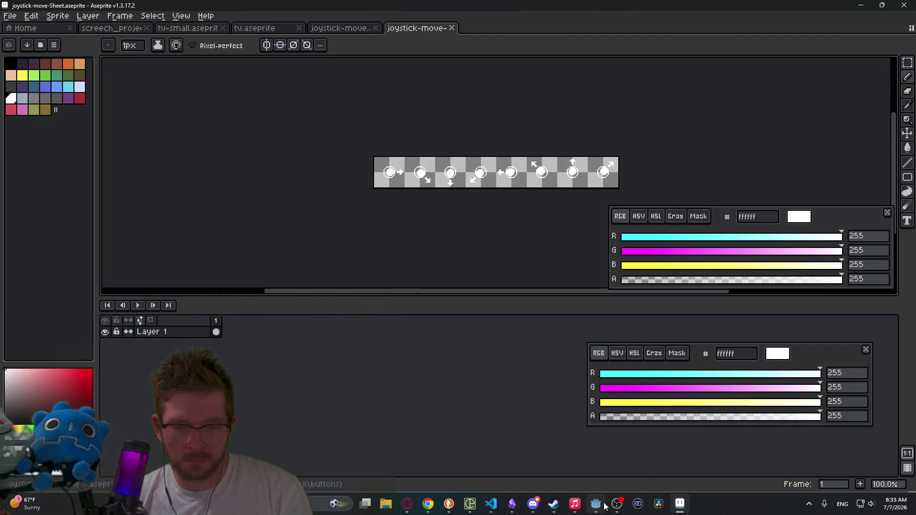
pyautogui.click(595, 503)
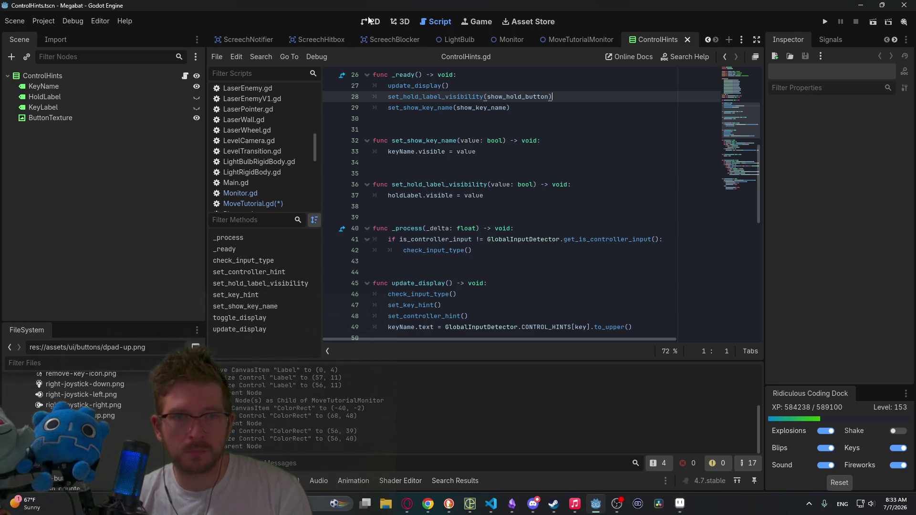
# Delete the texture constants on lines 3–14 of MoveTutorial.gd and save the script
pyautogui.click(370, 21)
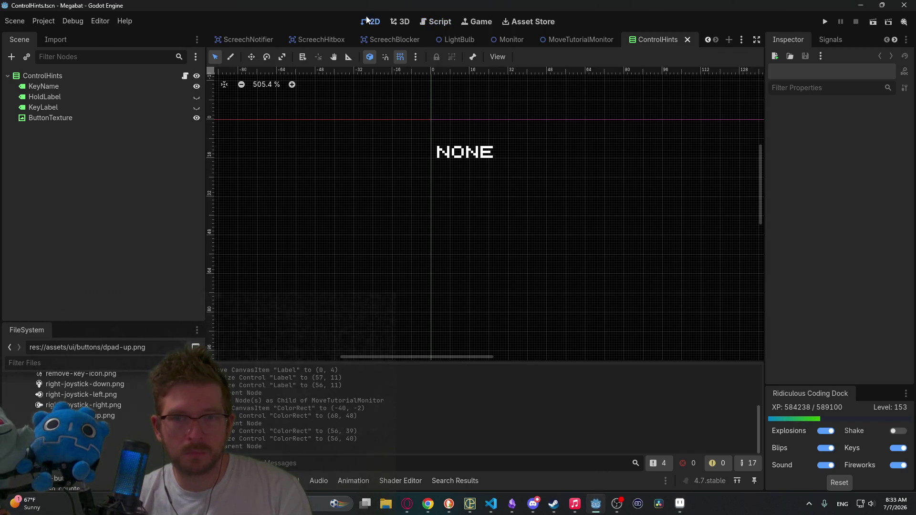
pyautogui.click(510, 42)
pyautogui.click(576, 39)
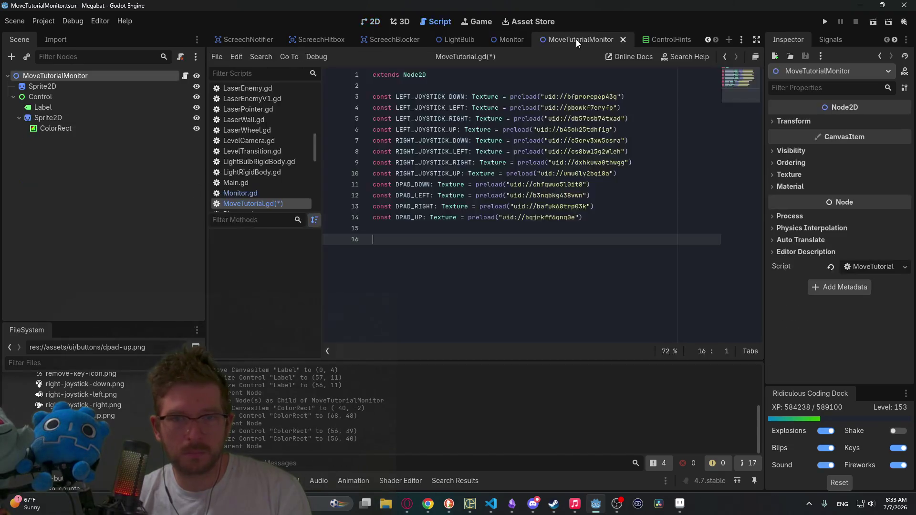
pyautogui.moveTo(556, 229); pyautogui.dragTo(357, 101)
pyautogui.press('Delete')
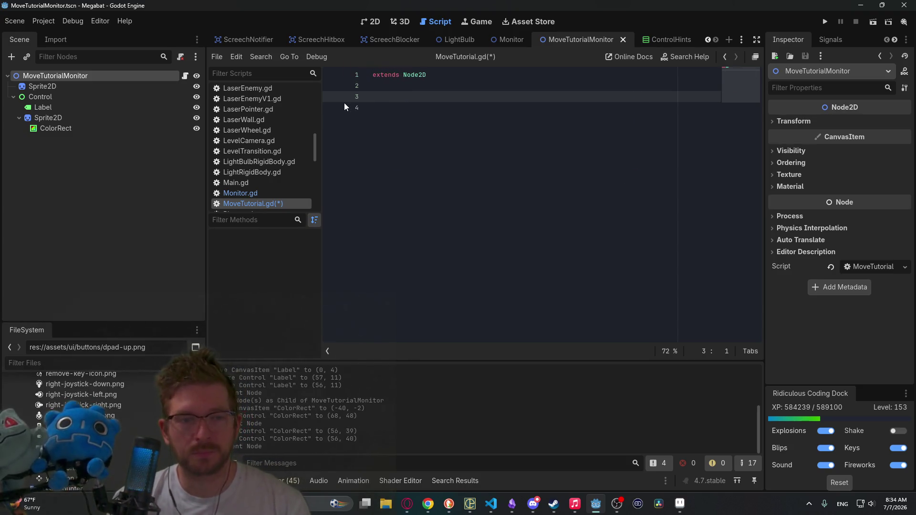
pyautogui.hotkey('ctrl', 's')
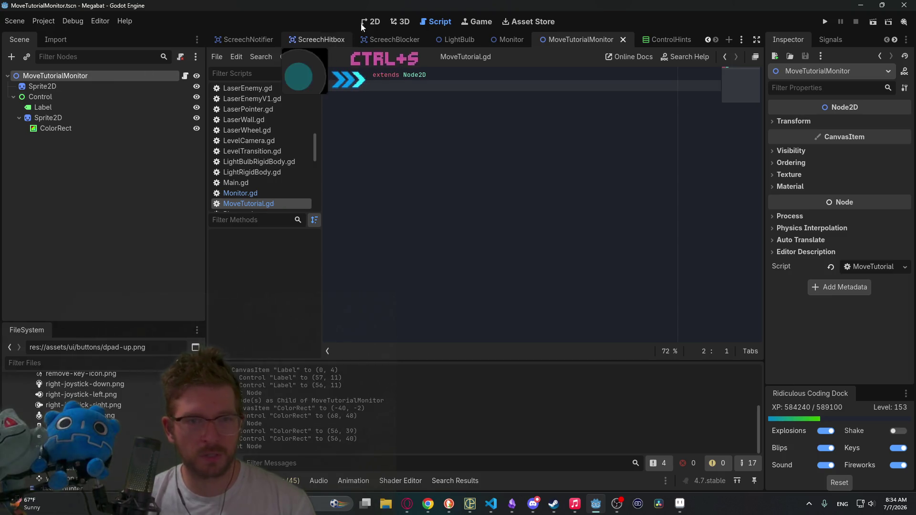
# Move ColorRect out from under Sprite2D to be a direct child of Control
pyautogui.click(370, 21)
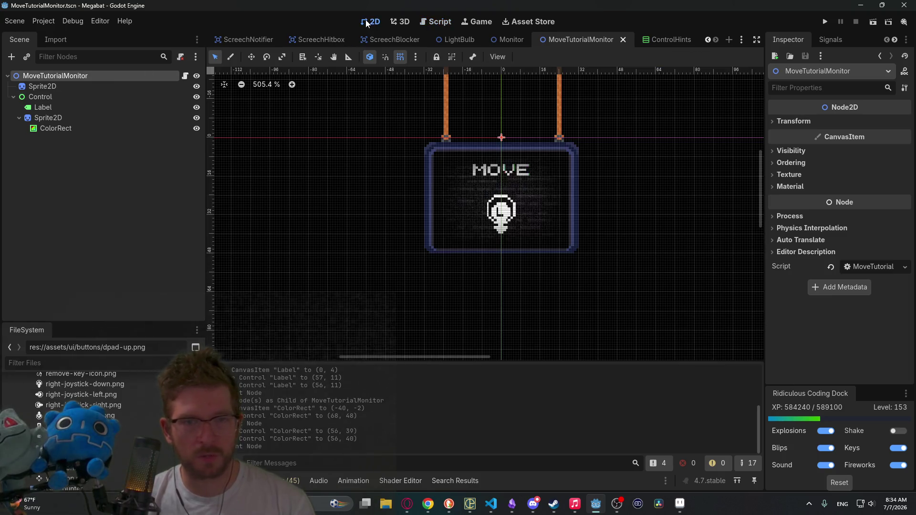
pyautogui.click(59, 119)
pyautogui.moveTo(47, 130); pyautogui.dragTo(36, 113)
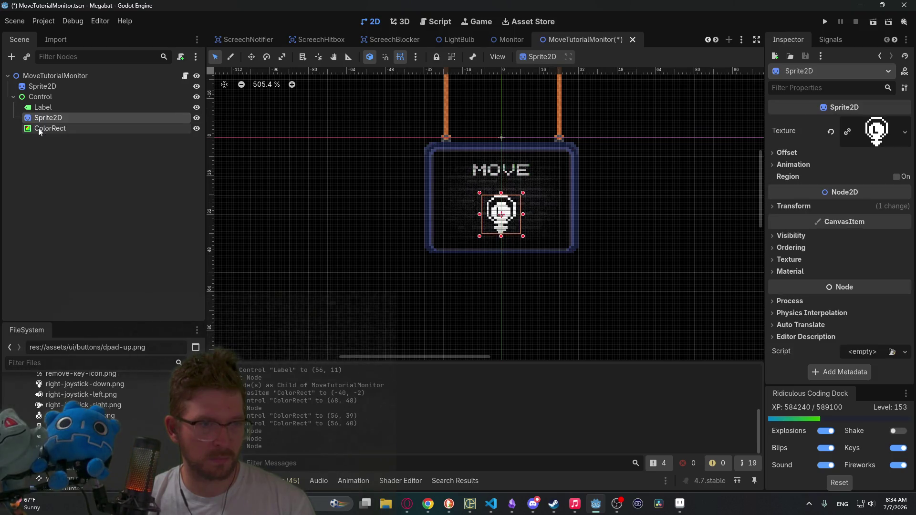
pyautogui.click(39, 127)
pyautogui.click(43, 115)
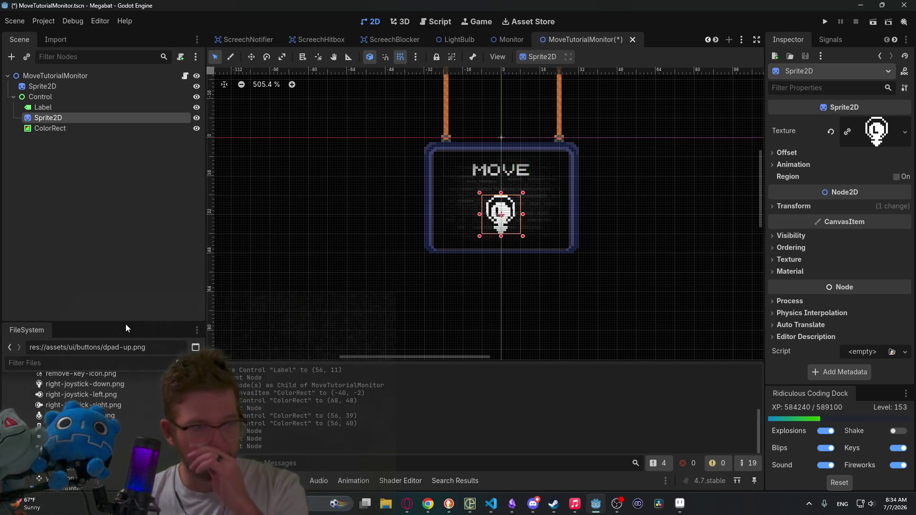
# Rename the Sprite2D node to 'JoystickSprite'
pyautogui.doubleClick(44, 118)
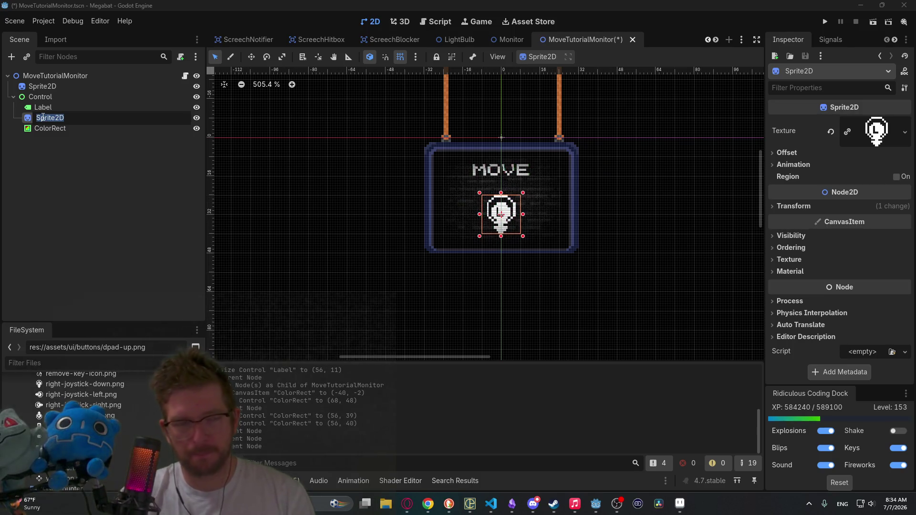
pyautogui.write('Joy')
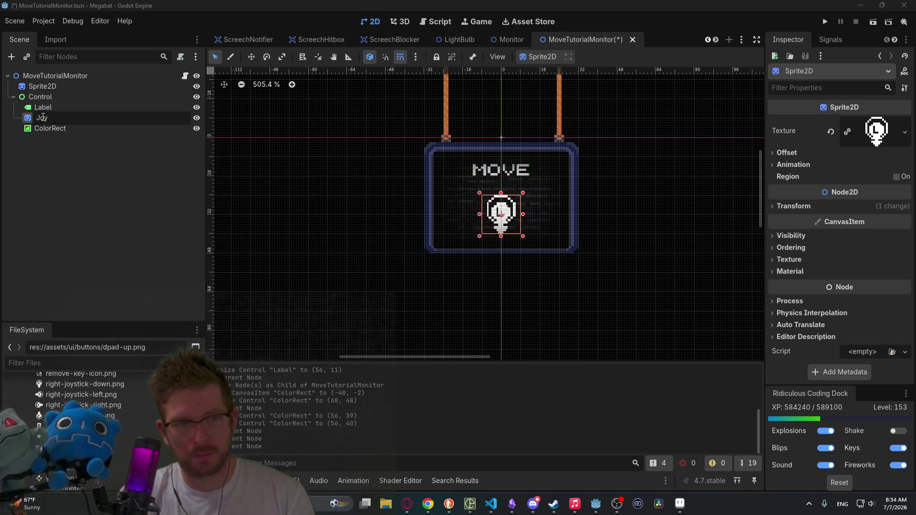
pyautogui.write('stickSprite')
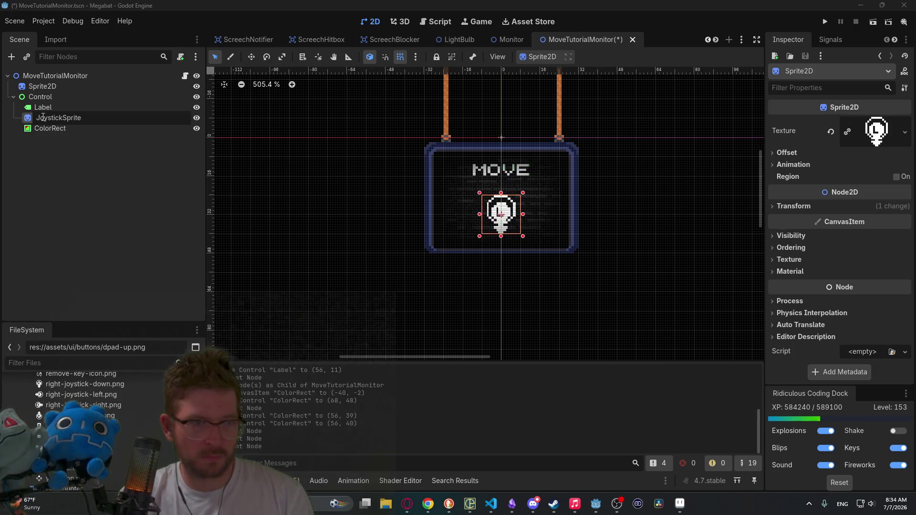
pyautogui.press('Return')
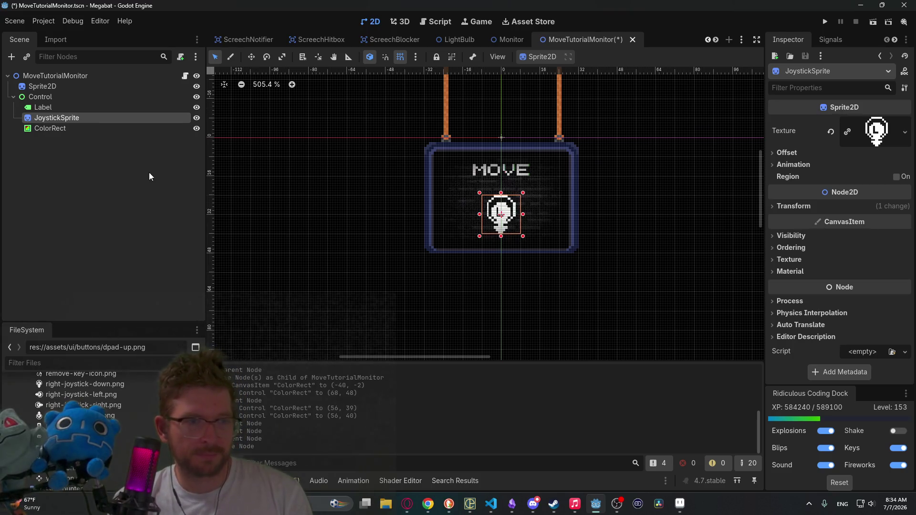
pyautogui.rightClick(47, 118)
# Add an AnimationPlayer child node to JoystickSprite
pyautogui.click(78, 138)
pyautogui.write('animation')
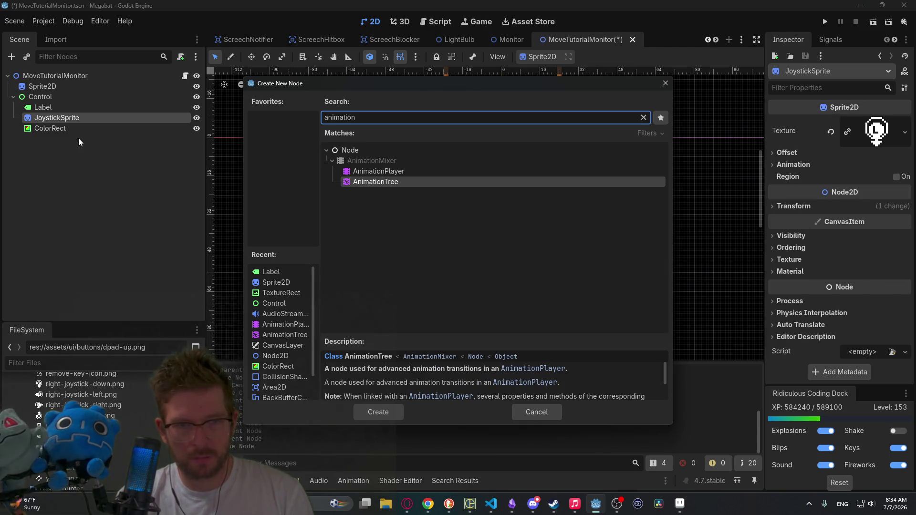
pyautogui.press('Up')
pyautogui.press('Return')
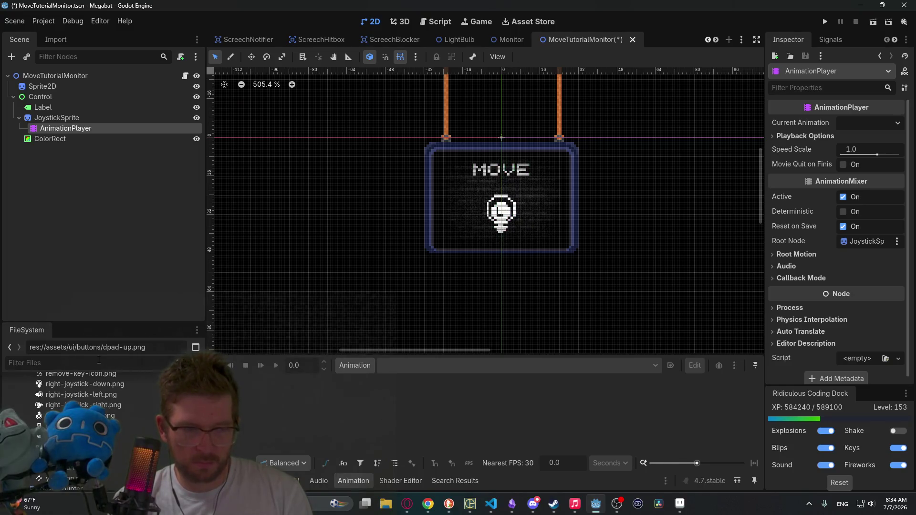
# Assign joystick-move-Sheet.png, found by filtering 'joy', as JoystickSprite's texture
pyautogui.write('joy')
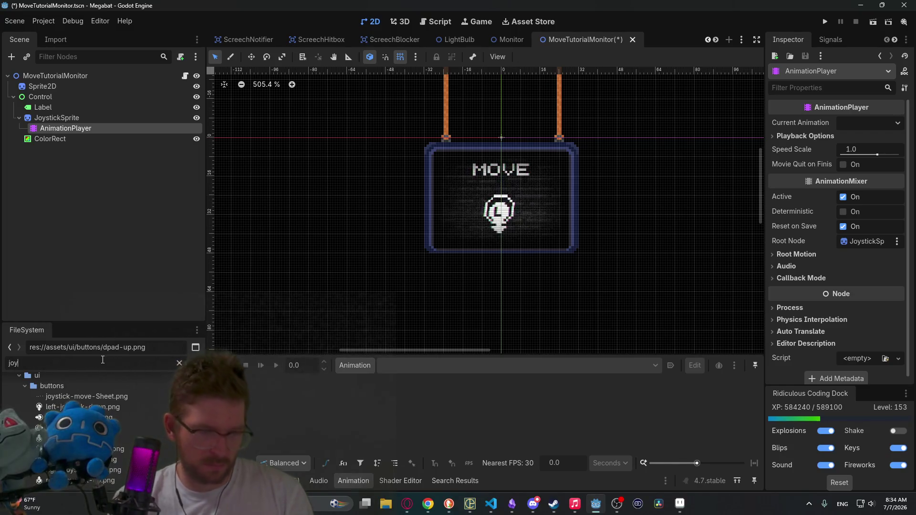
pyautogui.moveTo(104, 396)
pyautogui.mouseDown()
pyautogui.moveTo(510, 262)
pyautogui.moveTo(674, 154)
pyautogui.moveTo(191, 399)
pyautogui.mouseUp()
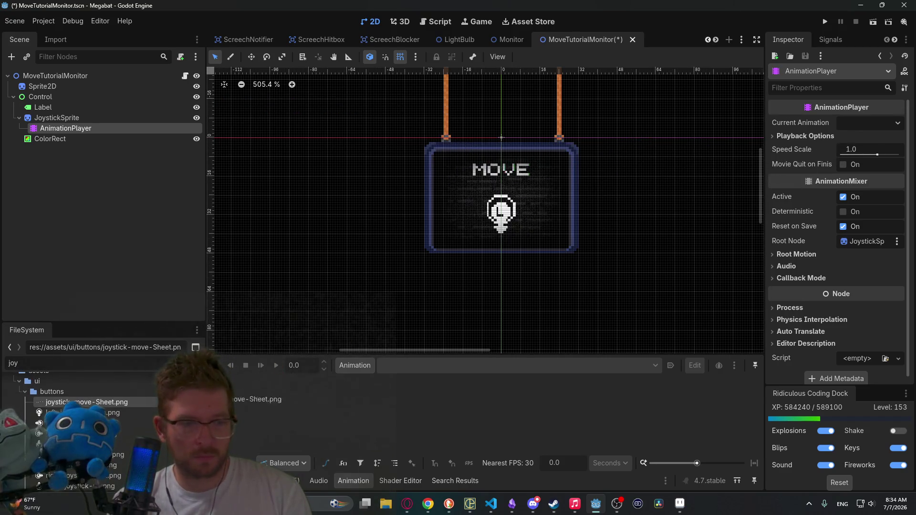
pyautogui.click(57, 118)
pyautogui.moveTo(86, 403)
pyautogui.mouseDown()
pyautogui.moveTo(793, 118)
pyautogui.moveTo(864, 131)
pyautogui.mouseUp()
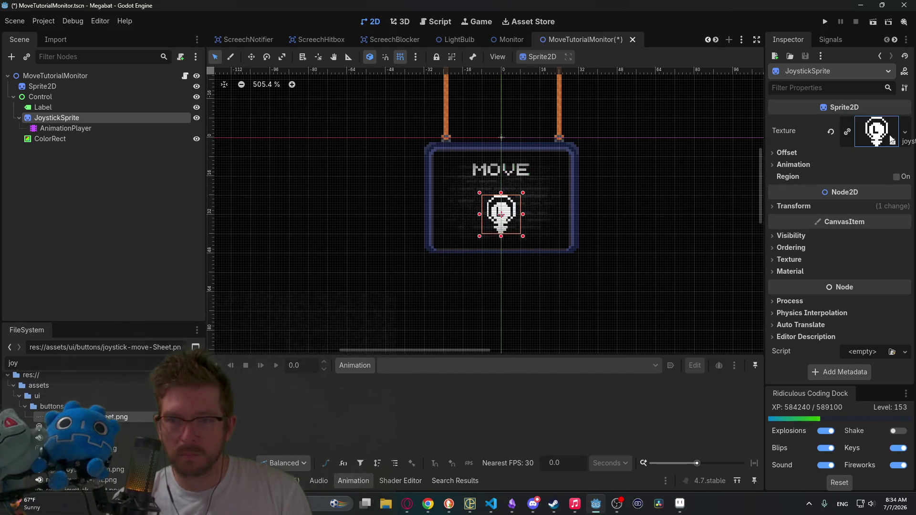
# Set JoystickSprite's Hframes to 8 so only one joystick frame shows
pyautogui.click(797, 205)
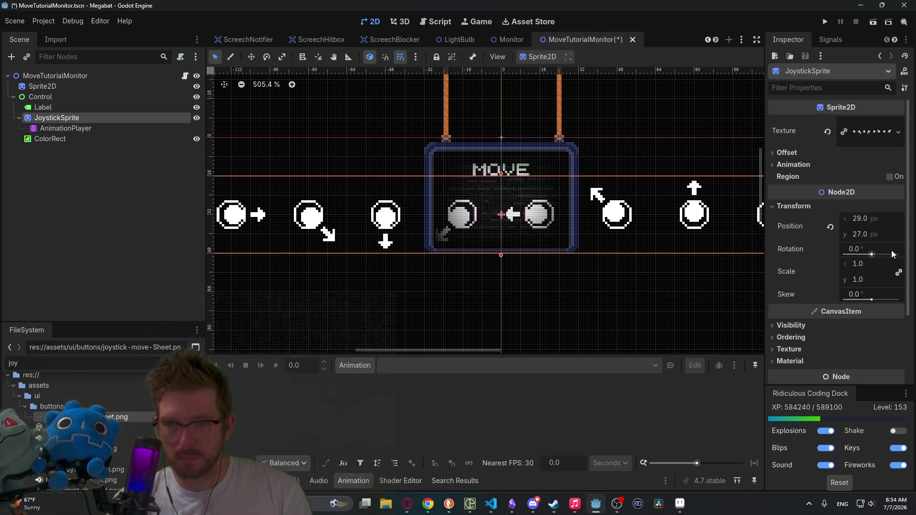
pyautogui.click(789, 165)
pyautogui.click(866, 178)
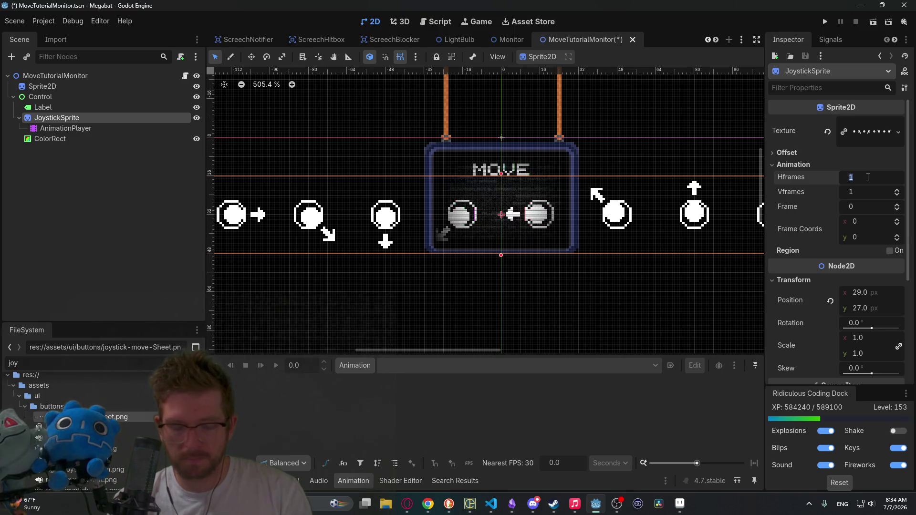
pyautogui.write('8')
pyautogui.press('Return')
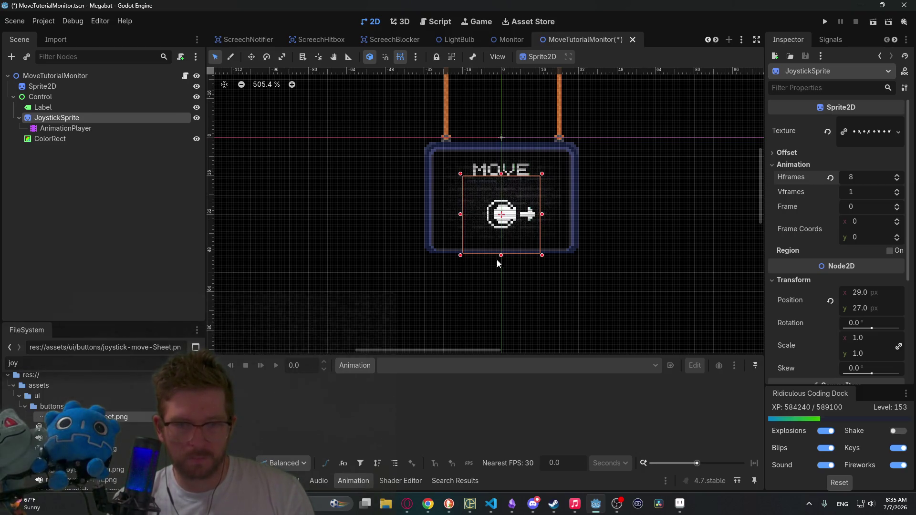
pyautogui.click(50, 128)
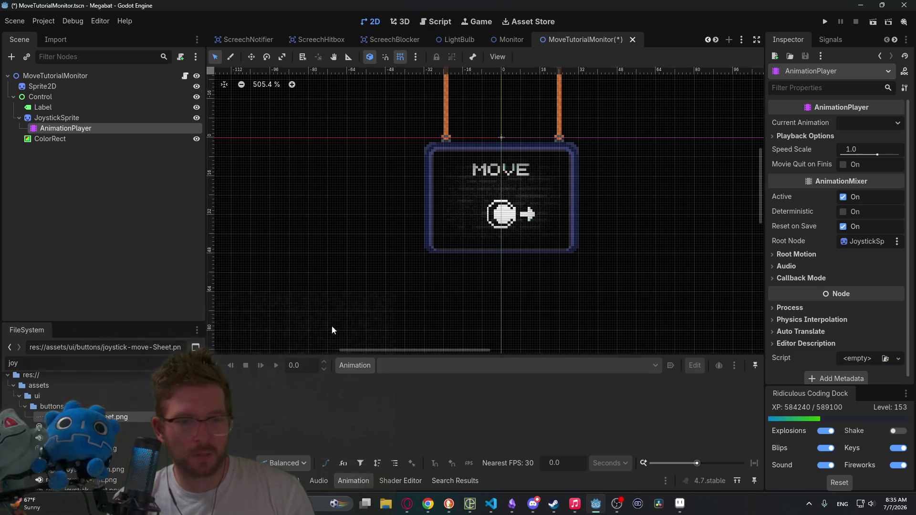
# Create a new animation named 'idle' in the AnimationPlayer
pyautogui.click(354, 366)
pyautogui.click(368, 384)
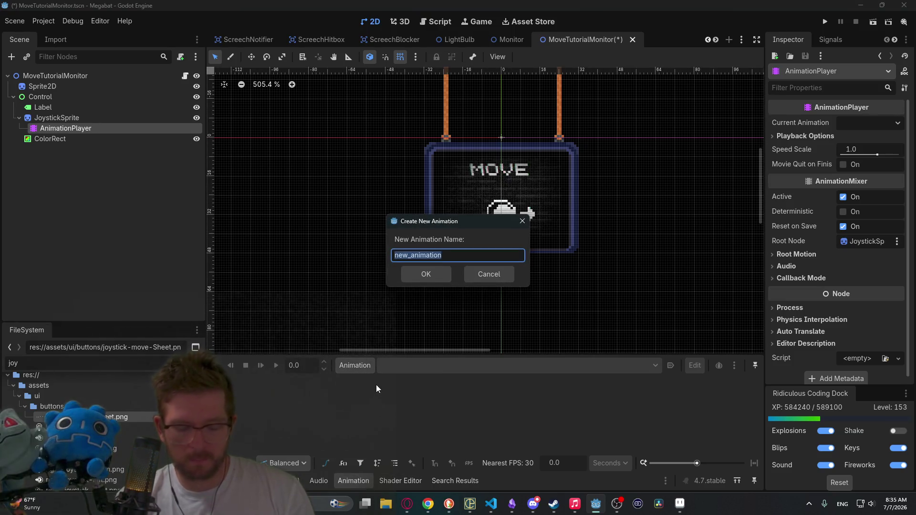
pyautogui.write('idle')
pyautogui.press('Return')
# Set idle to autoplay and loop, with 0.8 s length and 0.1 s snap
pyautogui.click(670, 365)
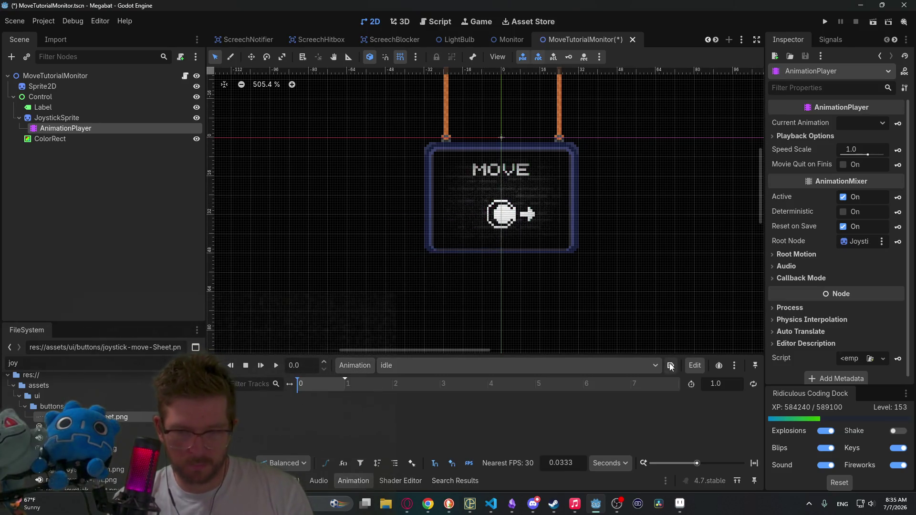
pyautogui.click(754, 385)
pyautogui.click(717, 387)
pyautogui.write('0.8')
pyautogui.press('Return')
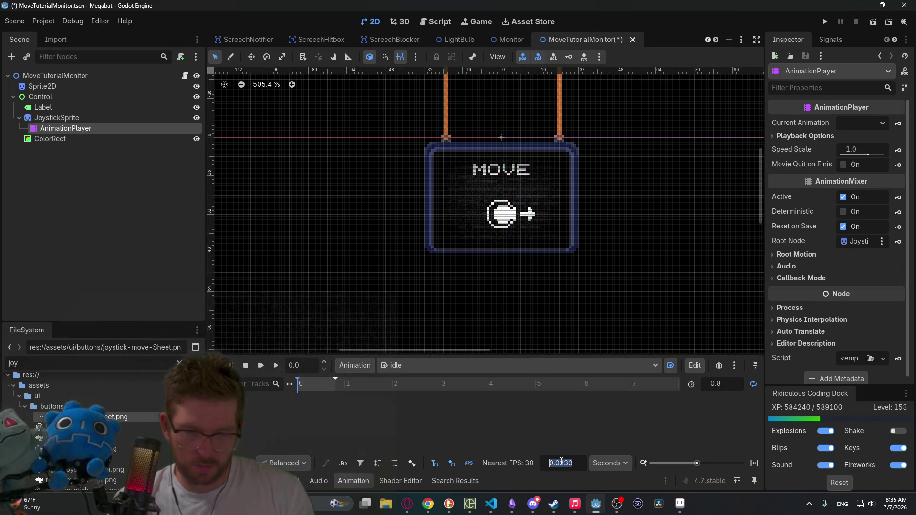
pyautogui.write('0.1')
pyautogui.press('Return')
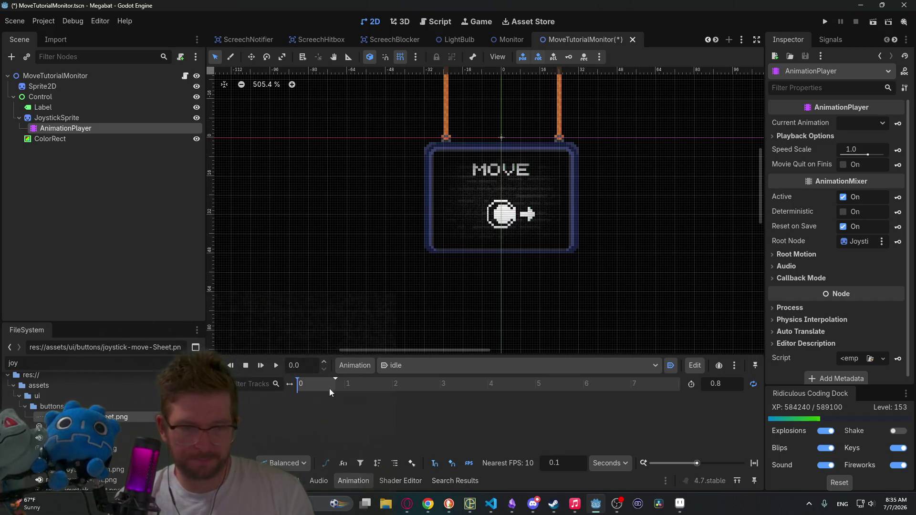
# Create a Frame track for JoystickSprite and key successive frames every 0.1 s up to 0.6
pyautogui.scroll(5, 334, 387)
pyautogui.scroll(2, 335, 386)
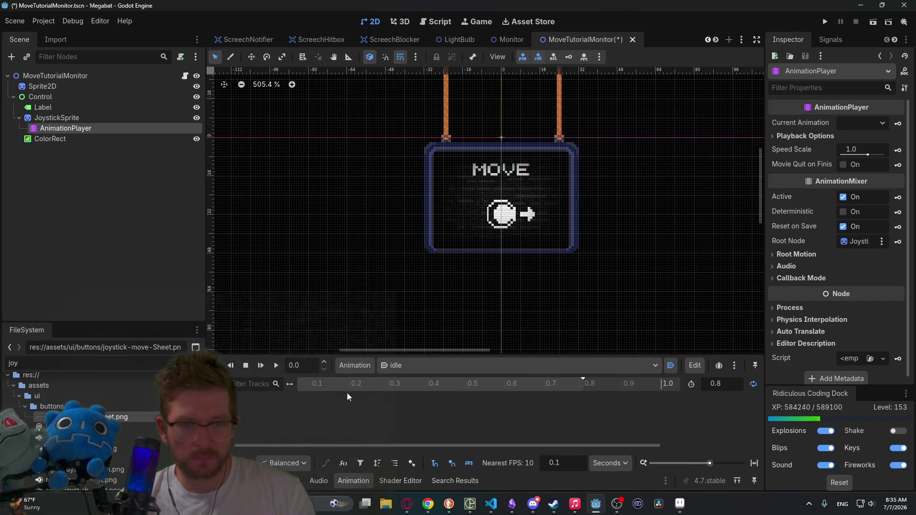
pyautogui.scroll(1, 336, 446)
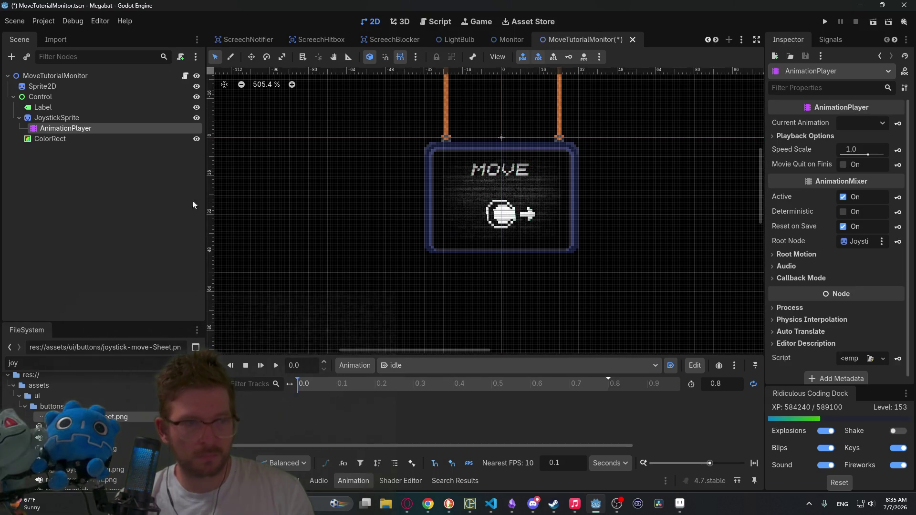
pyautogui.click(114, 117)
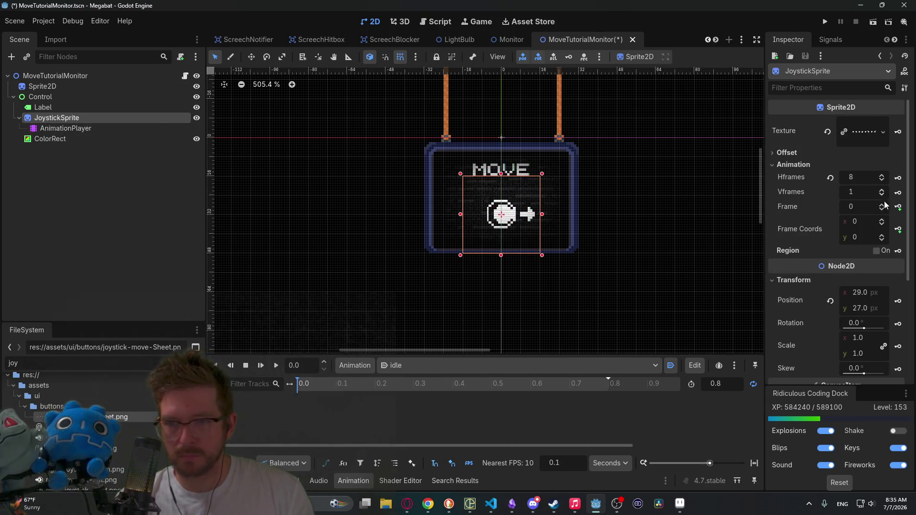
pyautogui.click(897, 206)
pyautogui.click(417, 285)
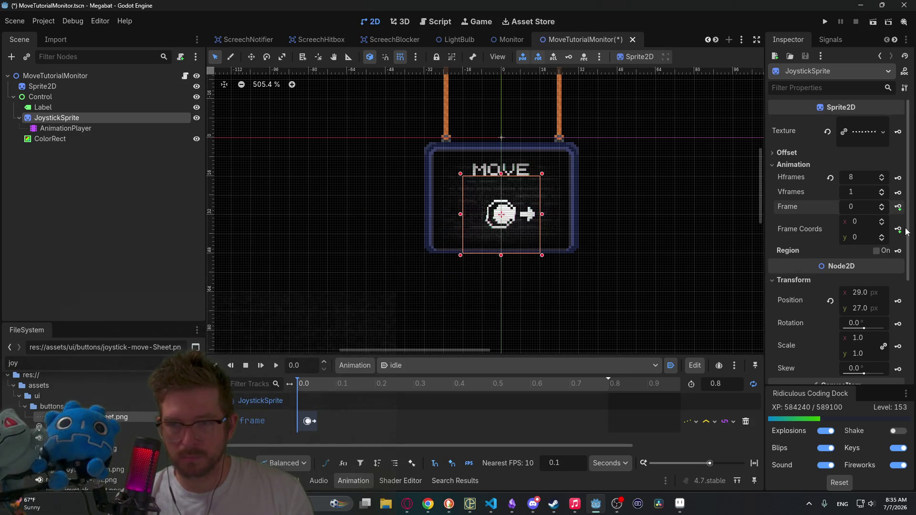
pyautogui.click(882, 204)
pyautogui.click(898, 206)
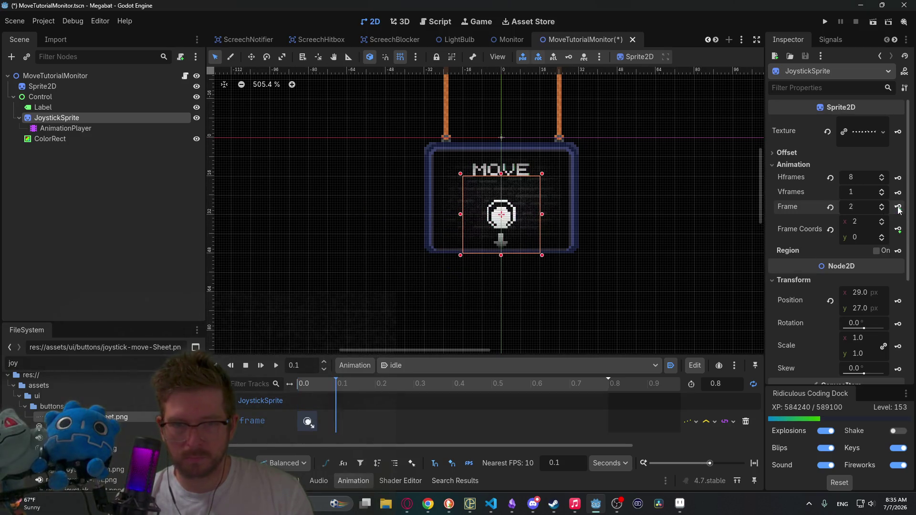
pyautogui.click(897, 206)
pyautogui.click(898, 206)
pyautogui.click(897, 207)
pyautogui.click(897, 206)
pyautogui.click(898, 207)
pyautogui.click(898, 207)
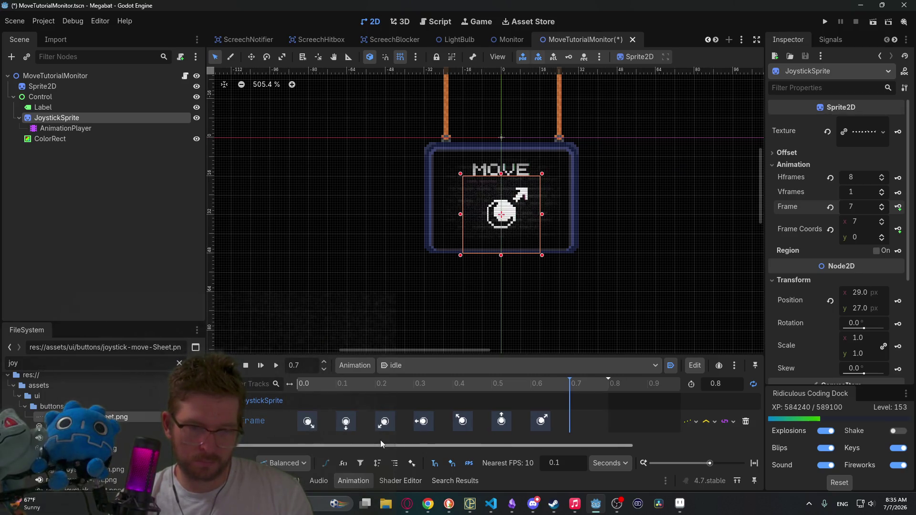
# Shift the frame keys later and insert a Frame 0 key at 0.0
pyautogui.moveTo(553, 425)
pyautogui.mouseDown()
pyautogui.moveTo(305, 423)
pyautogui.moveTo(333, 423)
pyautogui.mouseUp()
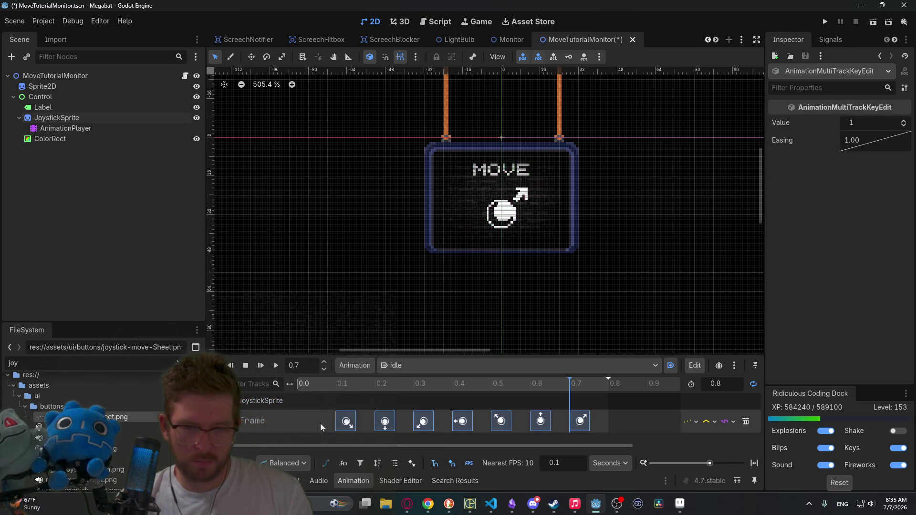
pyautogui.click(314, 382)
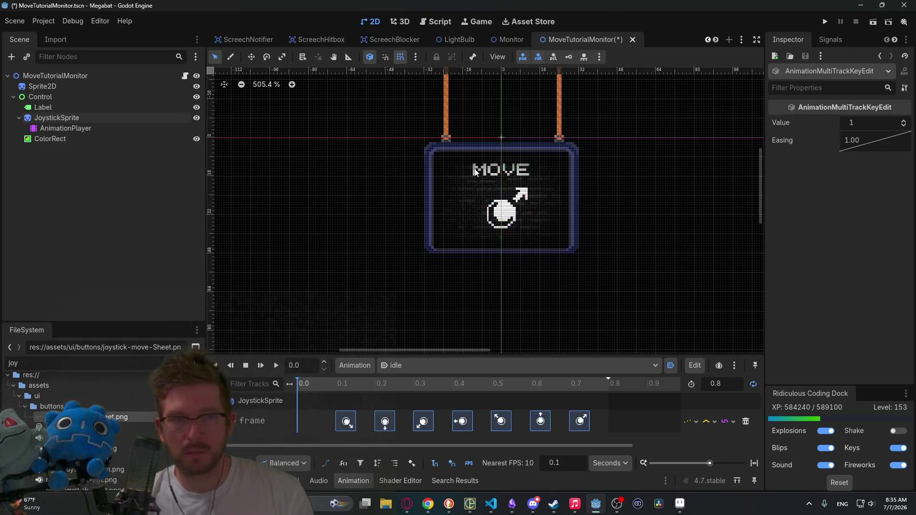
pyautogui.click(57, 118)
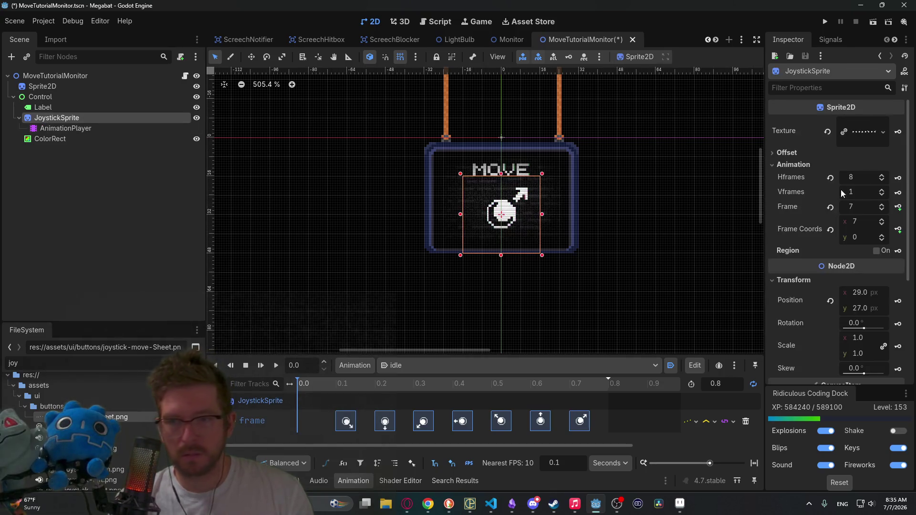
pyautogui.click(857, 210)
pyautogui.write('0')
pyautogui.press('Return')
pyautogui.click(897, 207)
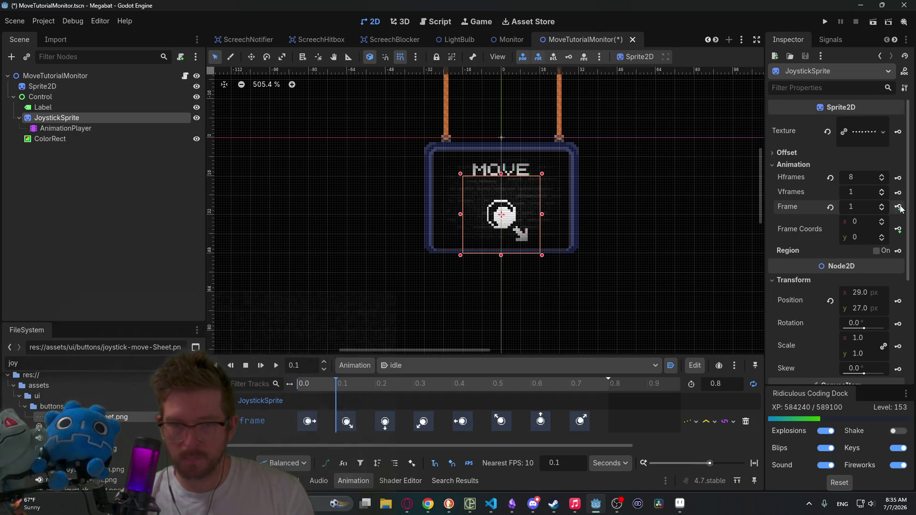
# Play and pause the idle animation, then switch back to Aseprite
pyautogui.click(261, 365)
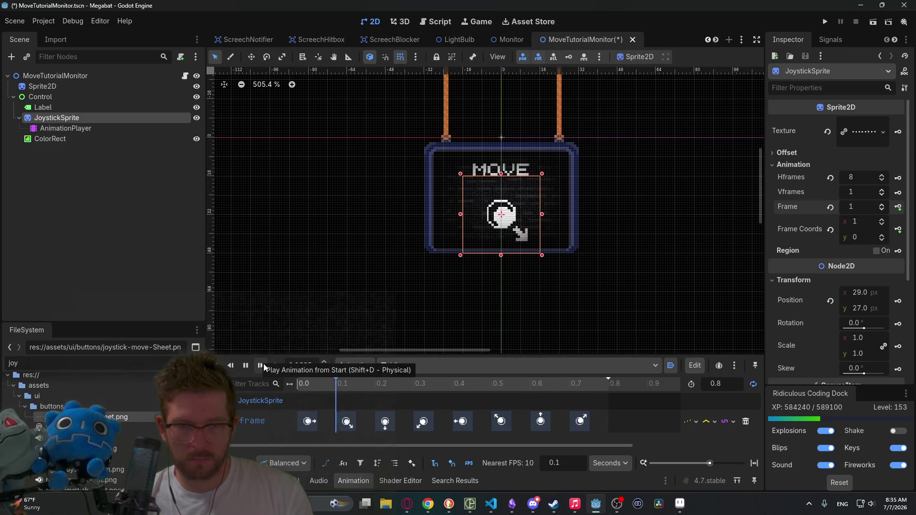
pyautogui.click(245, 365)
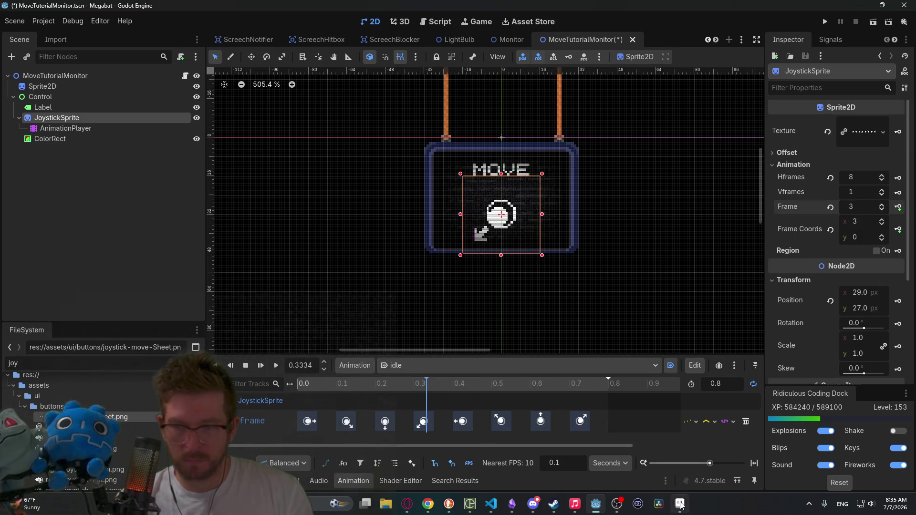
pyautogui.click(679, 504)
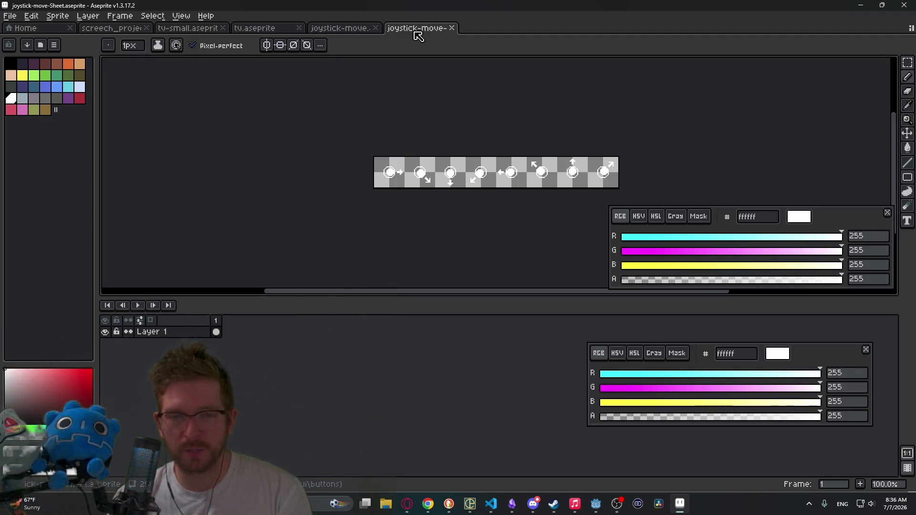
# Close the joystick-move sheet and zoom in on frame 1 after checking frame 2
pyautogui.middleClick(415, 32)
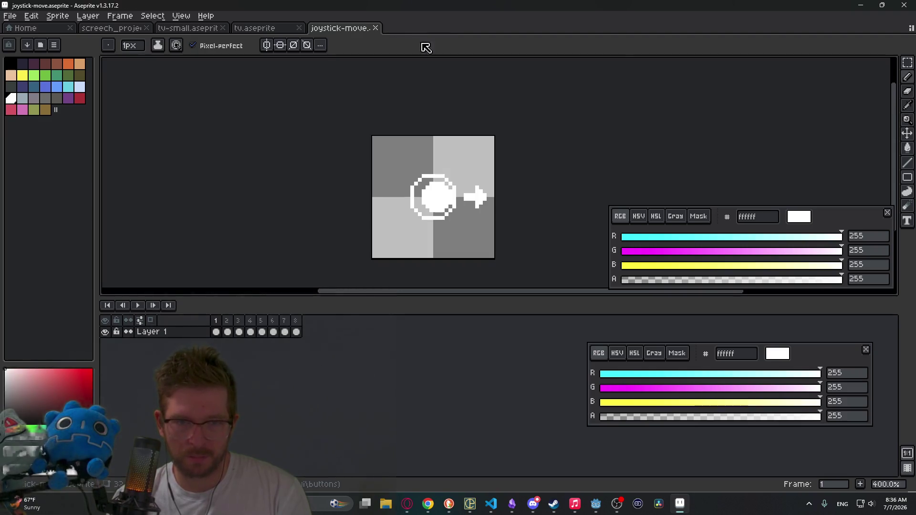
pyautogui.click(227, 330)
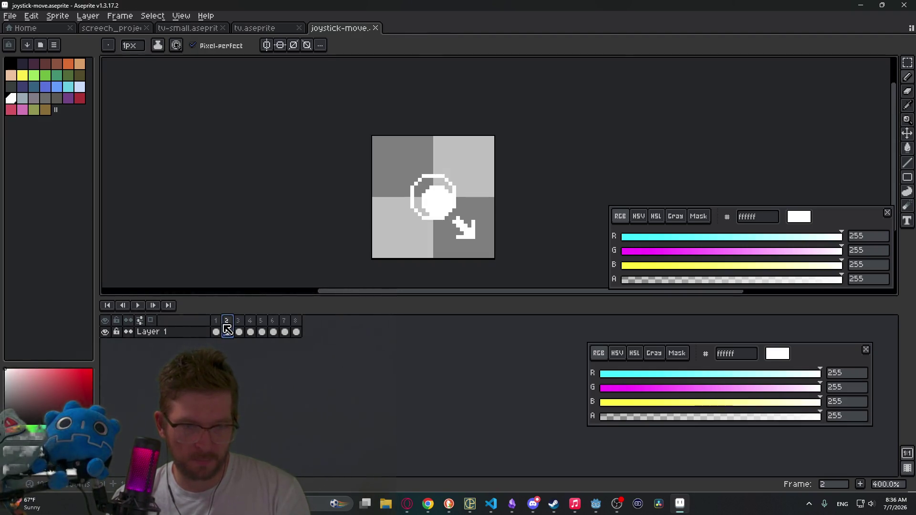
pyautogui.click(215, 332)
pyautogui.scroll(3, 471, 226)
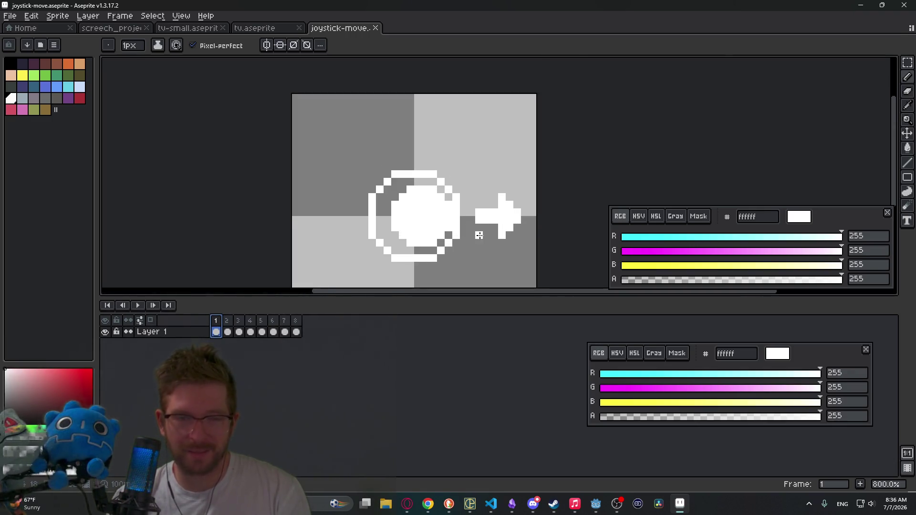
pyautogui.scroll(2, 478, 235)
# Erase knob pixels to extend and widen the stem, then repaint two stem pixels white
pyautogui.press('e')
pyautogui.moveTo(394, 191); pyautogui.dragTo(416, 190)
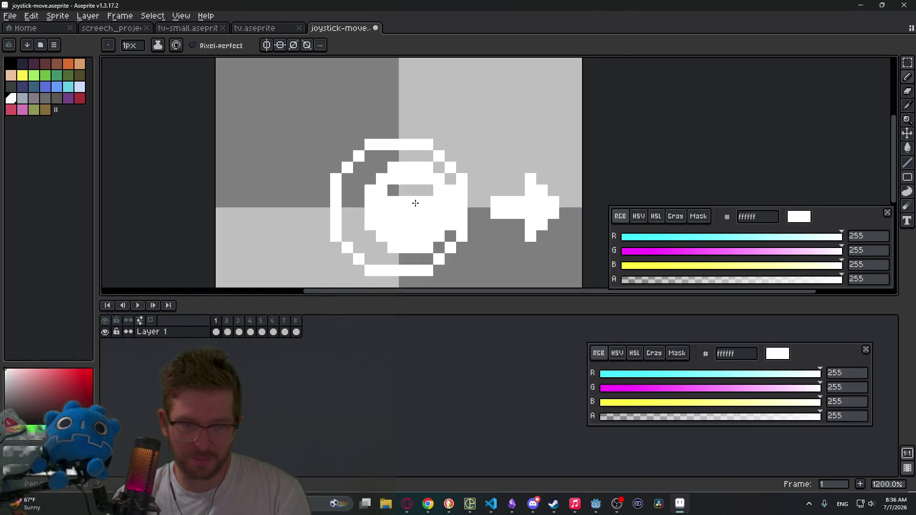
pyautogui.click(416, 213)
pyautogui.click(416, 225)
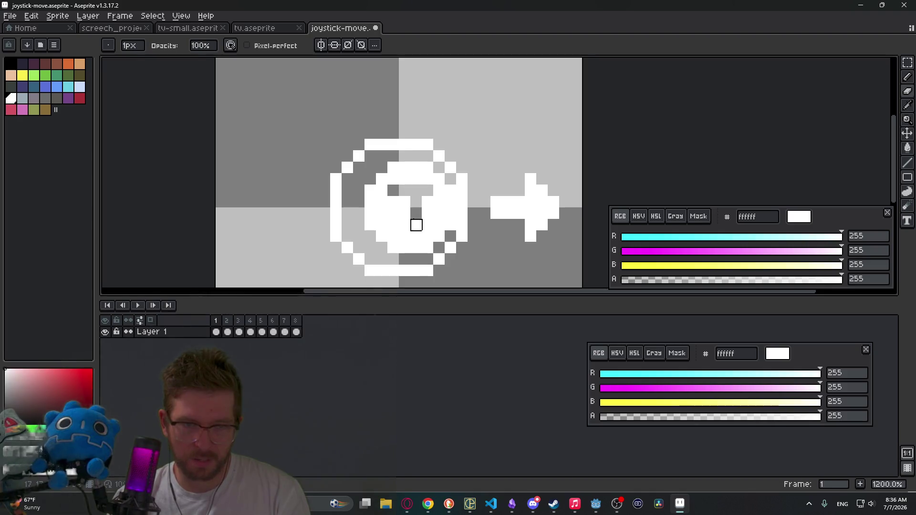
pyautogui.click(404, 225)
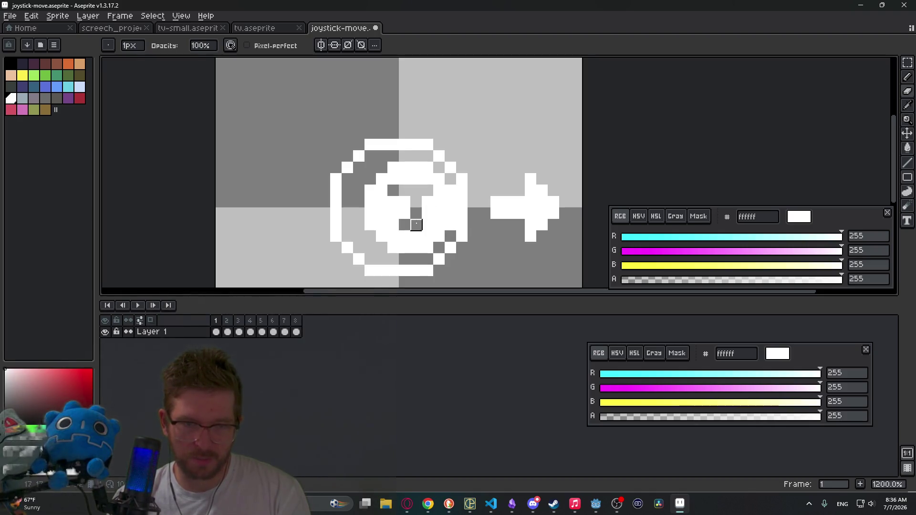
pyautogui.click(393, 225)
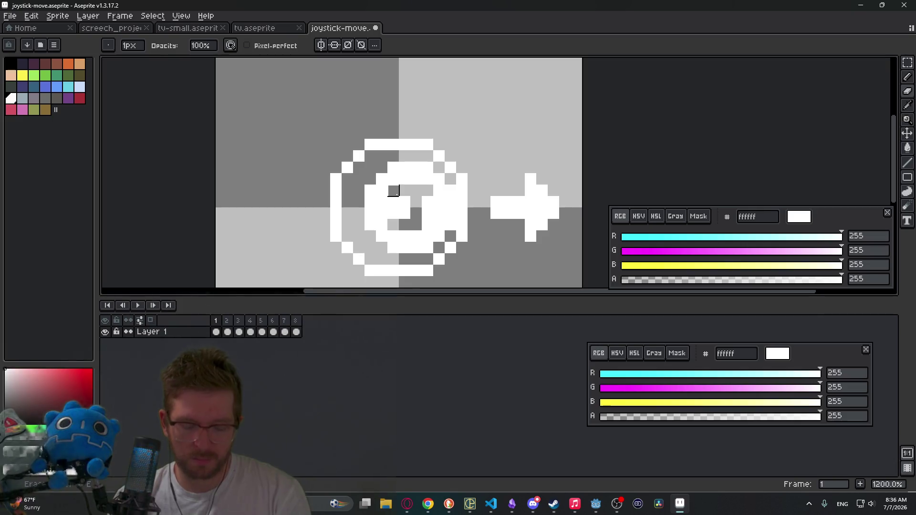
pyautogui.press('i')
pyautogui.press('b')
pyautogui.moveTo(404, 213); pyautogui.dragTo(397, 223)
# Undo the recent knob erasing and a stray white pixel
pyautogui.scroll(-4, 457, 226)
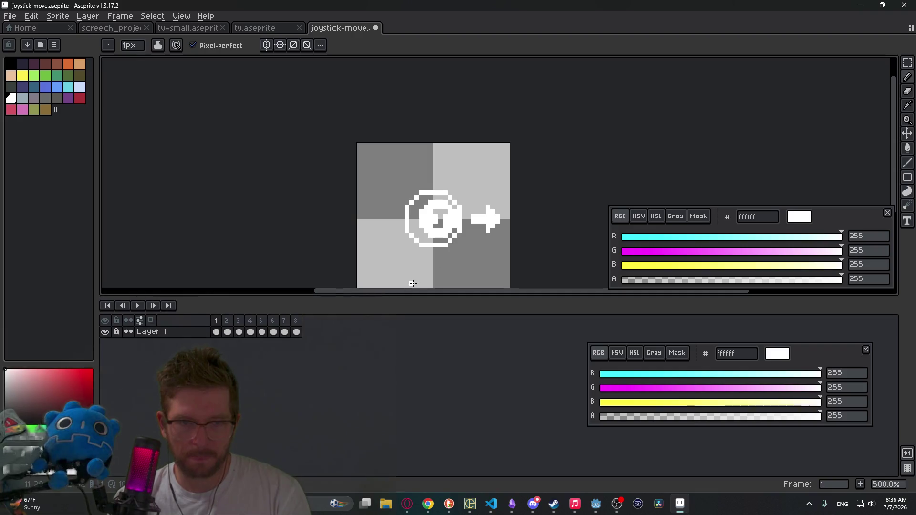
pyautogui.hotkey('ctrl', 'z')
pyautogui.hotkey('ctrl', 'z')
pyautogui.hotkey('ctrl', 'z')
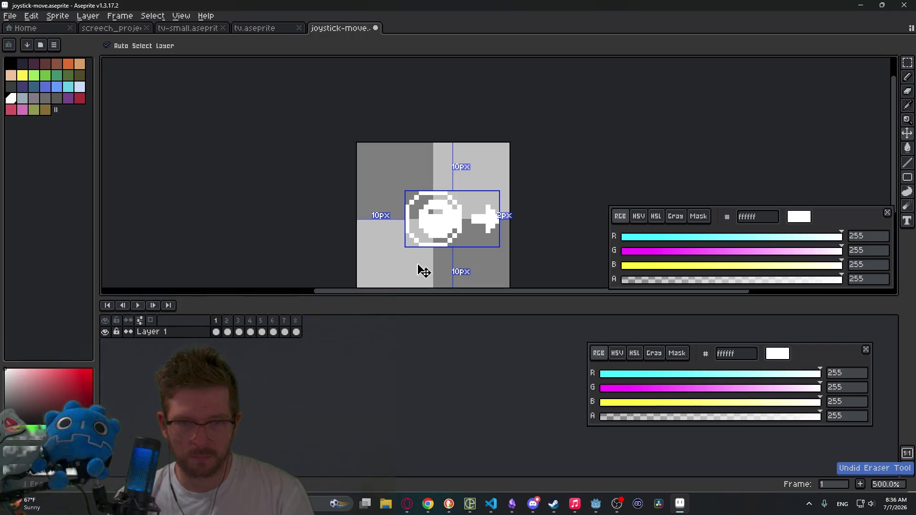
pyautogui.hotkey('ctrl', 'z')
pyautogui.hotkey('ctrl', 'z')
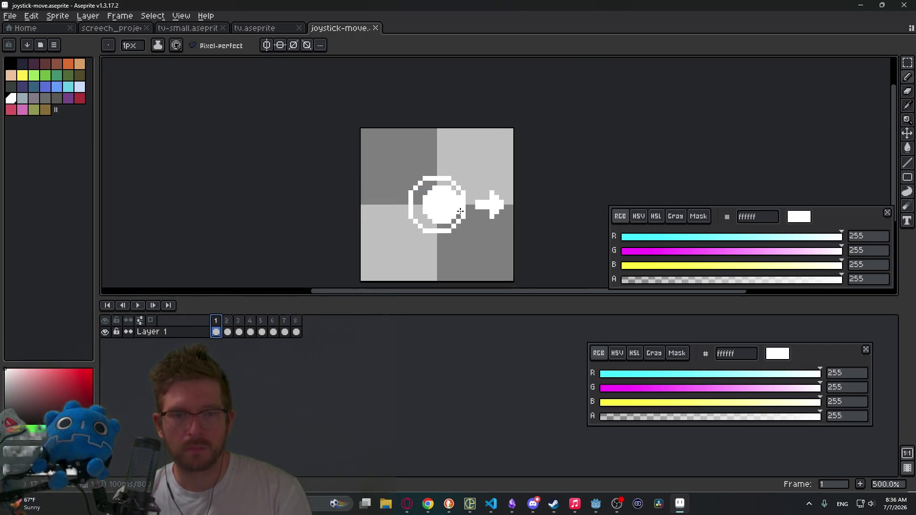
pyautogui.scroll(4, 454, 235)
pyautogui.click(461, 252)
pyautogui.hotkey('ctrl', 'z')
# Try filling the knob centre with blue-grey 9badb7, then undo the fill
pyautogui.click(22, 99)
pyautogui.press('g')
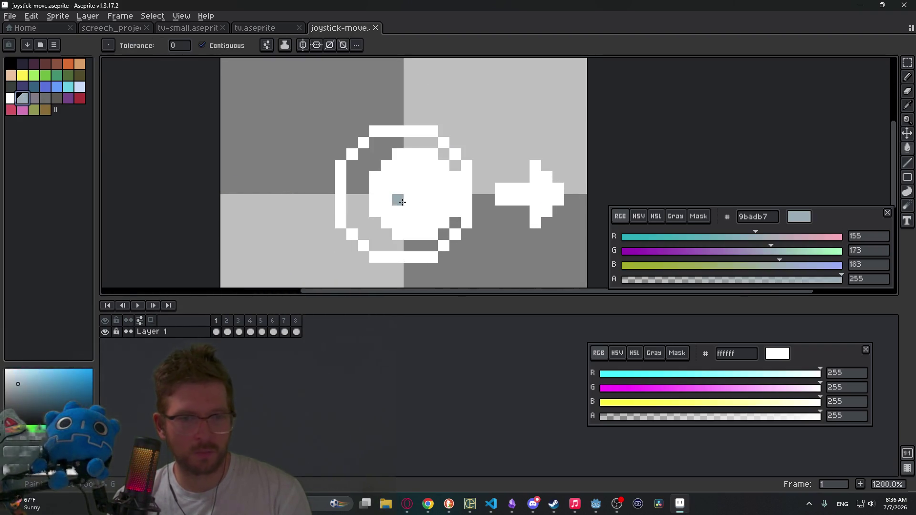
pyautogui.click(432, 211)
pyautogui.hotkey('ctrl', 'z')
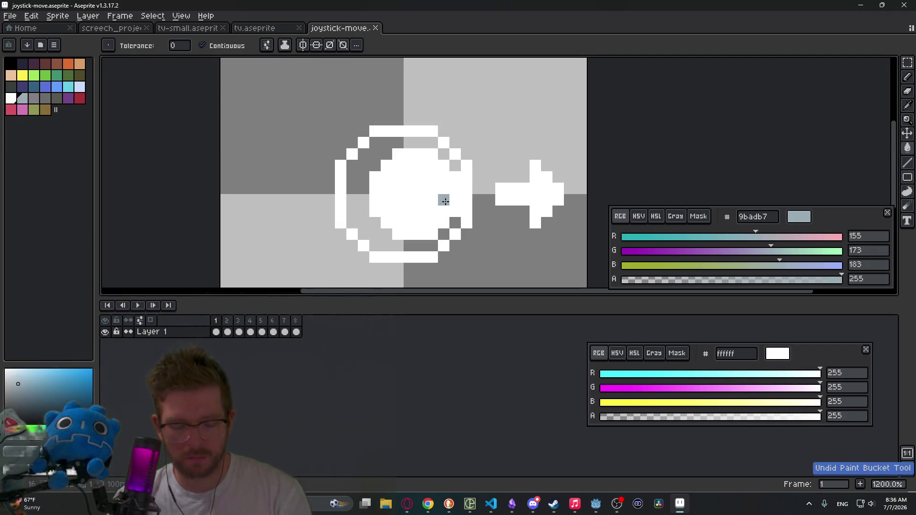
pyautogui.press('b')
pyautogui.moveTo(455, 212); pyautogui.dragTo(455, 178)
pyautogui.press('g')
pyautogui.click(416, 190)
pyautogui.scroll(-3, 405, 200)
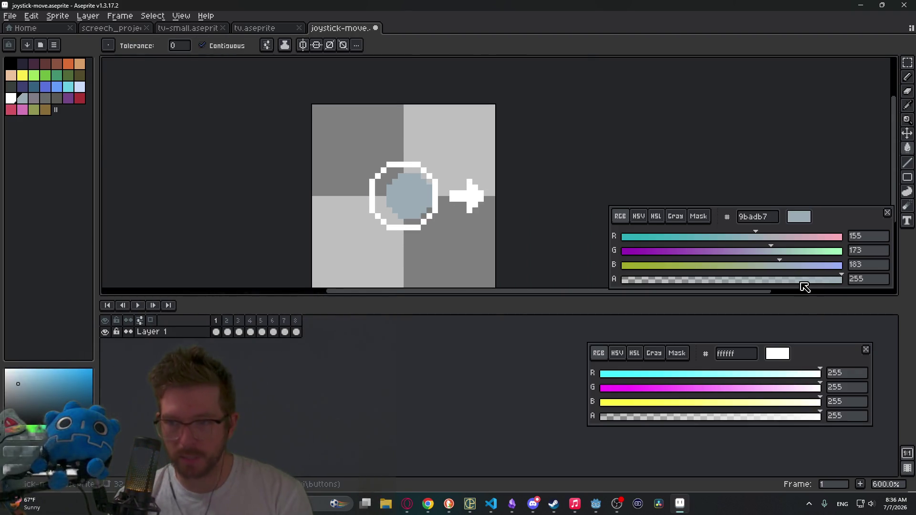
pyautogui.hotkey('ctrl', 'z')
pyautogui.hotkey('ctrl', 'z')
pyautogui.hotkey('ctrl', 'z')
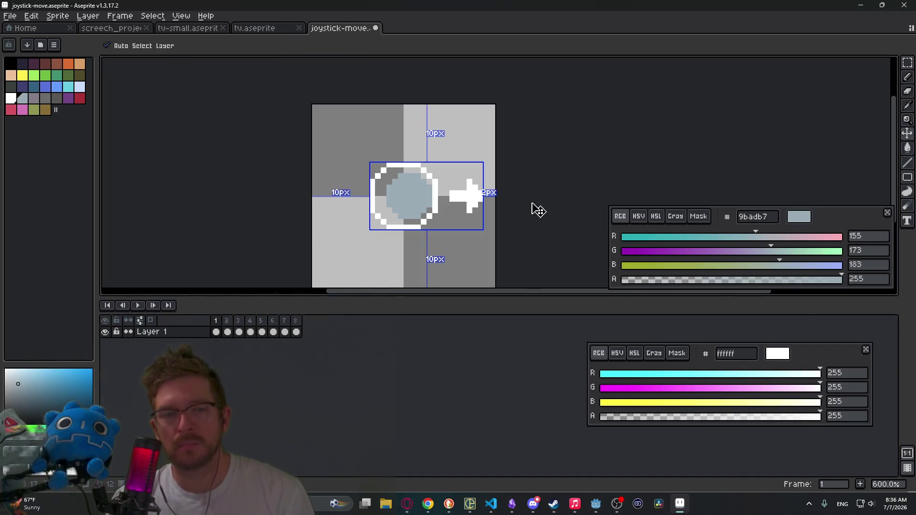
pyautogui.scroll(4, 392, 193)
# Erase white pixels along the knob's right edge
pyautogui.press('e')
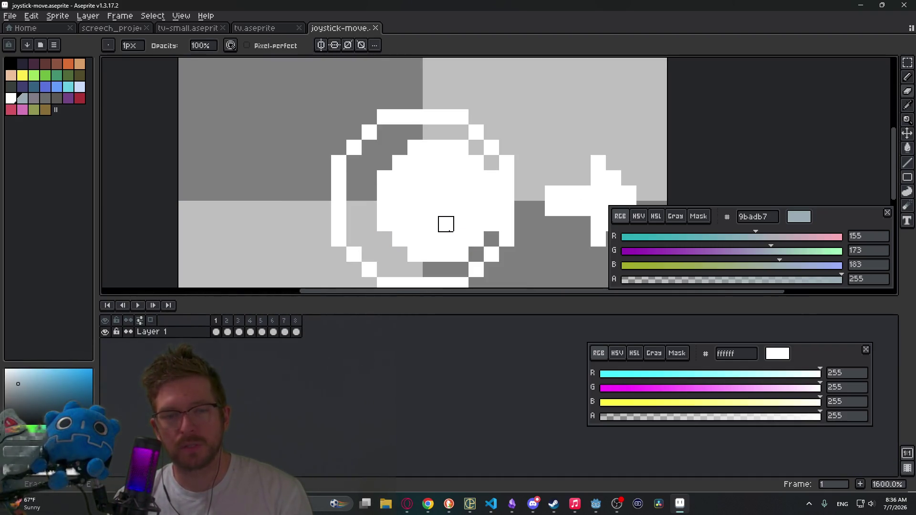
pyautogui.click(461, 223)
pyautogui.click(460, 209)
pyautogui.hotkey('ctrl', 'z')
pyautogui.click(476, 209)
pyautogui.click(476, 194)
# Erase the knob's top two rows of white pixels
pyautogui.click(461, 178)
pyautogui.click(445, 178)
pyautogui.click(430, 178)
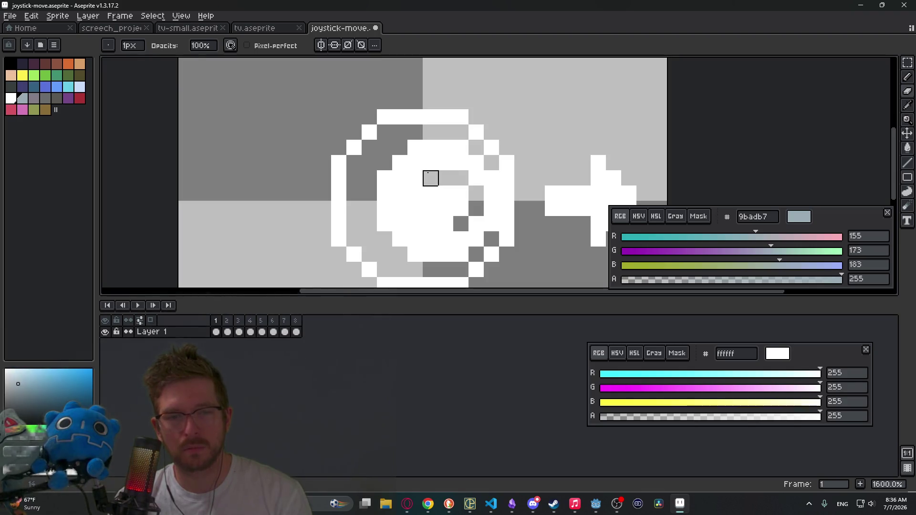
pyautogui.click(415, 178)
pyautogui.click(461, 163)
pyautogui.click(445, 163)
pyautogui.click(430, 162)
pyautogui.click(415, 163)
pyautogui.click(400, 178)
# Sample white from the sprite and redraw the knob's upper row
pyautogui.press('i')
pyautogui.click(441, 210)
pyautogui.press('b')
pyautogui.moveTo(460, 178); pyautogui.dragTo(411, 183)
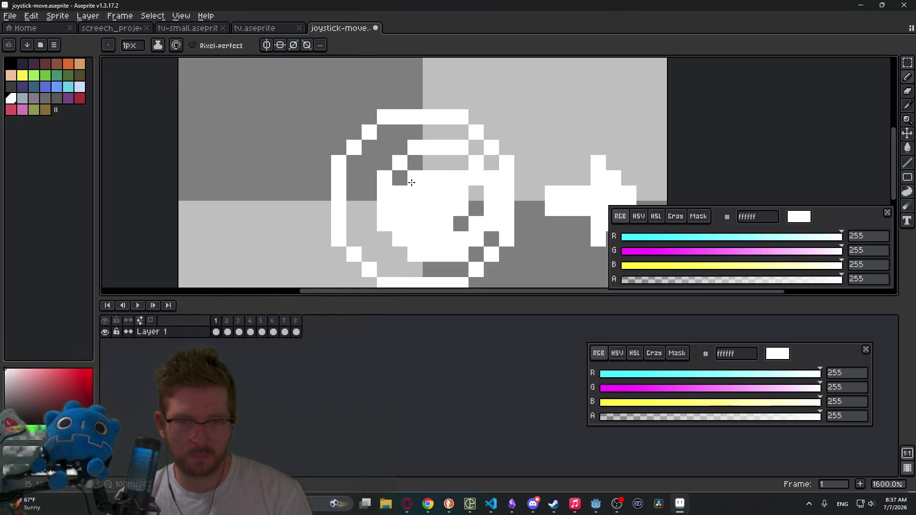
# Erase pixels at the knob's top and lower rows, then undo the last eraser strokes
pyautogui.press('e')
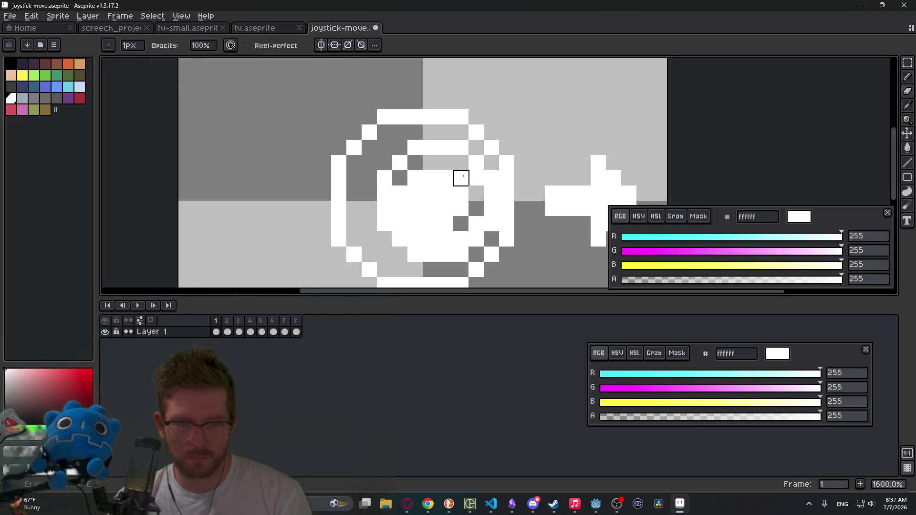
pyautogui.click(476, 178)
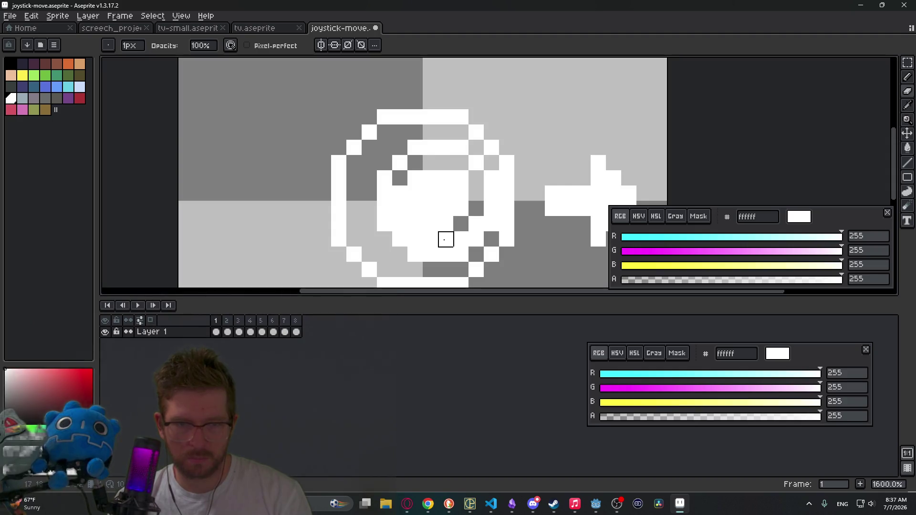
pyautogui.click(476, 224)
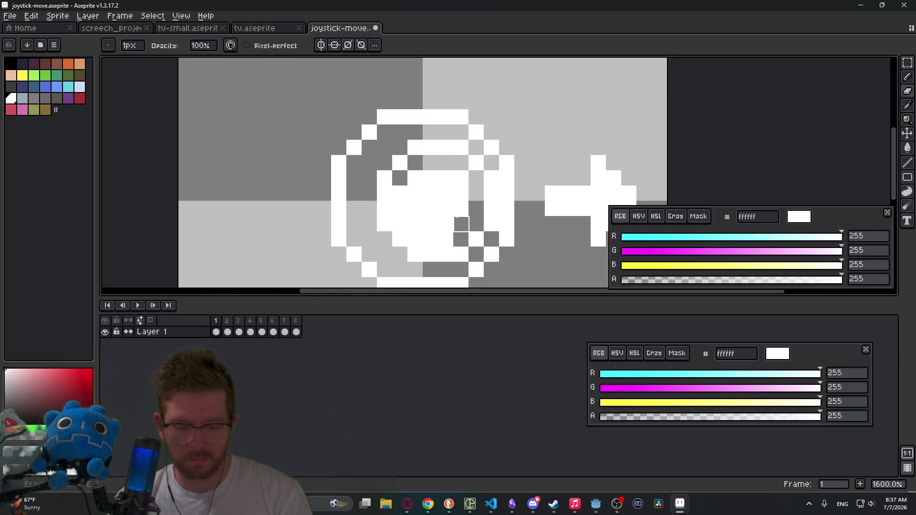
pyautogui.press('b')
pyautogui.press('e')
pyautogui.moveTo(449, 239)
pyautogui.mouseDown()
pyautogui.moveTo(414, 239)
pyautogui.moveTo(400, 223)
pyautogui.moveTo(400, 193)
pyautogui.mouseUp()
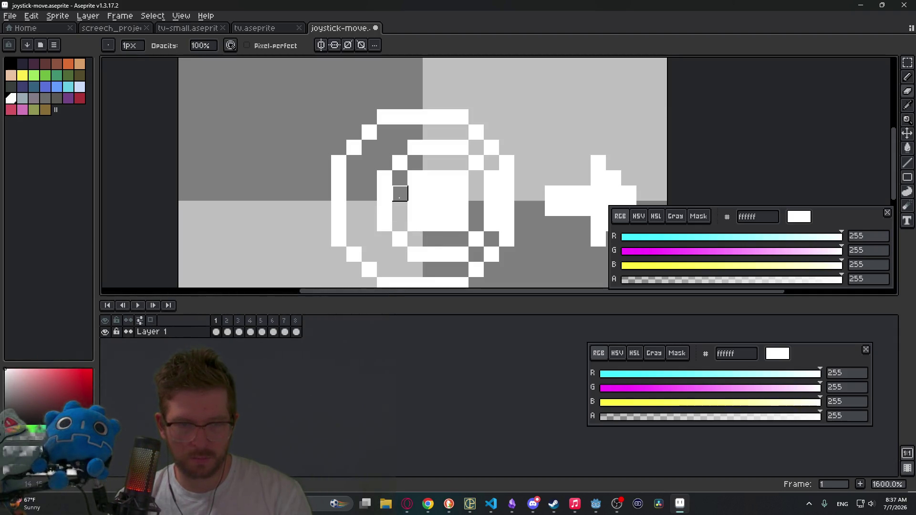
pyautogui.scroll(-3, 502, 207)
pyautogui.scroll(-3, 503, 206)
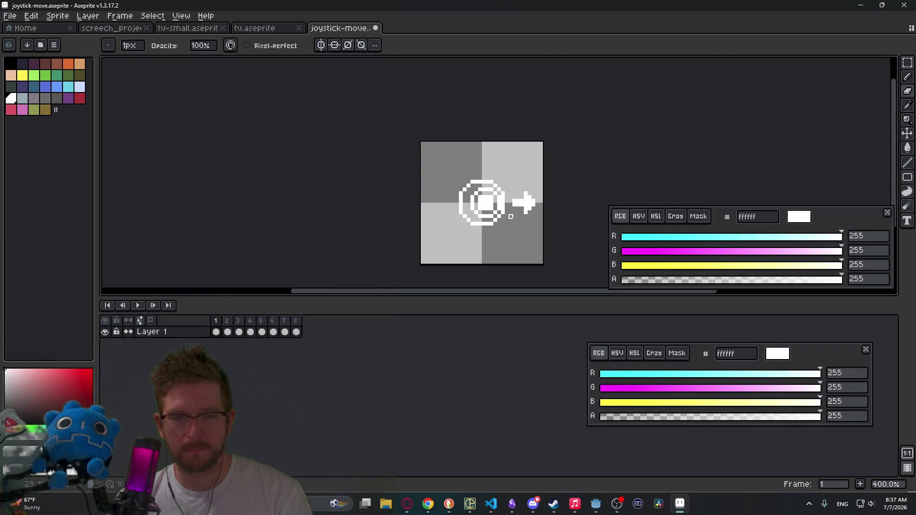
pyautogui.press('v')
pyautogui.hotkey('ctrl', 'z')
pyautogui.press('ctrl')
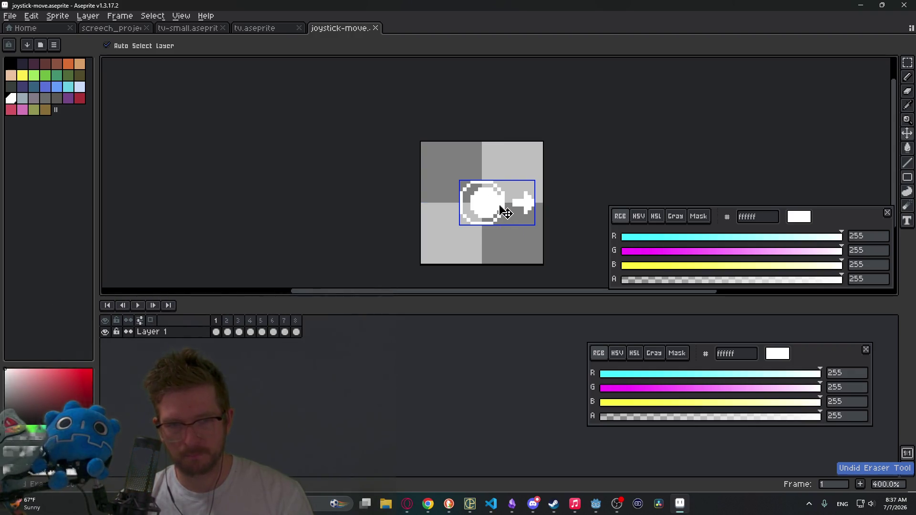
pyautogui.press('b')
pyautogui.scroll(8, 490, 210)
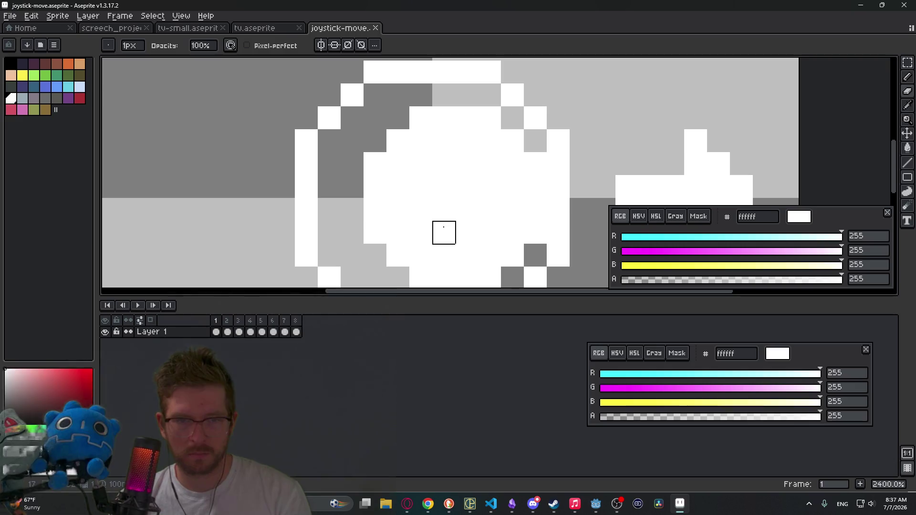
pyautogui.moveTo(444, 232); pyautogui.dragTo(468, 232)
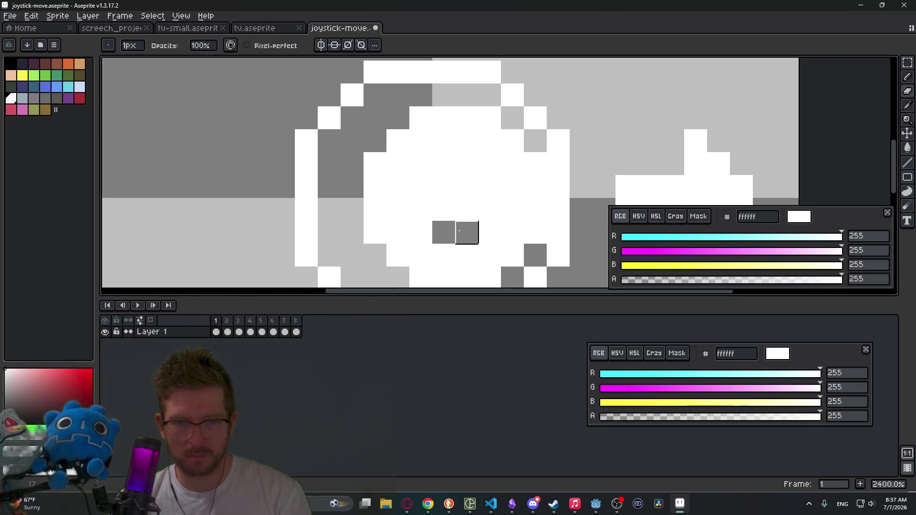
pyautogui.click(489, 232)
pyautogui.rightClick(421, 232)
pyautogui.rightClick(512, 210)
pyautogui.rightClick(512, 187)
pyautogui.rightClick(489, 164)
pyautogui.rightClick(467, 164)
pyautogui.rightClick(444, 164)
pyautogui.click(421, 186)
pyautogui.rightClick(420, 210)
pyautogui.click(421, 232)
pyautogui.press('b')
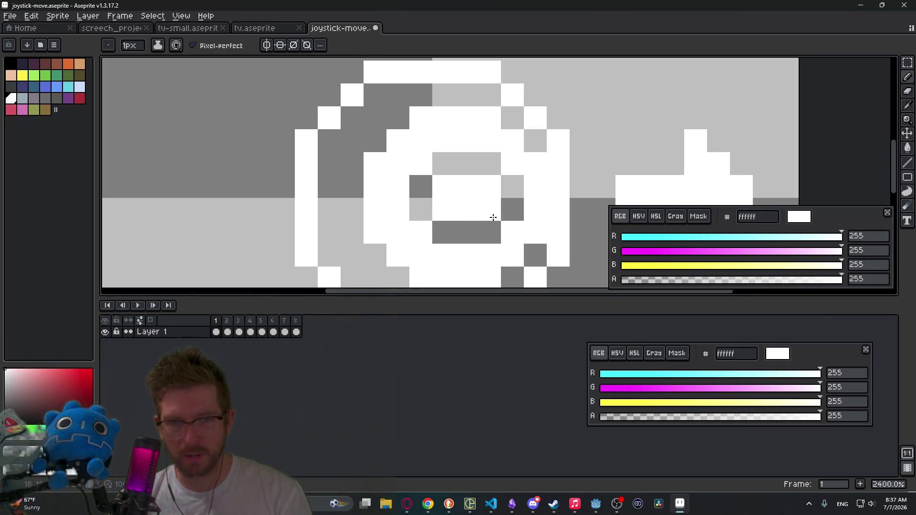
pyautogui.click(508, 182)
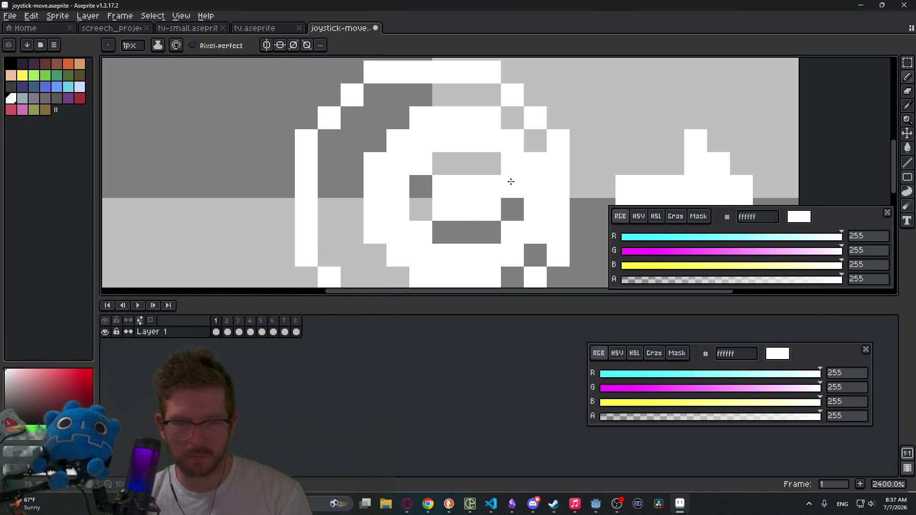
pyautogui.click(510, 210)
pyautogui.click(491, 167)
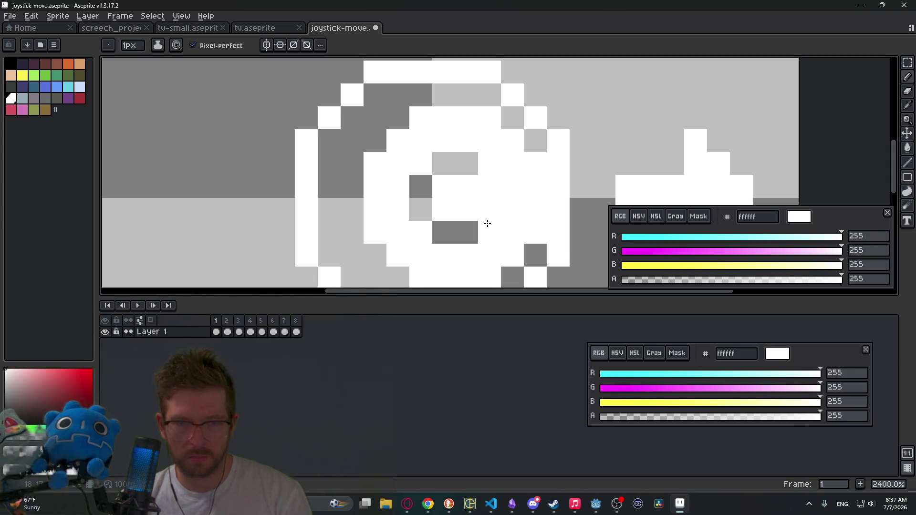
pyautogui.press('e')
pyautogui.click(489, 187)
pyautogui.scroll(-9, 520, 223)
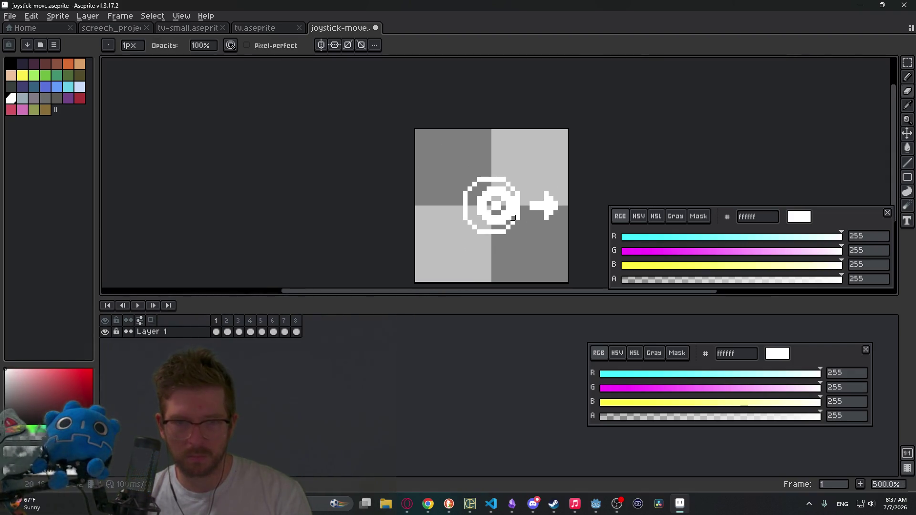
pyautogui.scroll(3, 522, 224)
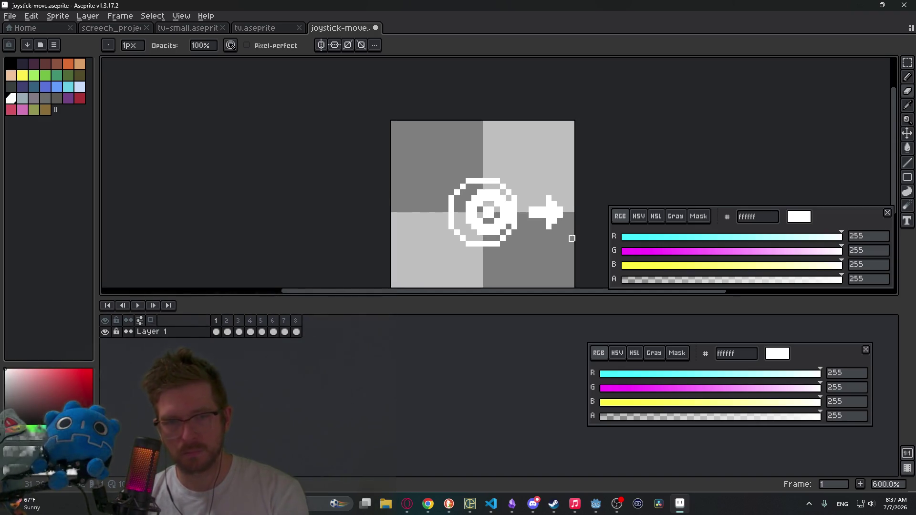
pyautogui.press('Right')
pyautogui.scroll(4, 508, 221)
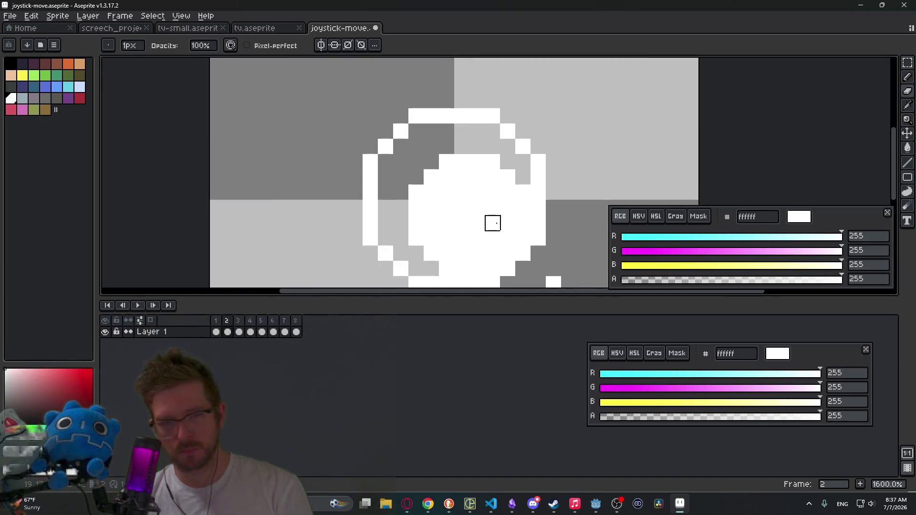
pyautogui.click(216, 333)
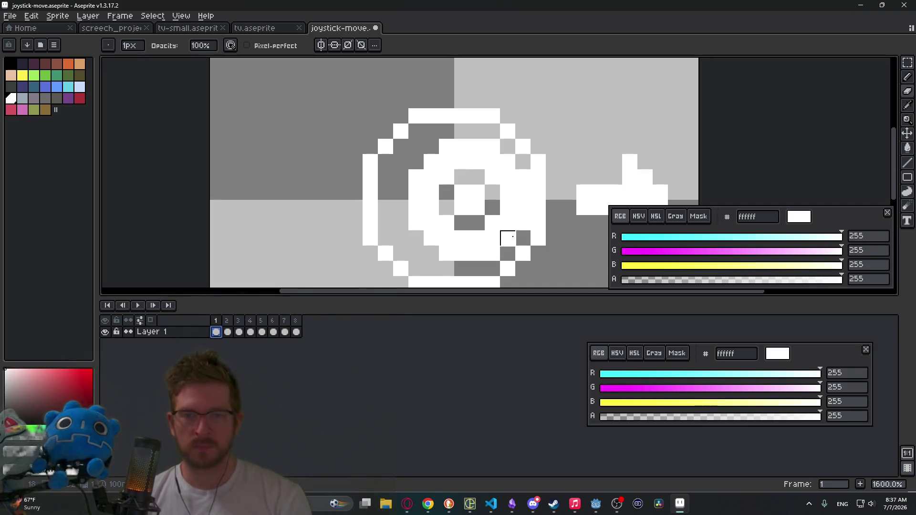
pyautogui.hotkey('alt', 'Tab')
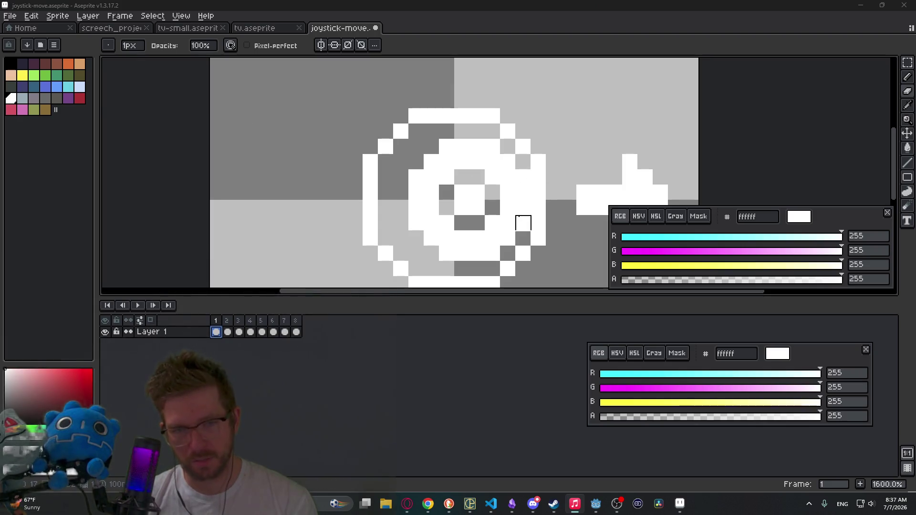
pyautogui.scroll(-6, 522, 222)
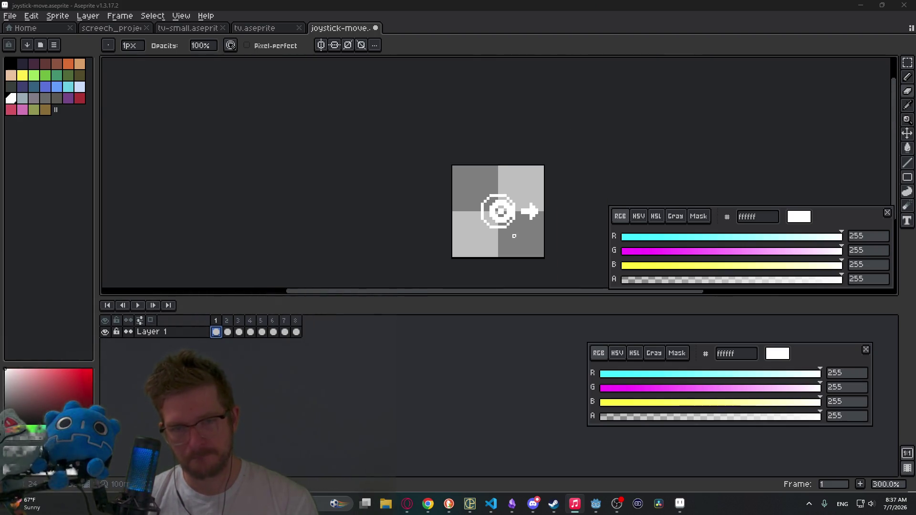
pyautogui.hotkey('alt', 'Tab')
pyautogui.press('v')
pyautogui.hotkey('ctrl', 'z')
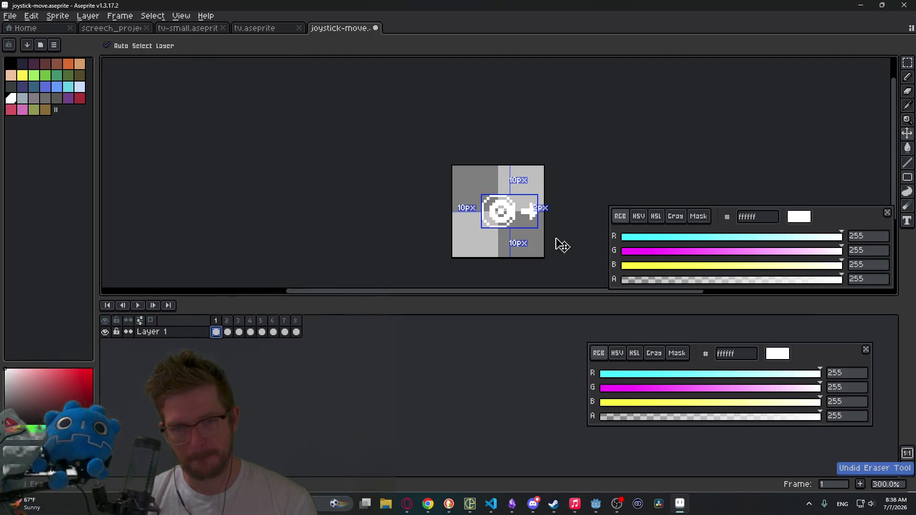
pyautogui.hotkey('ctrl', 'z')
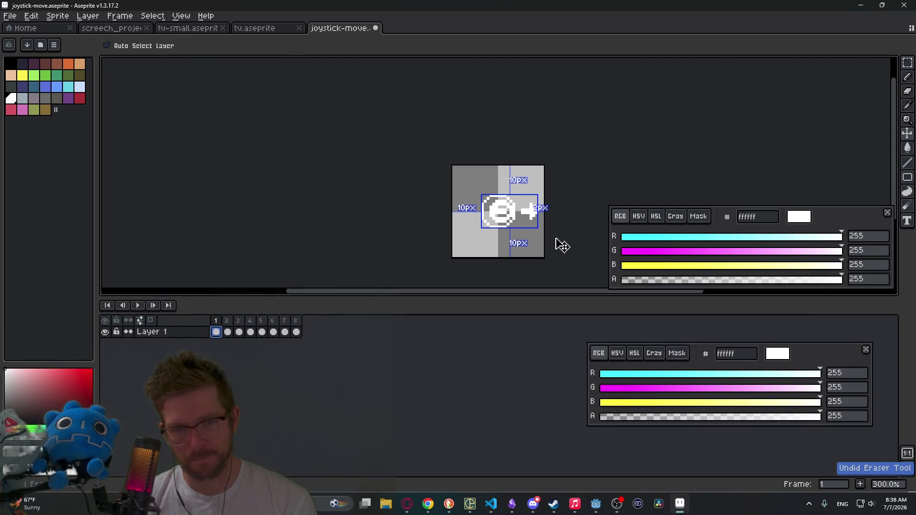
pyautogui.hotkey('ctrl', 'z')
pyautogui.hotkey('ctrl', 'z')
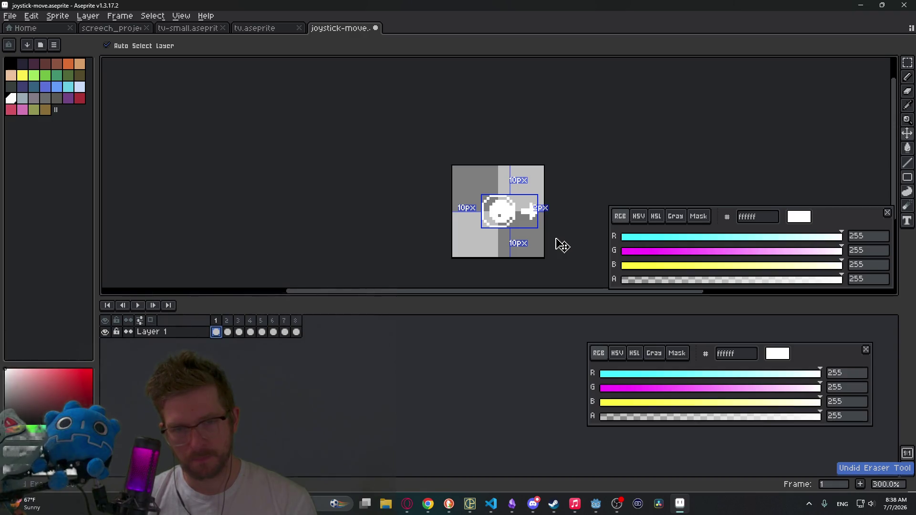
pyautogui.press('b')
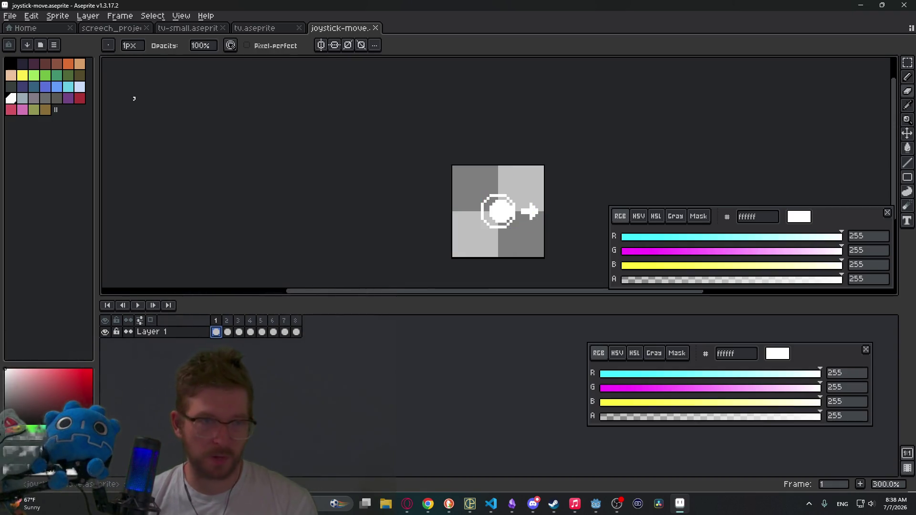
# Bring up the Open file dialog and cancel it with Esc
pyautogui.click(12, 15)
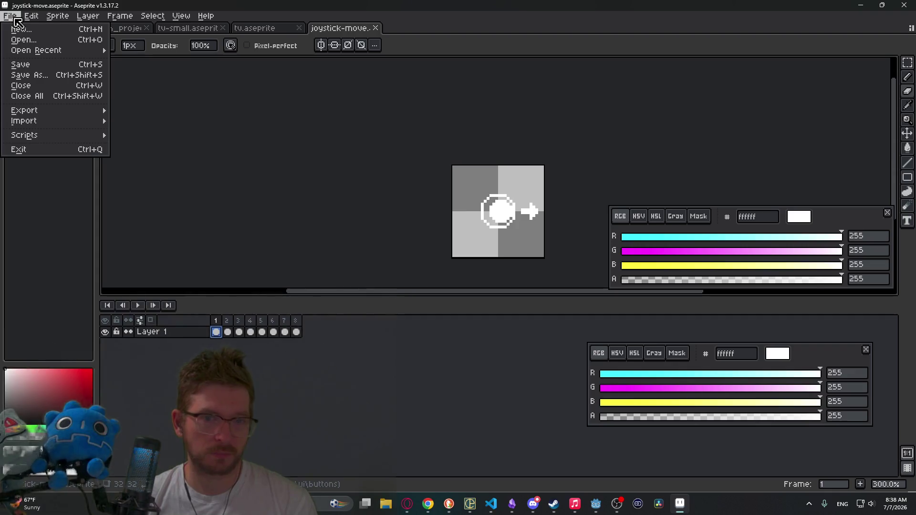
pyautogui.click(24, 39)
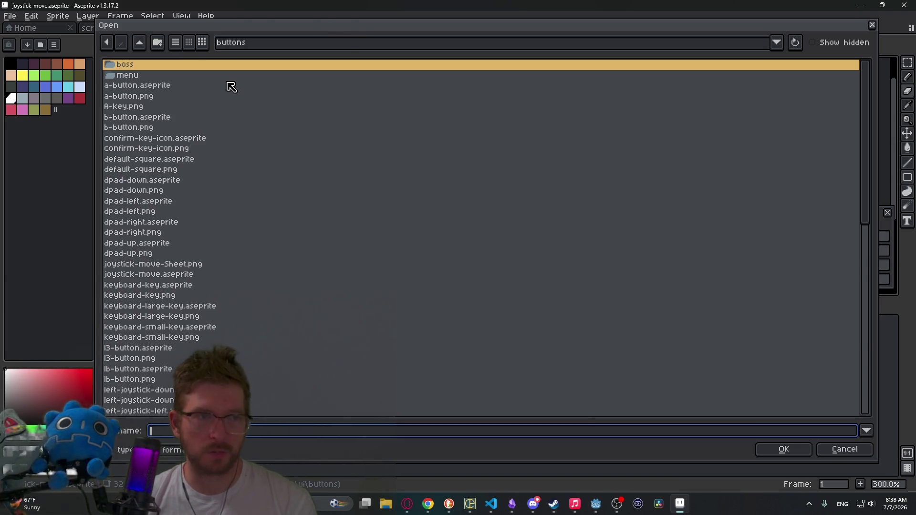
pyautogui.press('Escape')
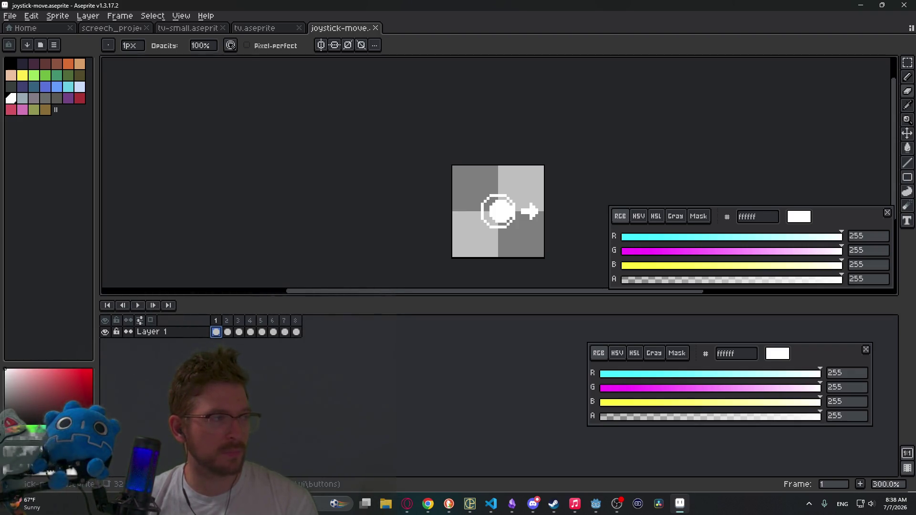
pyautogui.hotkey('alt', 'Tab')
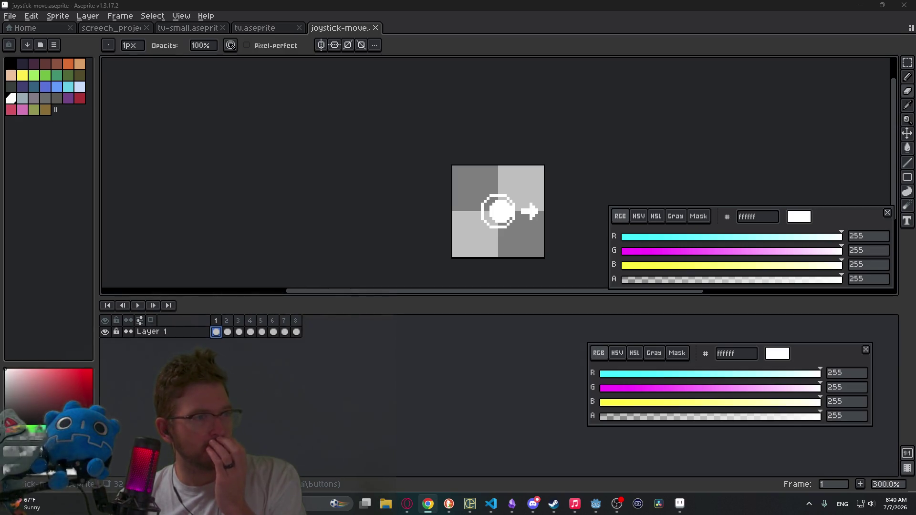
# In YouTube, unmute the song, skip it ahead to 1:45 and pause it
pyautogui.hotkey('alt', 'Tab')
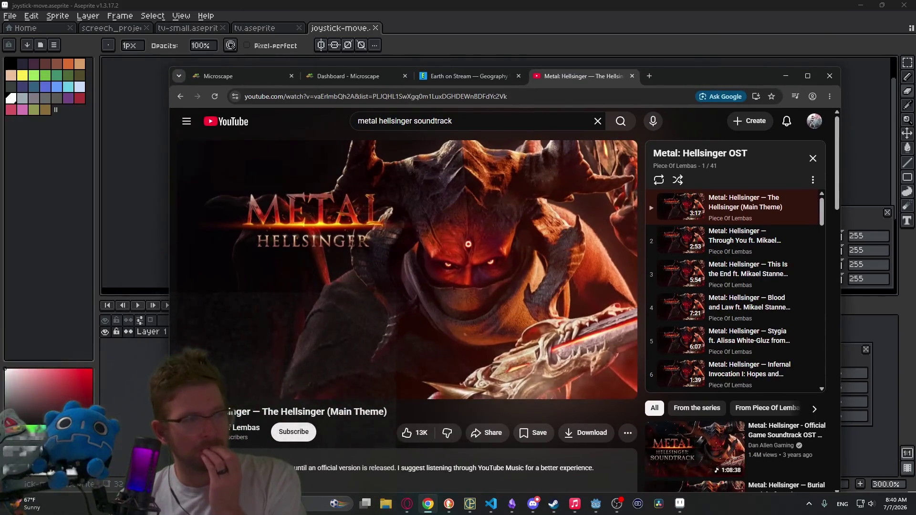
pyautogui.doubleClick(513, 281)
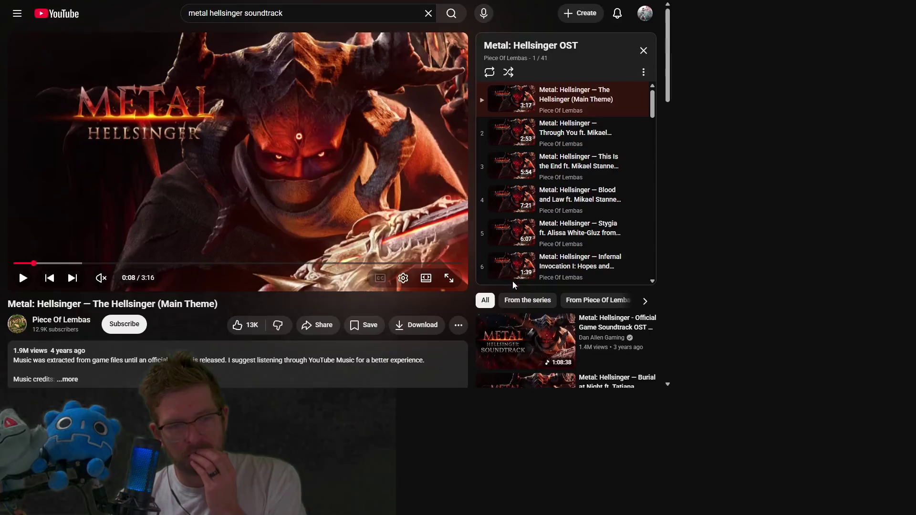
pyautogui.doubleClick(435, 254)
pyautogui.click(270, 387)
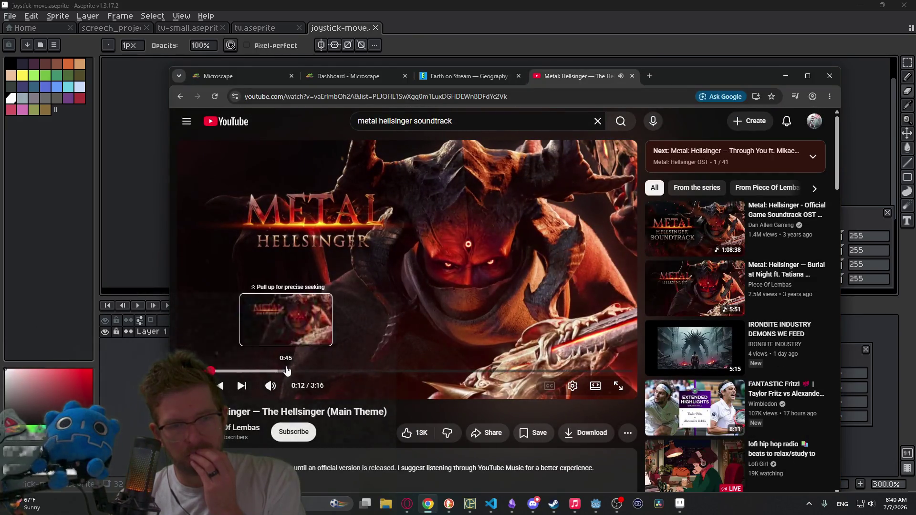
pyautogui.click(287, 371)
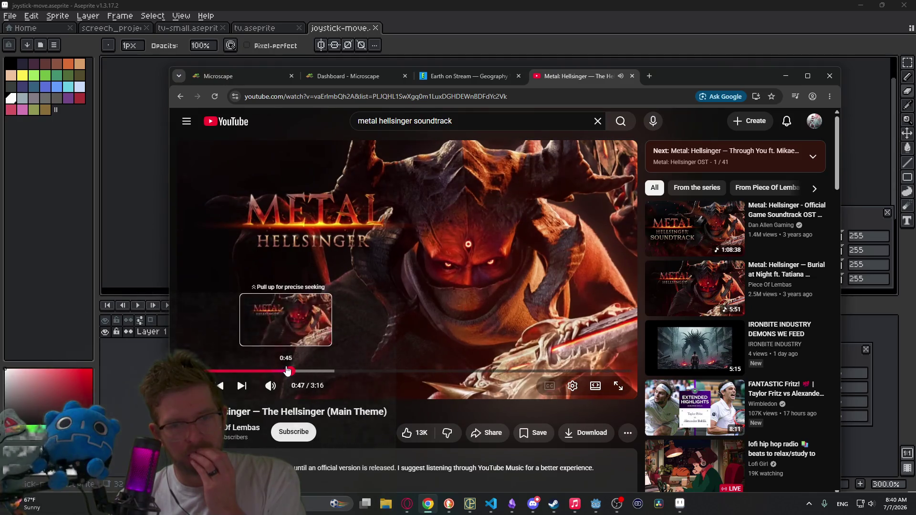
pyautogui.click(440, 260)
pyautogui.click(424, 371)
pyautogui.click(432, 298)
pyautogui.click(427, 299)
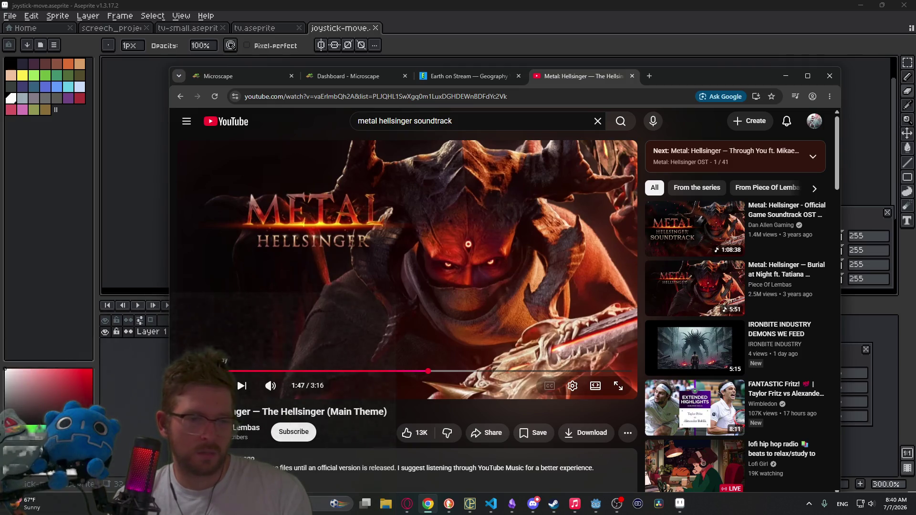
# Advance to the next track, Through You, pause it and minimize Chrome
pyautogui.click(240, 388)
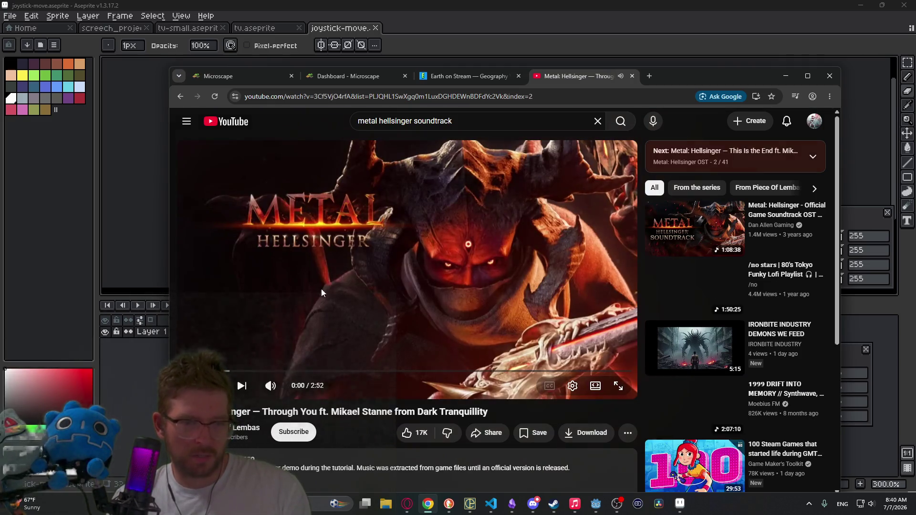
pyautogui.click(332, 282)
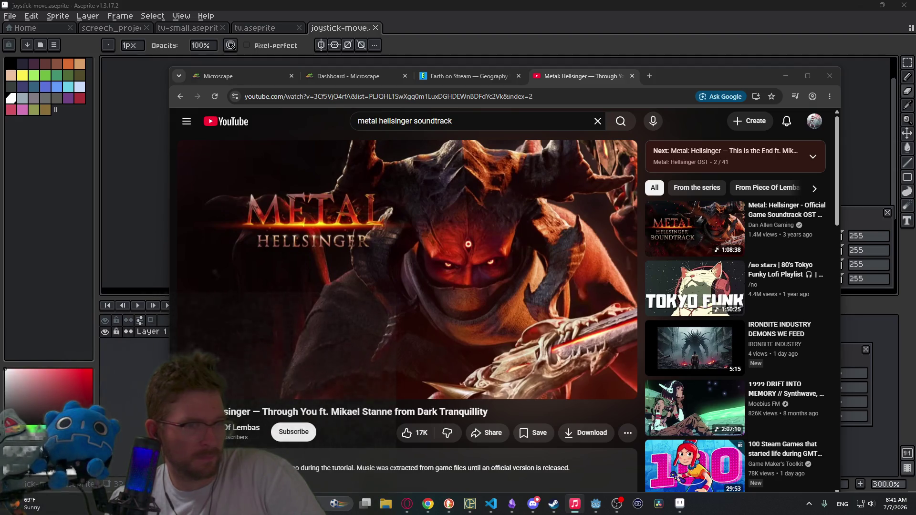
pyautogui.click(785, 76)
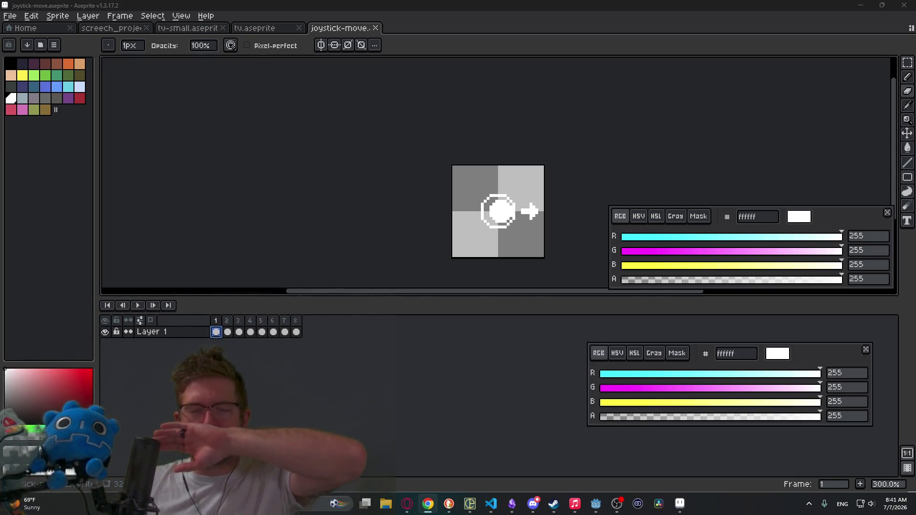
# Play the joystick animation from frame 8, then cancel the Save As dialog
pyautogui.press('Left')
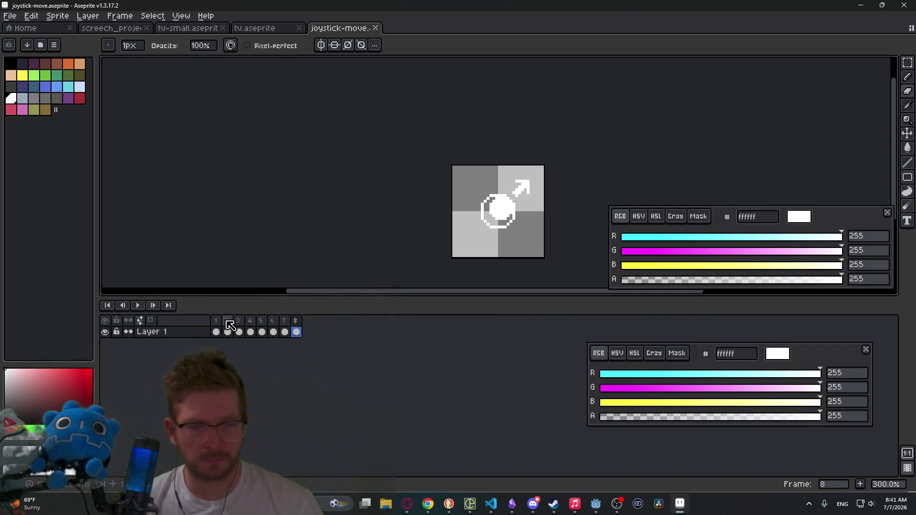
pyautogui.press('Return')
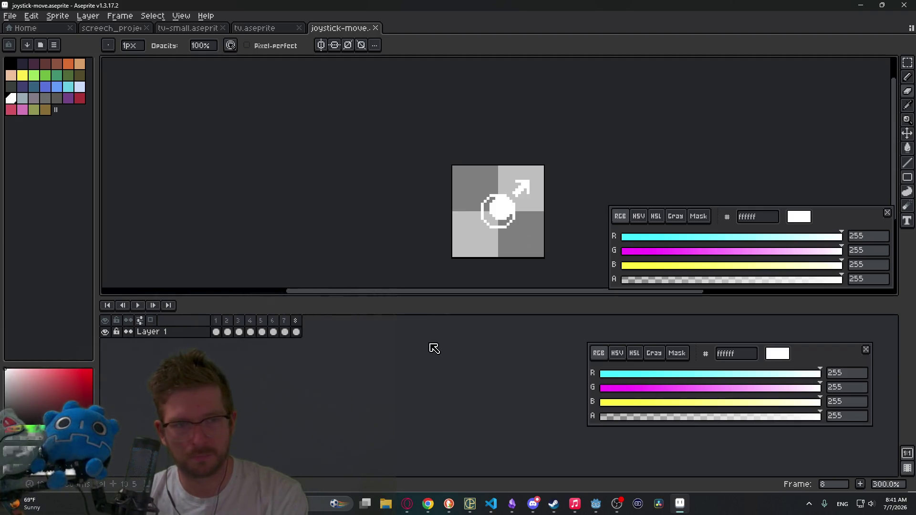
pyautogui.click(10, 16)
pyautogui.click(28, 75)
pyautogui.press('Escape')
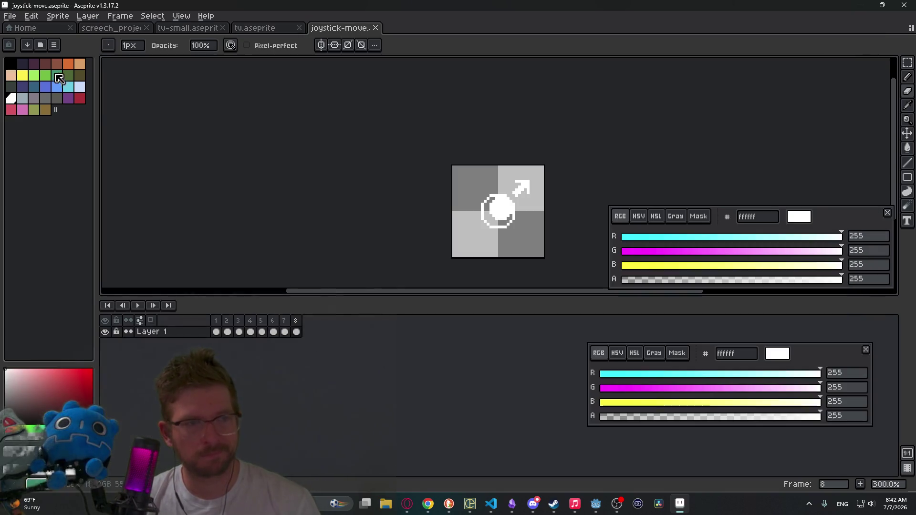
# Create a new 32×32 RGBA sprite and zoom and pan to its canvas
pyautogui.click(10, 15)
pyautogui.click(24, 28)
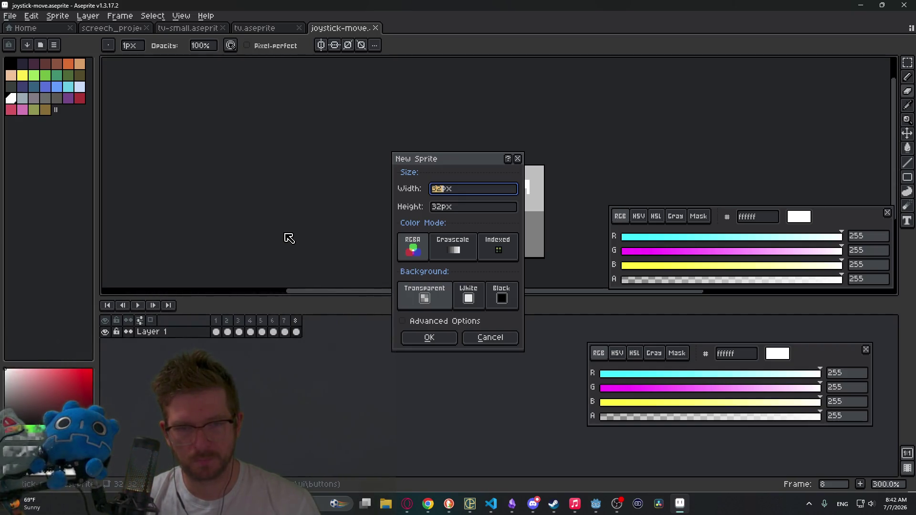
pyautogui.press('Return')
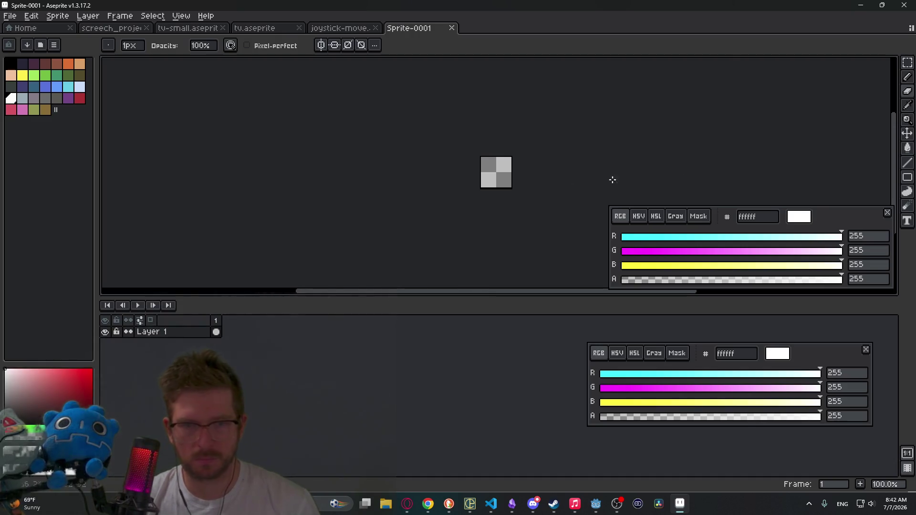
pyautogui.scroll(4, 474, 163)
pyautogui.moveTo(575, 186); pyautogui.dragTo(397, 159)
pyautogui.press('m')
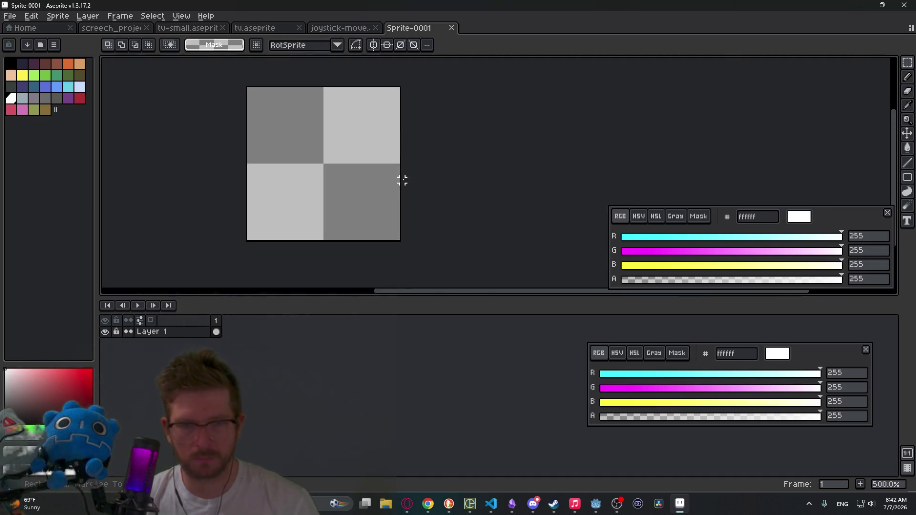
pyautogui.scroll(1, 323, 158)
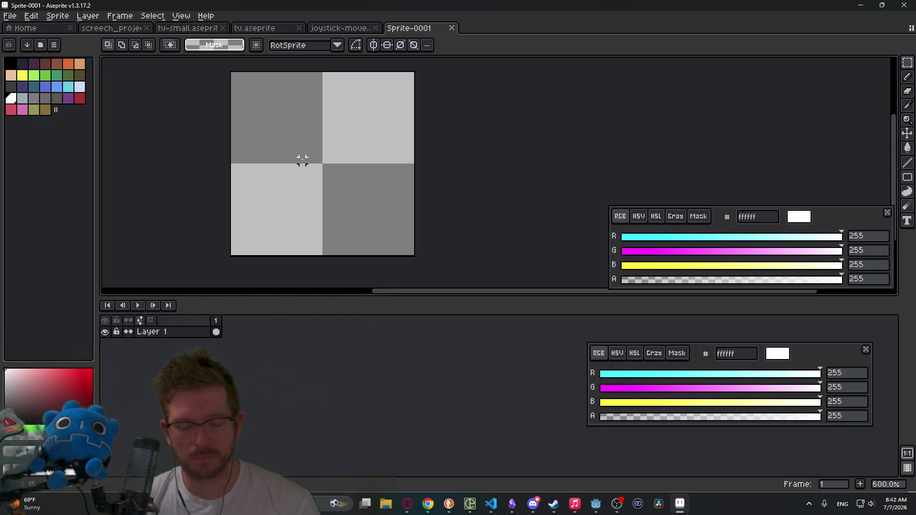
# Turn on vertical and horizontal mirror symmetry
pyautogui.press('b')
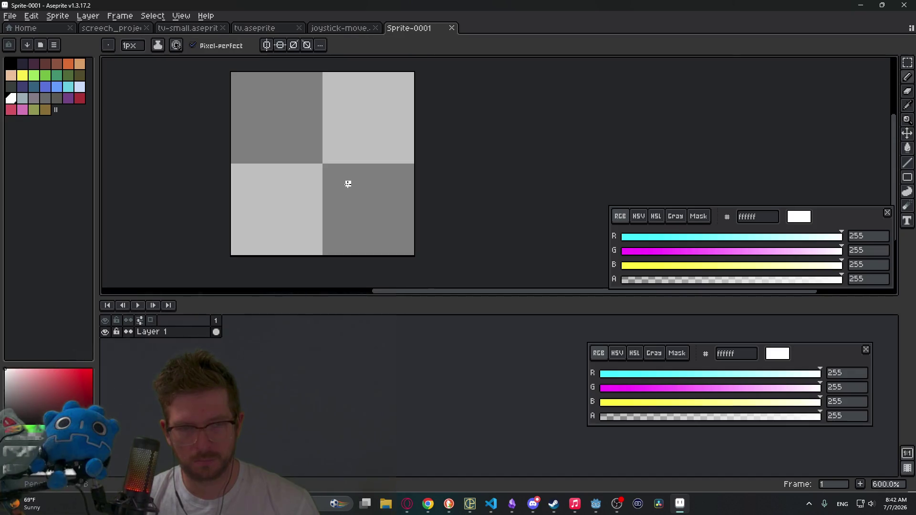
pyautogui.click(267, 45)
pyautogui.click(280, 45)
pyautogui.hscroll(-3, 393, 157)
# Draw a centred square with the Rectangle tool as a selection, then turn symmetry off
pyautogui.press('l')
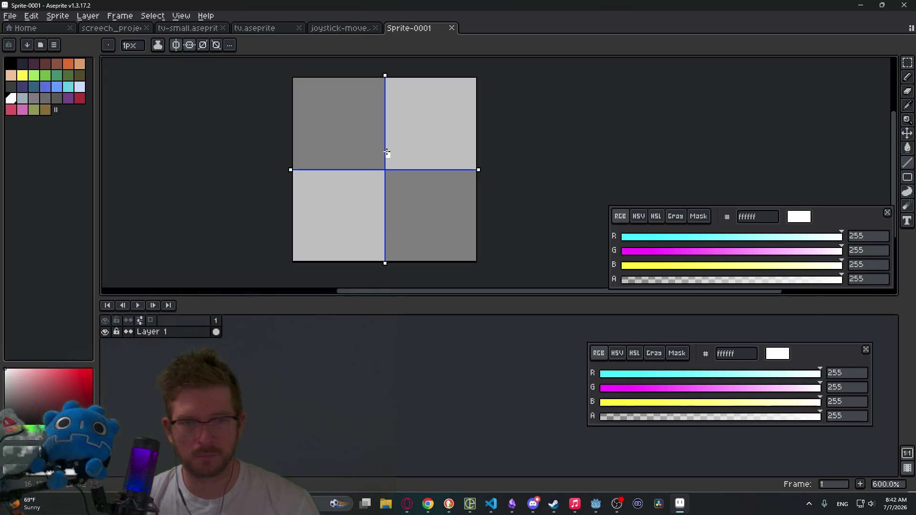
pyautogui.press('u')
pyautogui.moveTo(351, 139)
pyautogui.mouseDown()
pyautogui.moveTo(424, 188)
pyautogui.moveTo(415, 200)
pyautogui.mouseUp()
pyautogui.press('b')
pyautogui.scroll(4, 376, 176)
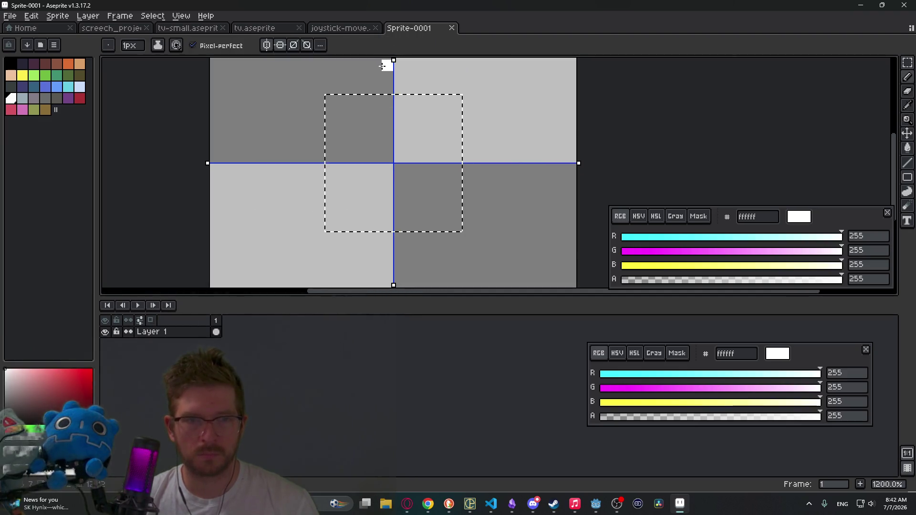
pyautogui.scroll(-2, 382, 66)
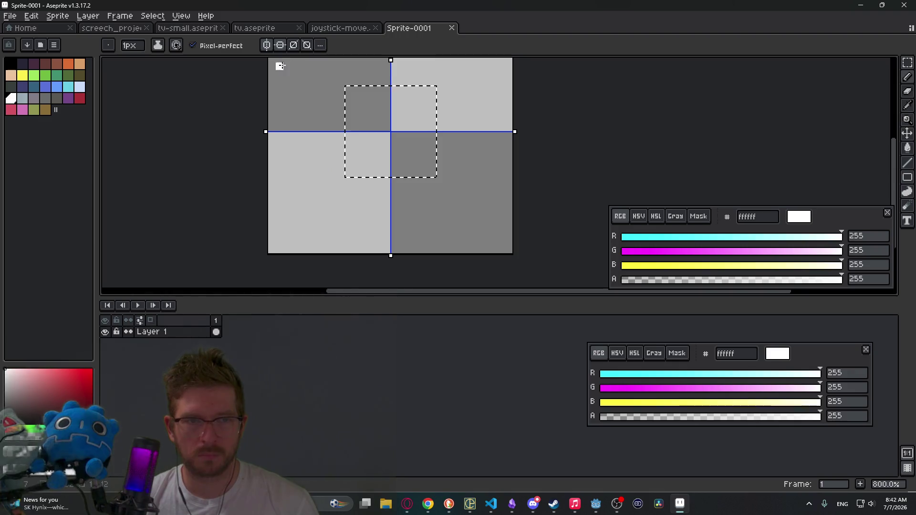
pyautogui.click(268, 45)
pyautogui.click(279, 45)
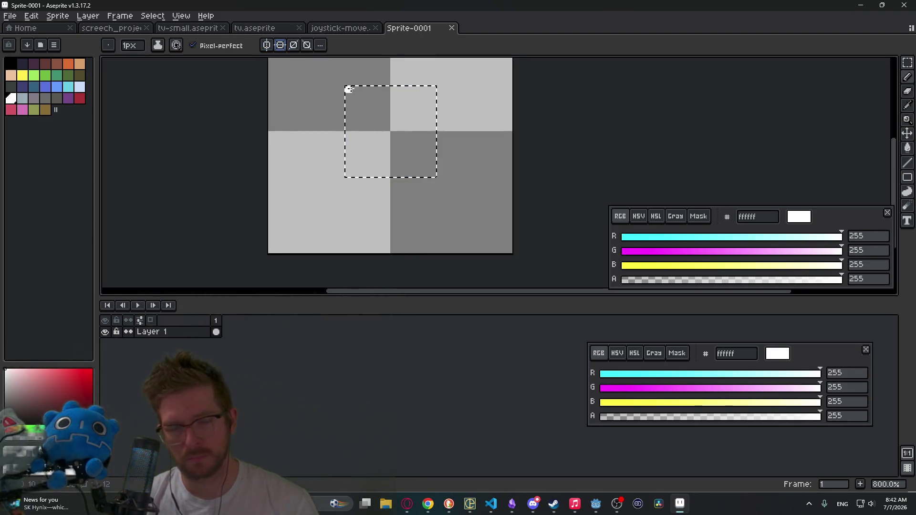
# Draw the square's white top, right and left edges, then deselect
pyautogui.moveTo(348, 89); pyautogui.dragTo(406, 90)
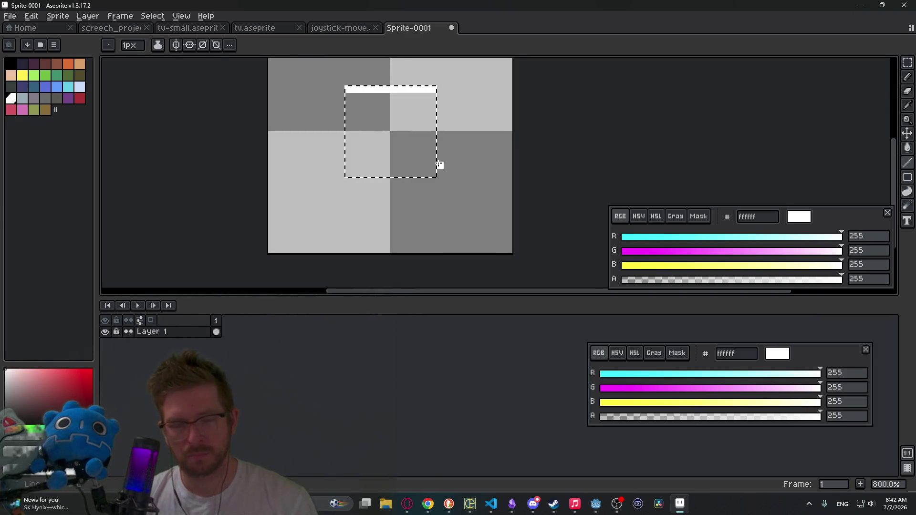
pyautogui.moveTo(432, 172); pyautogui.dragTo(432, 95)
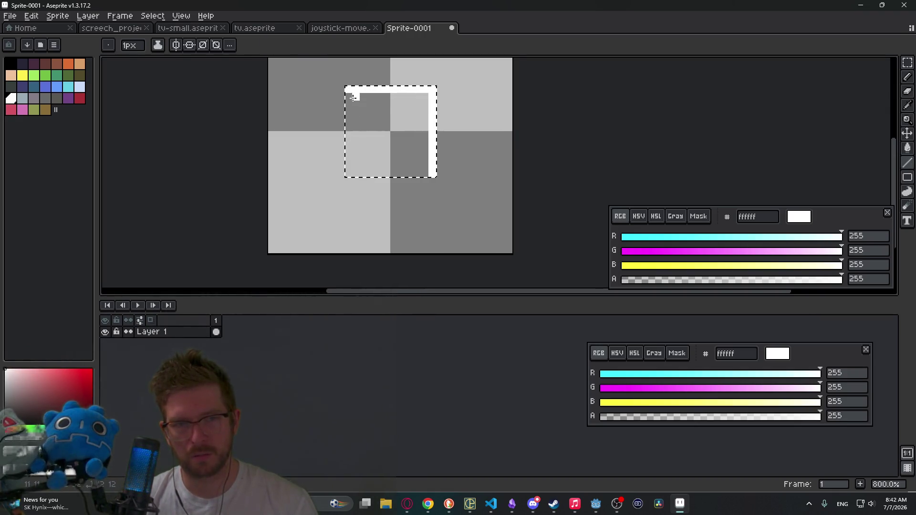
pyautogui.moveTo(347, 147); pyautogui.dragTo(349, 173)
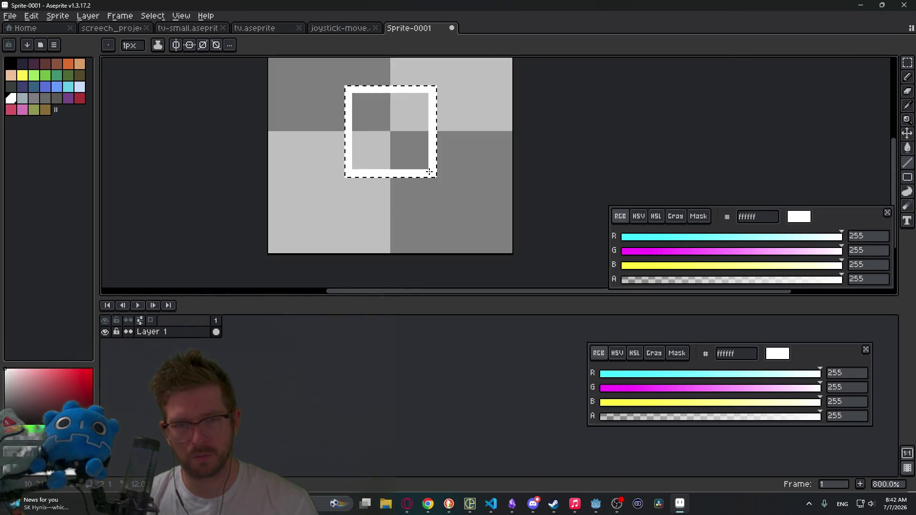
pyautogui.press('b')
pyautogui.hotkey('ctrl', 'd')
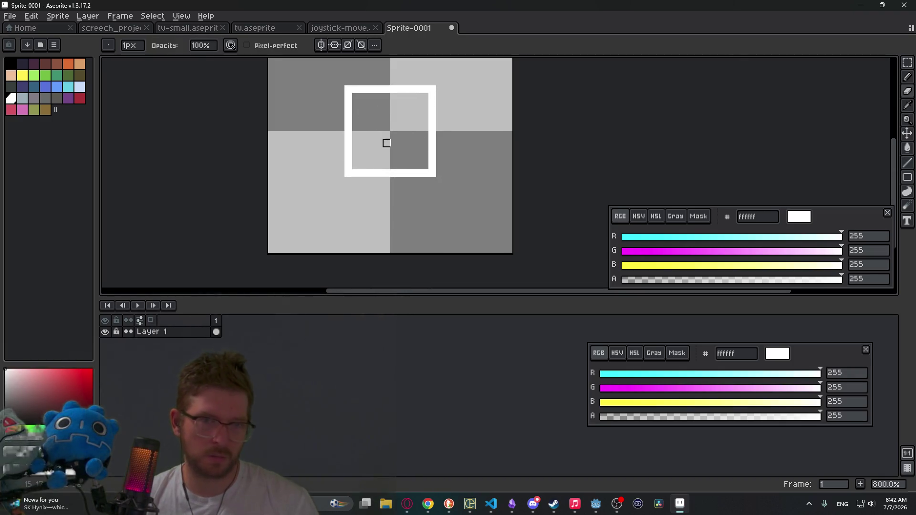
# Fill the top-left corner pixel and erase a stray pixel and most of the bottom edge
pyautogui.moveTo(433, 91); pyautogui.dragTo(453, 139)
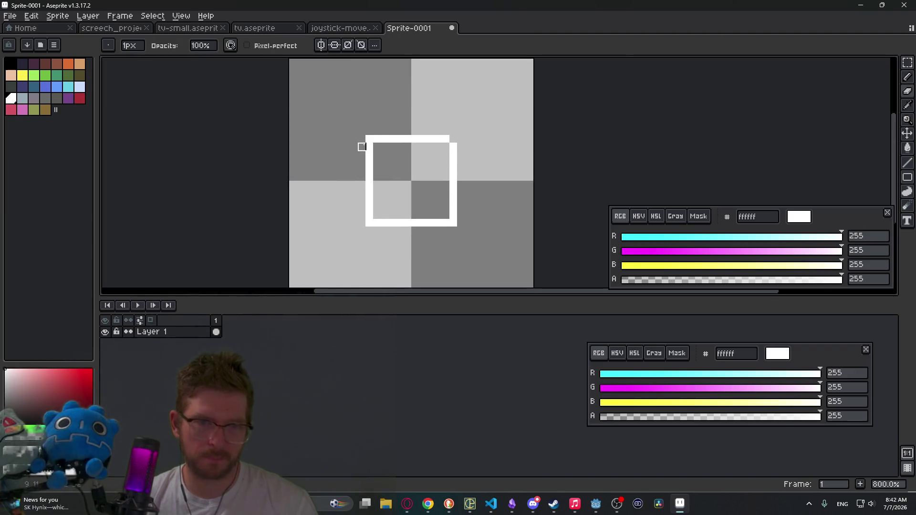
pyautogui.click(377, 146)
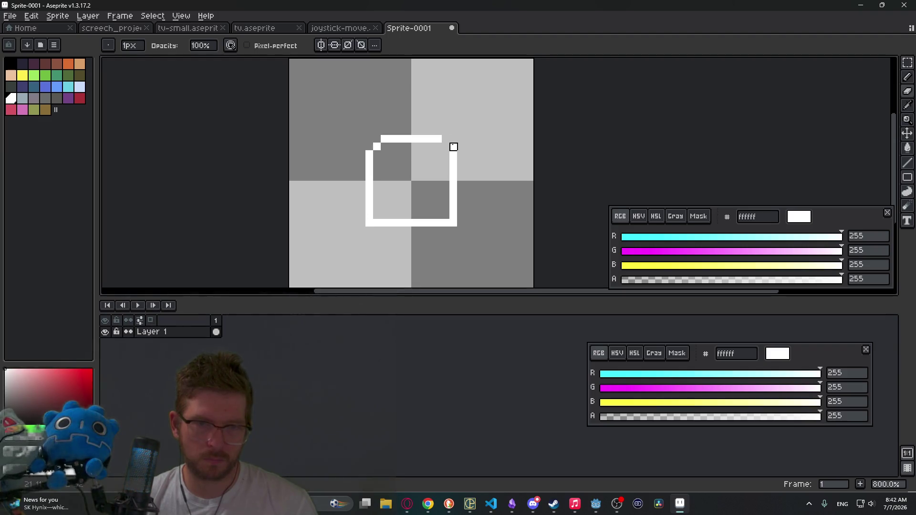
pyautogui.press('e')
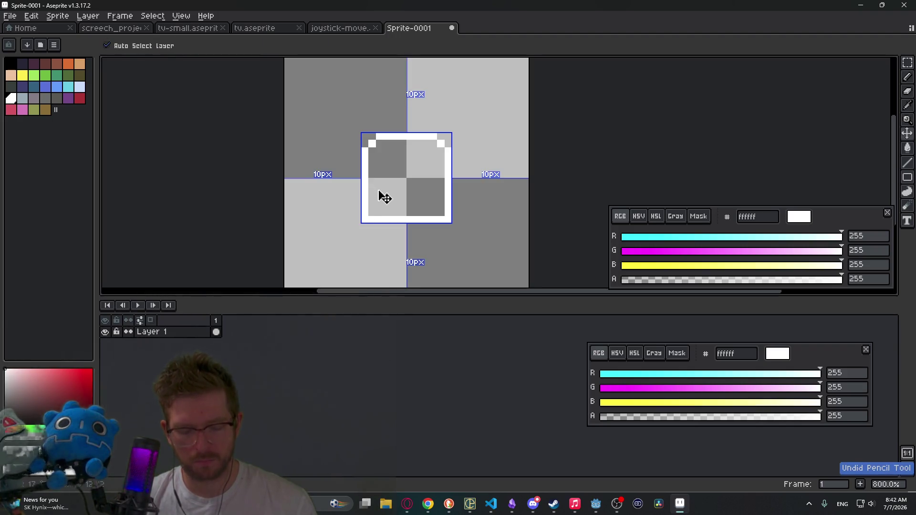
pyautogui.click(372, 182)
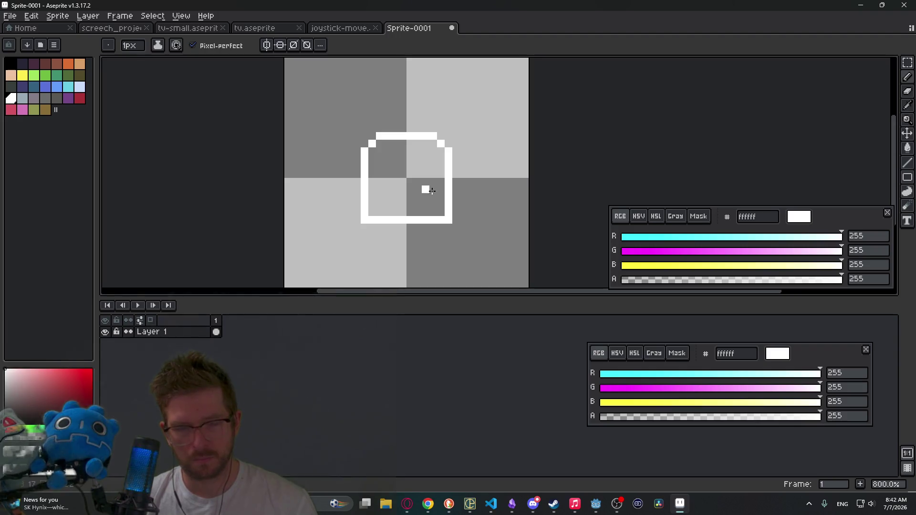
pyautogui.press('e')
pyautogui.moveTo(359, 214); pyautogui.dragTo(466, 214)
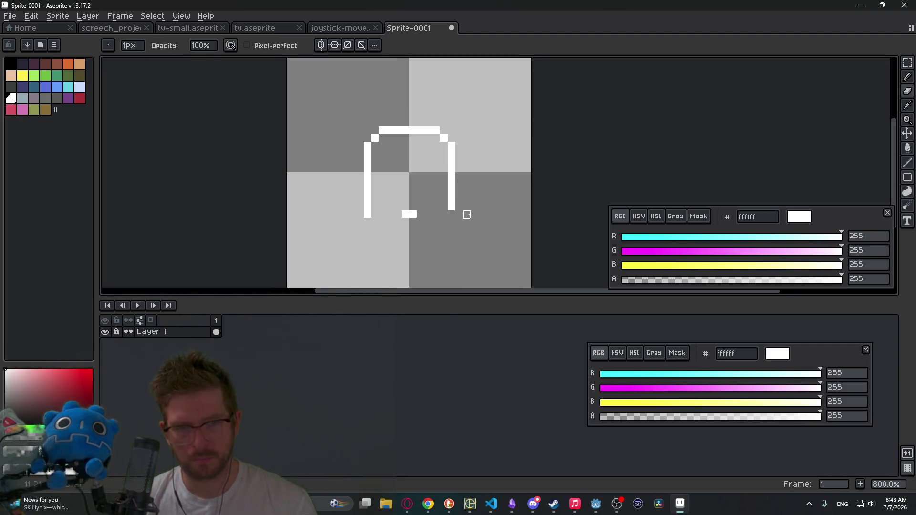
pyautogui.scroll(-6, 459, 214)
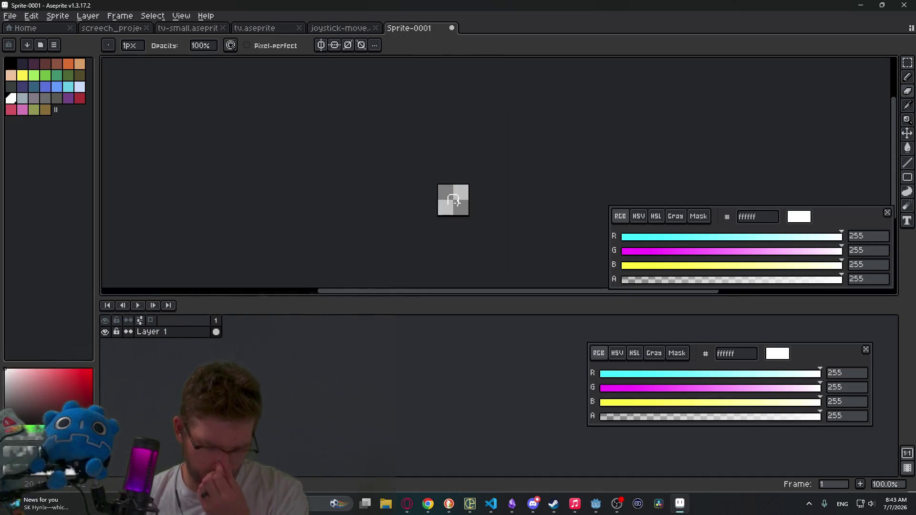
pyautogui.scroll(3, 457, 202)
pyautogui.press('e')
pyautogui.scroll(1, 433, 190)
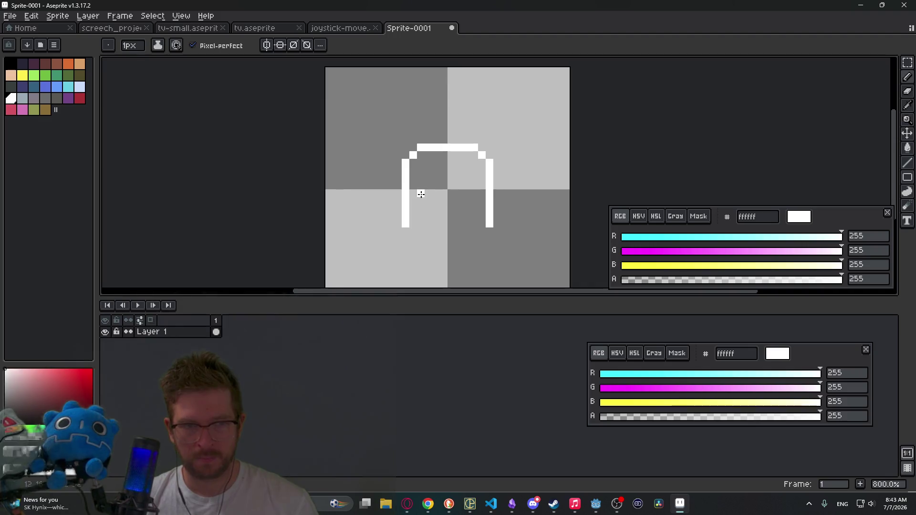
pyautogui.click(11, 16)
# In the Open dialog, browse into the ui/buttons folder and look at b-button.aseprite
pyautogui.click(23, 40)
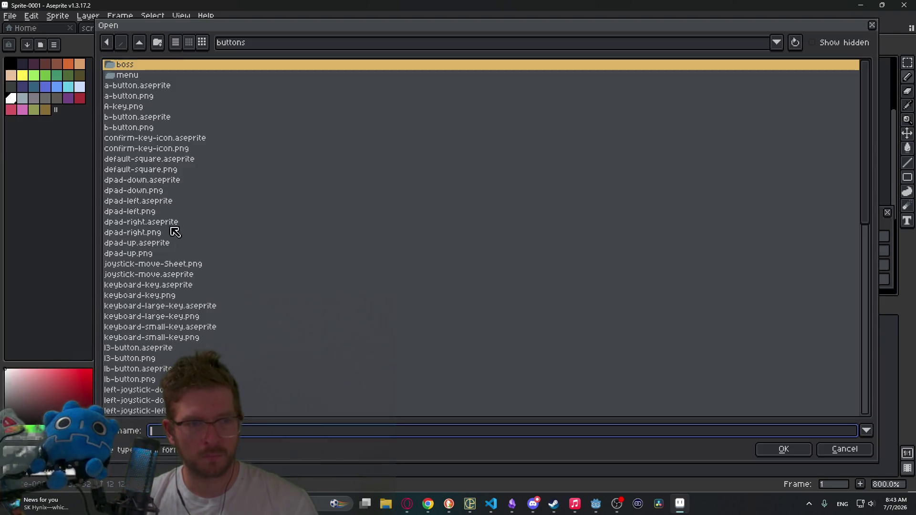
pyautogui.scroll(-3, 201, 249)
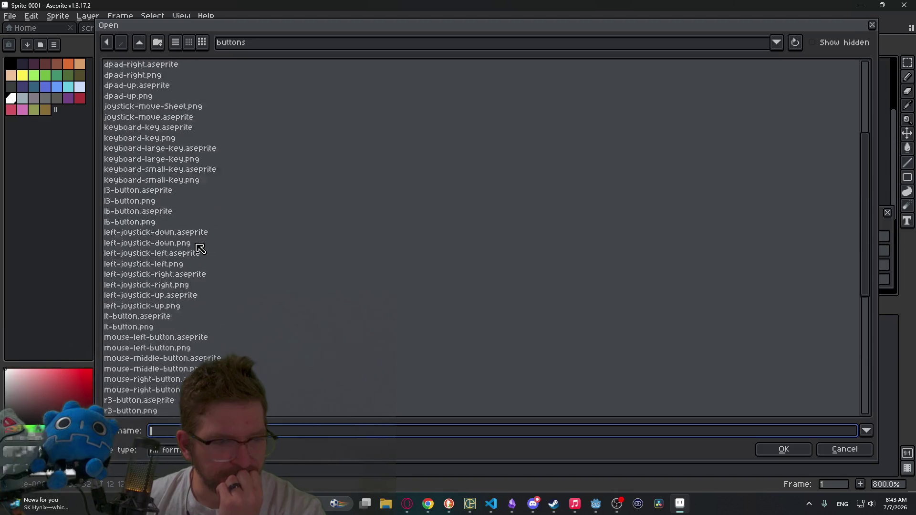
pyautogui.scroll(5, 191, 231)
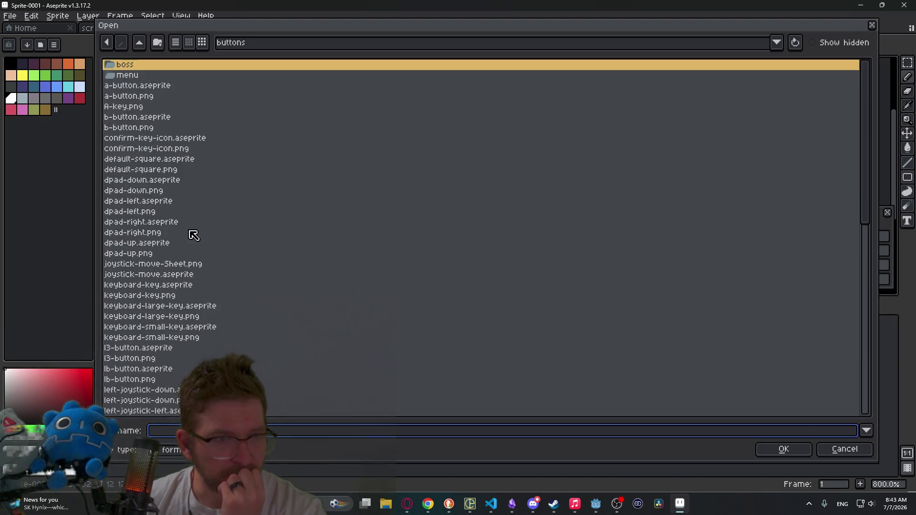
pyautogui.click(139, 44)
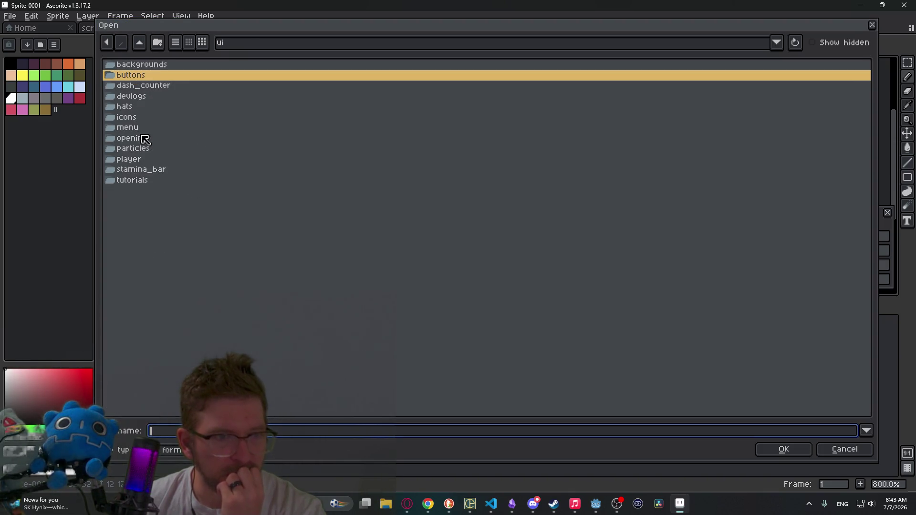
pyautogui.doubleClick(137, 78)
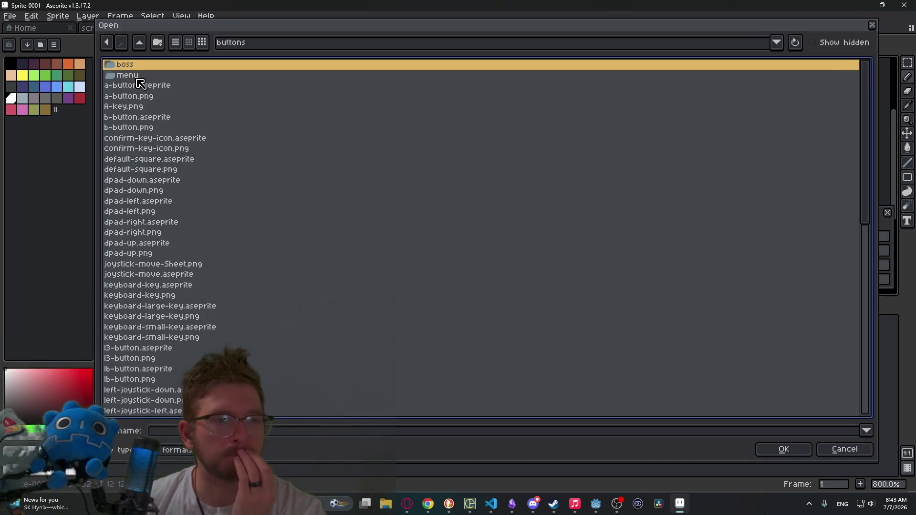
pyautogui.click(130, 116)
pyautogui.scroll(-3, 166, 182)
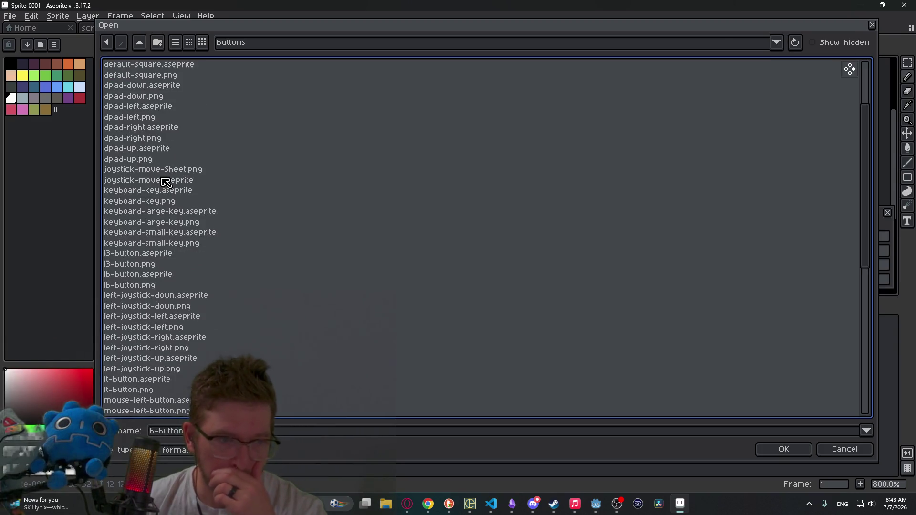
pyautogui.scroll(-6, 165, 183)
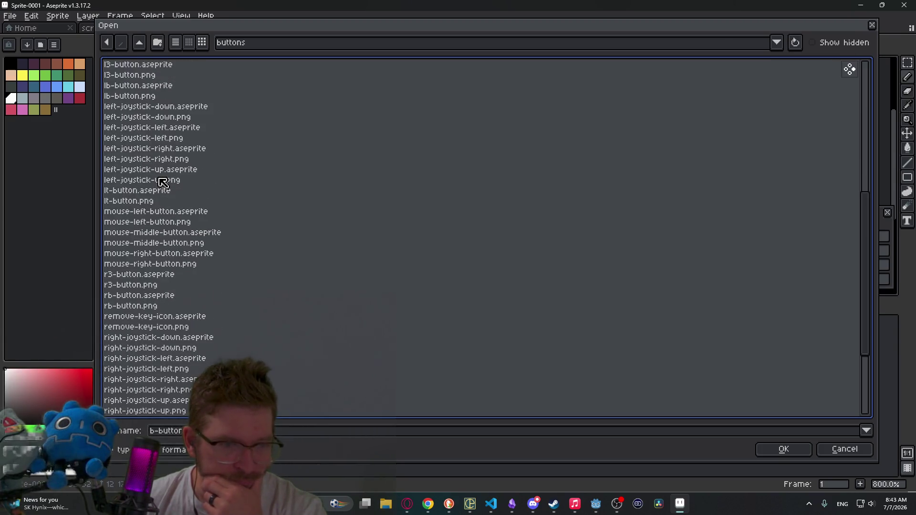
pyautogui.scroll(-4, 162, 183)
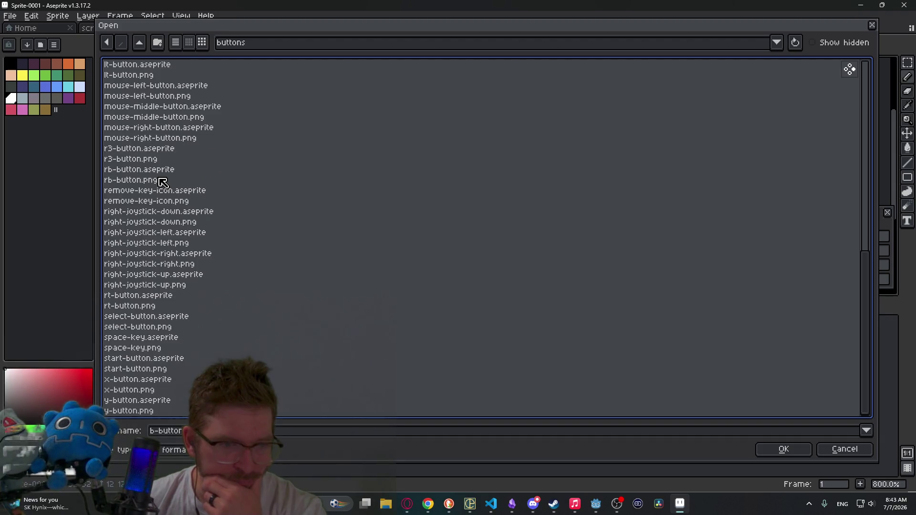
pyautogui.scroll(13, 163, 183)
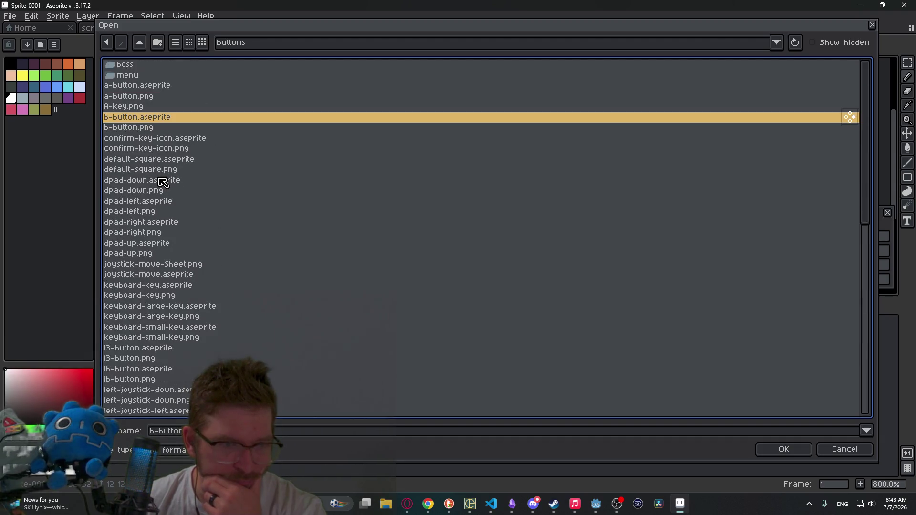
# Go to ui/backgrounds, preview its sprites and open controller-mappings.aseprite
pyautogui.click(108, 43)
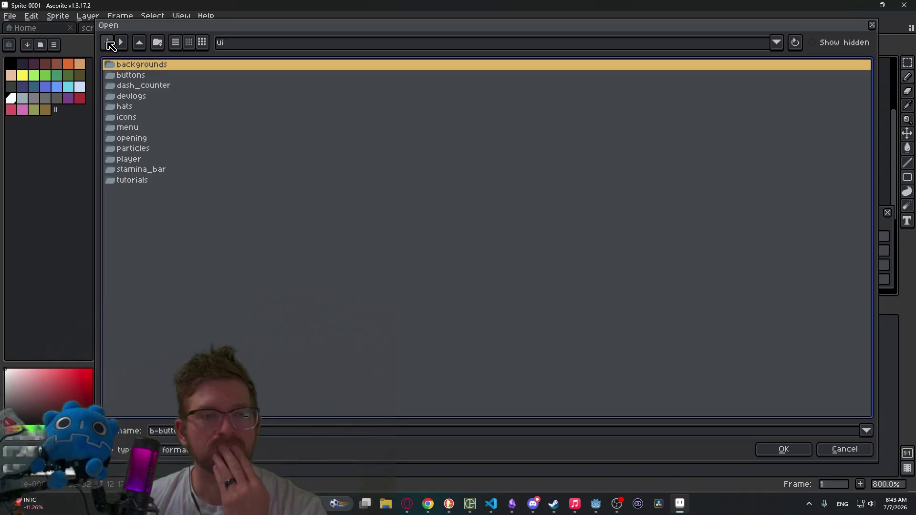
pyautogui.doubleClick(146, 66)
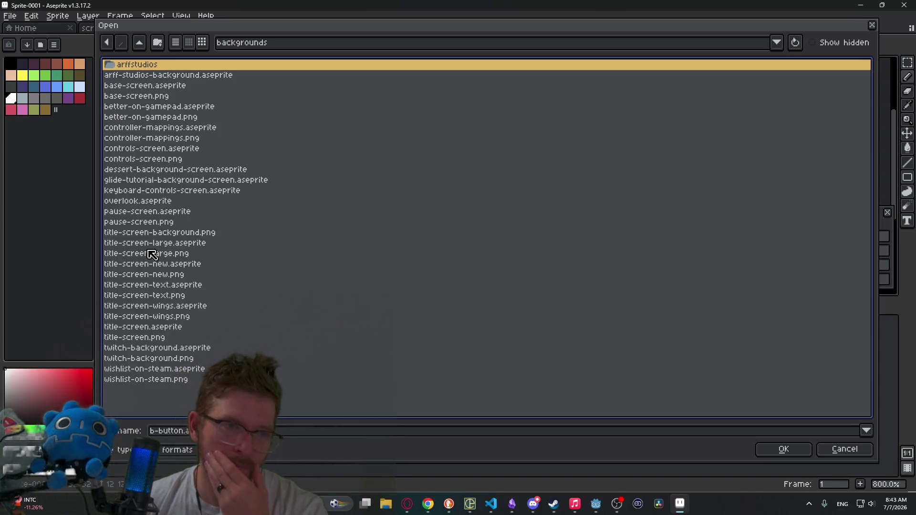
pyautogui.click(190, 139)
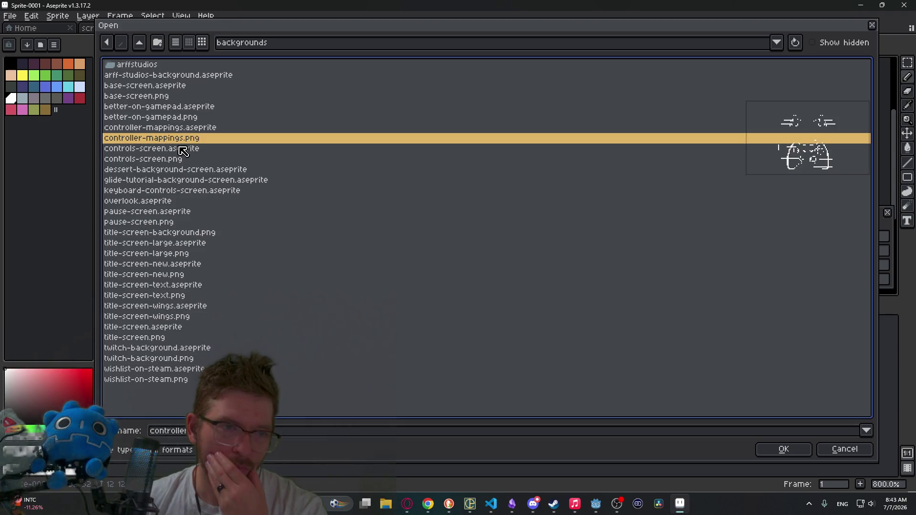
pyautogui.click(165, 129)
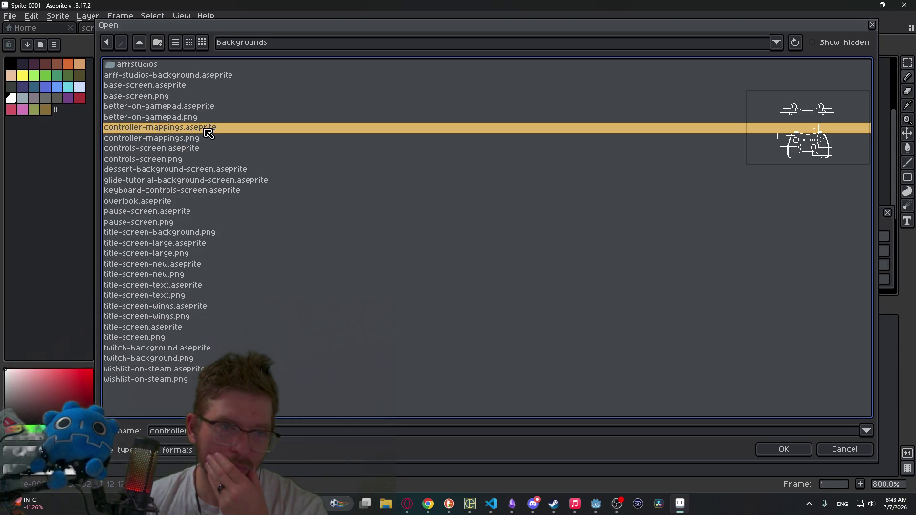
pyautogui.click(187, 107)
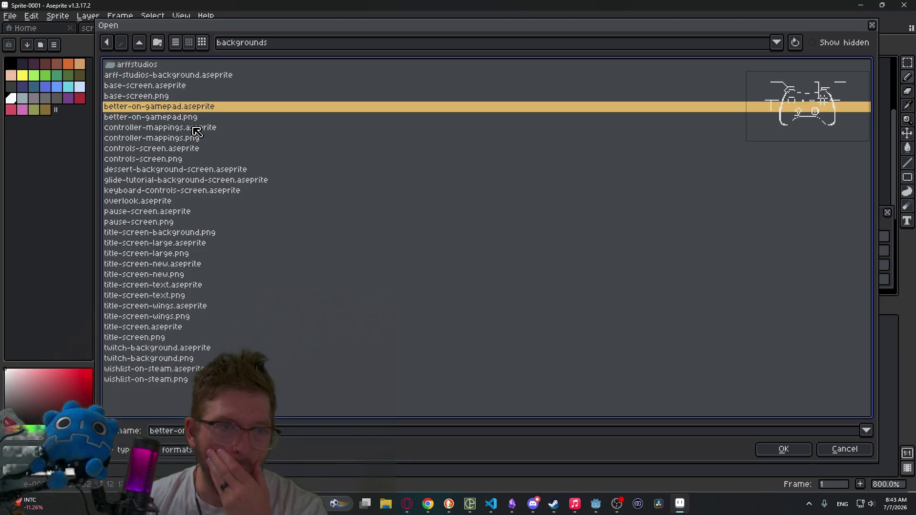
pyautogui.doubleClick(196, 129)
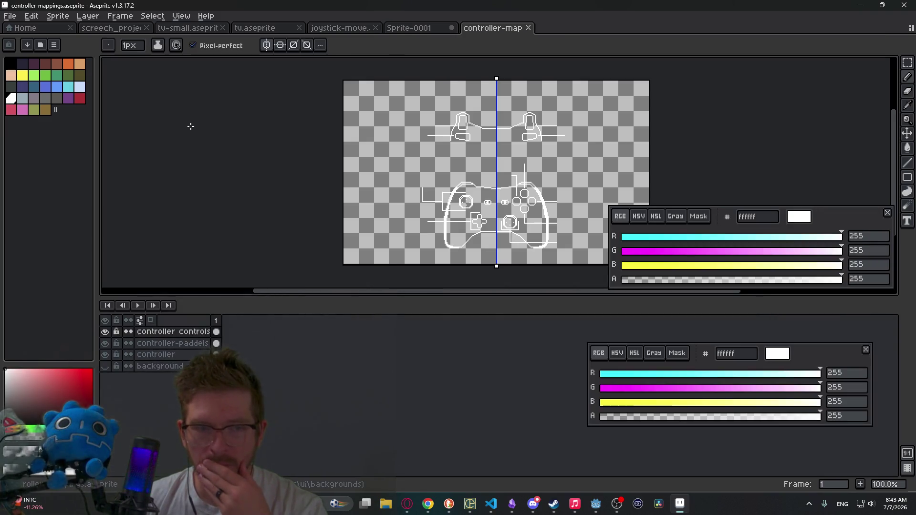
# Toggle the background layer, step through the controller layers, then close controller-mappings
pyautogui.click(104, 367)
pyautogui.click(105, 367)
pyautogui.click(144, 365)
pyautogui.click(154, 354)
pyautogui.click(169, 343)
pyautogui.click(183, 331)
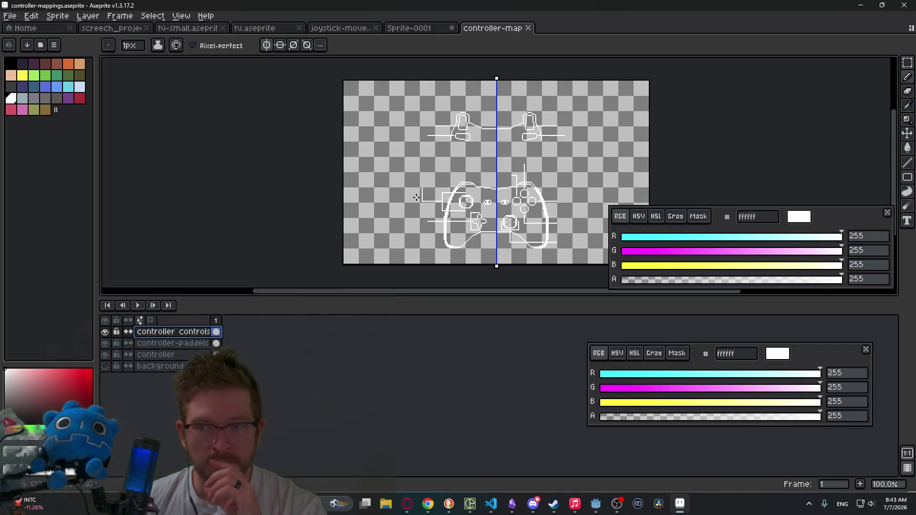
pyautogui.middleClick(479, 30)
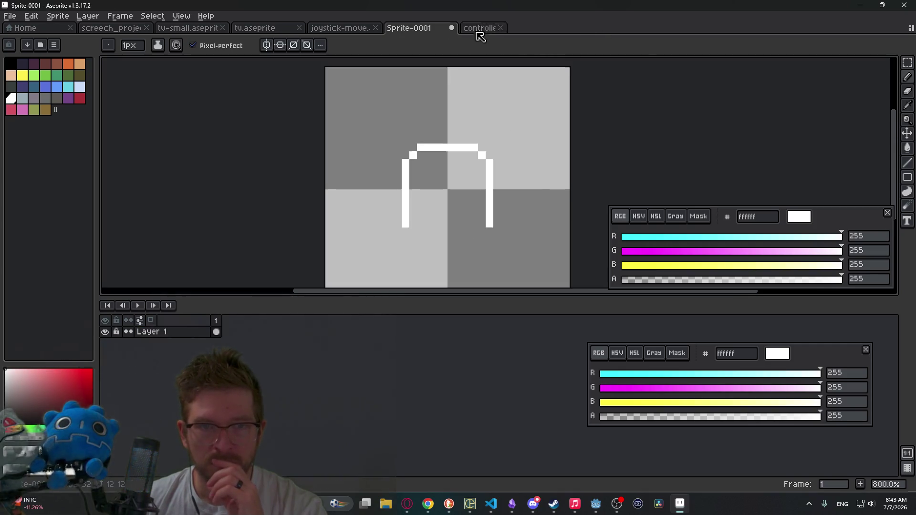
# Undo the stray white pixel and draw a horizontal crossbar joining the arch's two legs
pyautogui.click(550, 216)
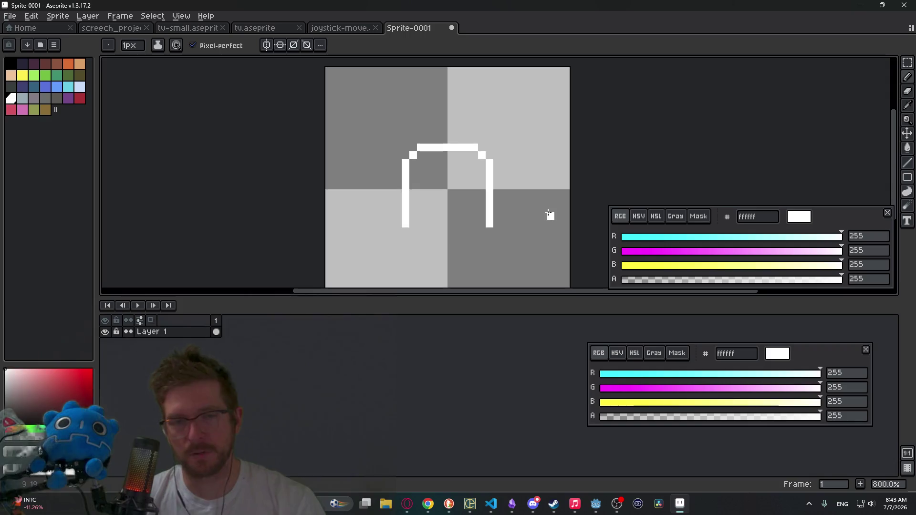
pyautogui.press('ctrl')
pyautogui.hotkey('ctrl', 'z')
pyautogui.scroll(-1, 498, 205)
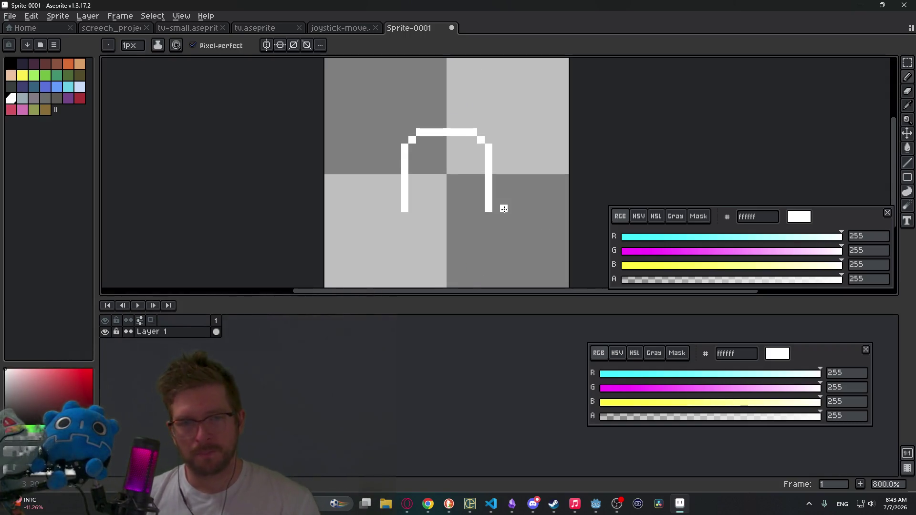
pyautogui.click(408, 173)
pyautogui.moveTo(409, 178); pyautogui.dragTo(485, 180)
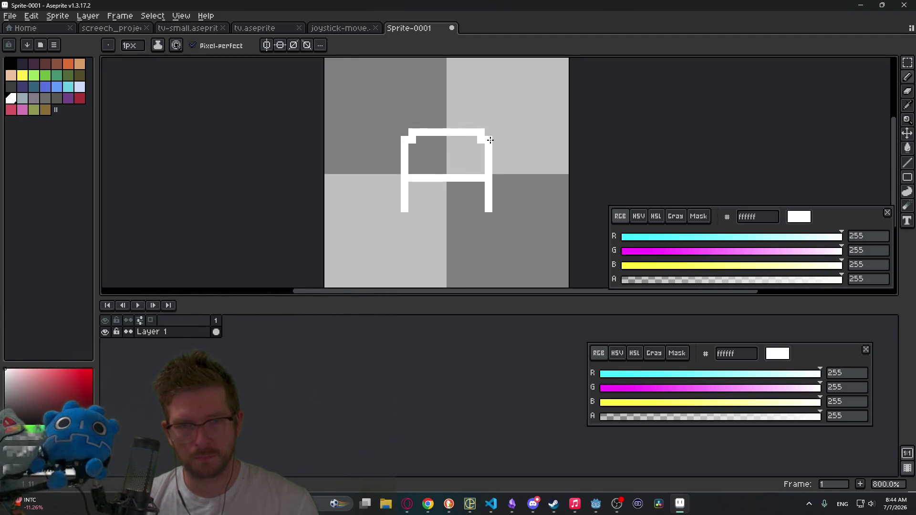
# Add a top-right corner pixel and erase both inner top corner pixels to square the corners
pyautogui.click(490, 140)
pyautogui.press('e')
pyautogui.click(481, 139)
pyautogui.click(412, 139)
pyautogui.scroll(-1, 459, 159)
pyautogui.scroll(1, 453, 158)
pyautogui.hscroll(3, 419, 202)
pyautogui.hscroll(-3, 517, 164)
pyautogui.hscroll(3, 521, 188)
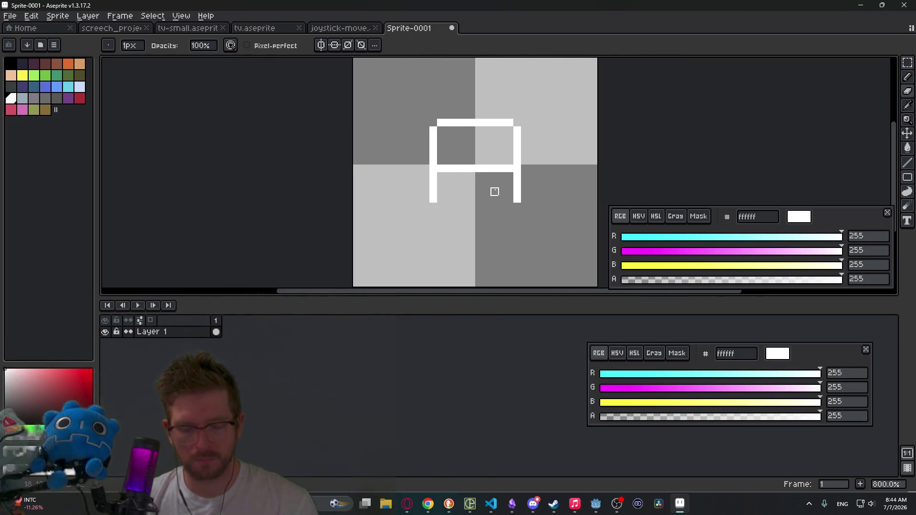
# Draw the bottom edge with the Pencil, starting from the left leg
pyautogui.press('b')
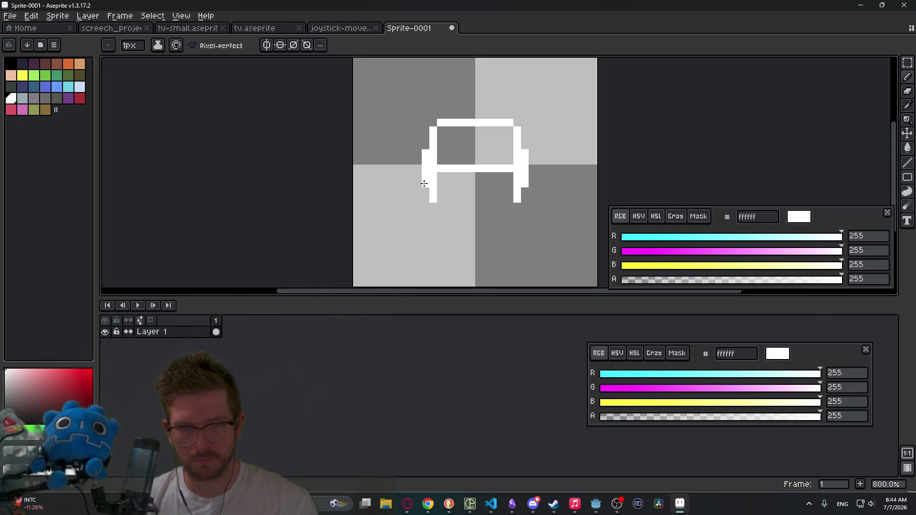
pyautogui.scroll(-2, 509, 191)
pyautogui.scroll(4, 484, 206)
pyautogui.moveTo(405, 208)
pyautogui.mouseDown()
pyautogui.moveTo(541, 206)
pyautogui.moveTo(530, 209)
pyautogui.mouseUp()
# Erase the extra bottom-left corner pixel and the middle horizontal line
pyautogui.press('e')
pyautogui.click(406, 208)
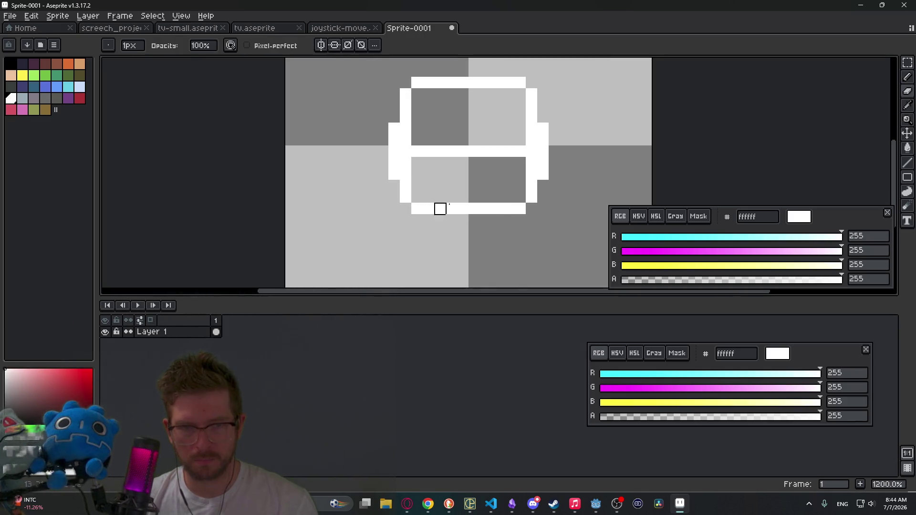
pyautogui.scroll(-5, 439, 208)
pyautogui.scroll(3, 477, 200)
pyautogui.moveTo(430, 180)
pyautogui.mouseDown()
pyautogui.moveTo(482, 180)
pyautogui.moveTo(441, 185)
pyautogui.mouseUp()
pyautogui.press('b')
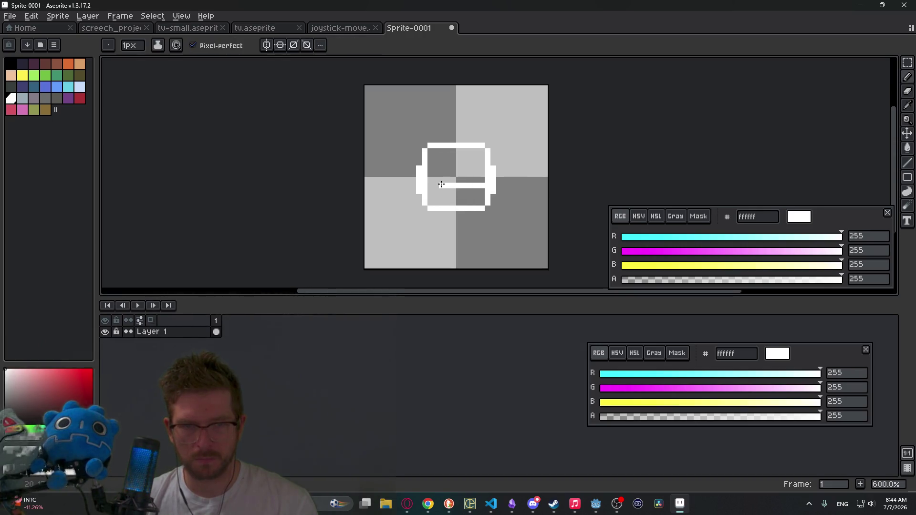
# Recentre the sprite and add a pixel at the box's inner top-right corner
pyautogui.moveTo(519, 191); pyautogui.dragTo(589, 195)
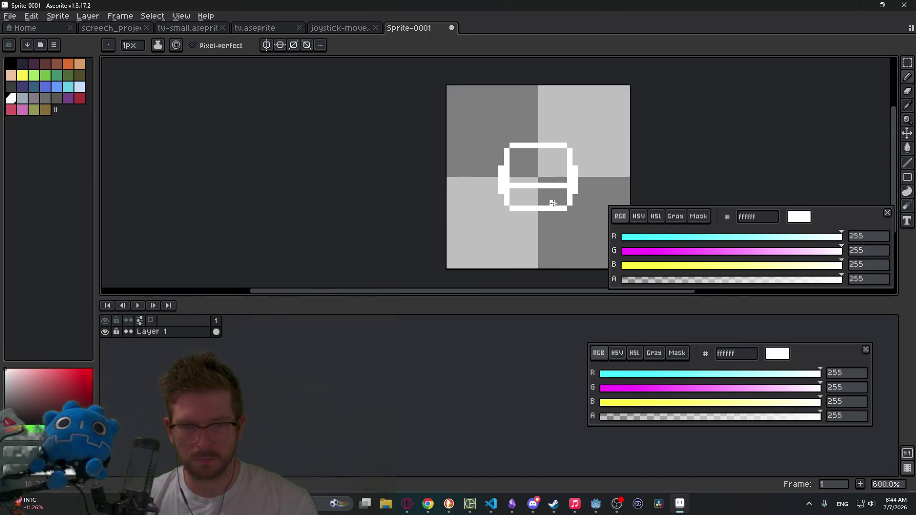
pyautogui.scroll(1, 589, 196)
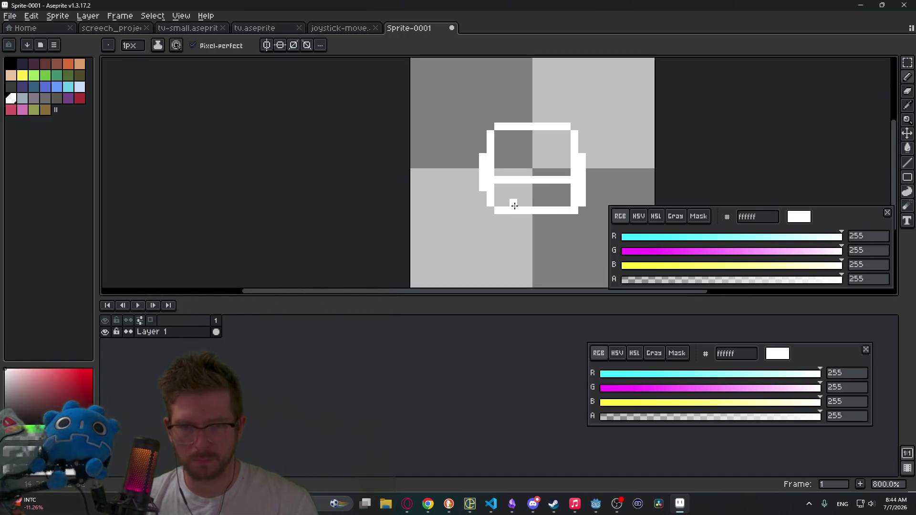
pyautogui.press('e')
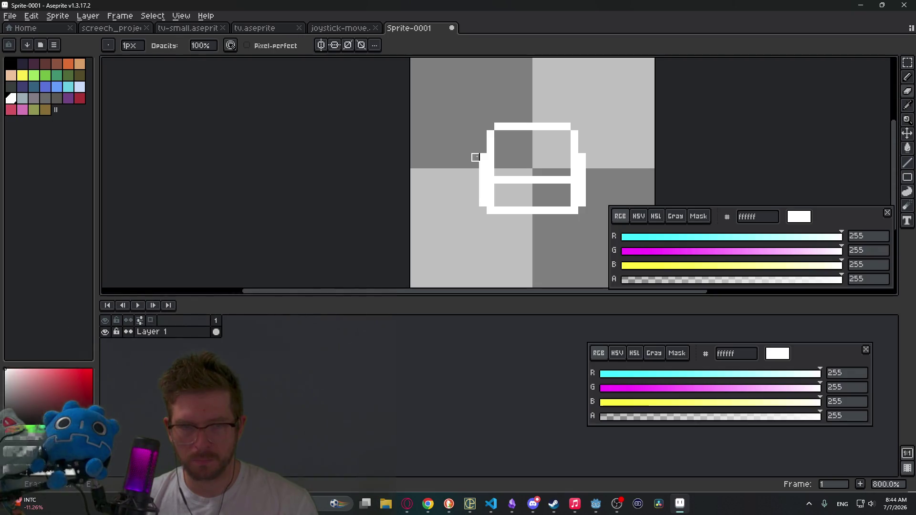
pyautogui.hscroll(2, 517, 180)
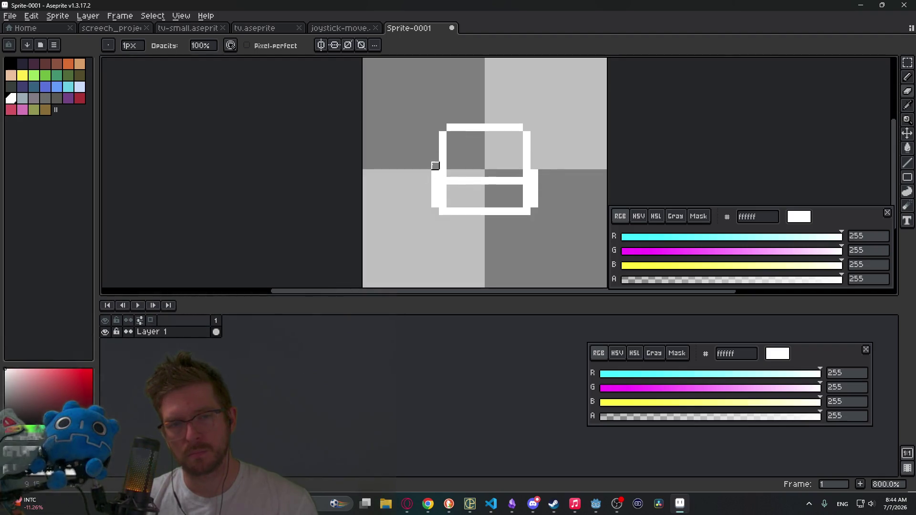
pyautogui.scroll(-4, 581, 180)
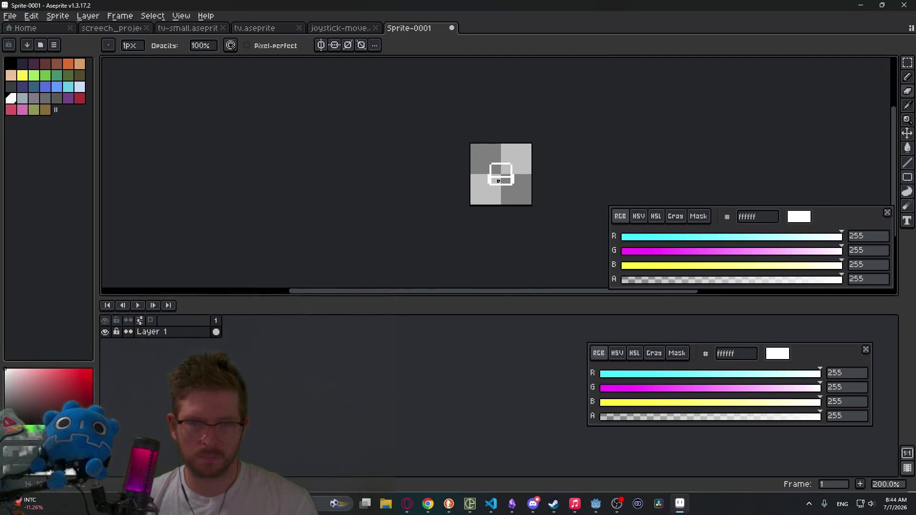
pyautogui.scroll(3, 511, 174)
pyautogui.scroll(2, 511, 174)
pyautogui.press('b')
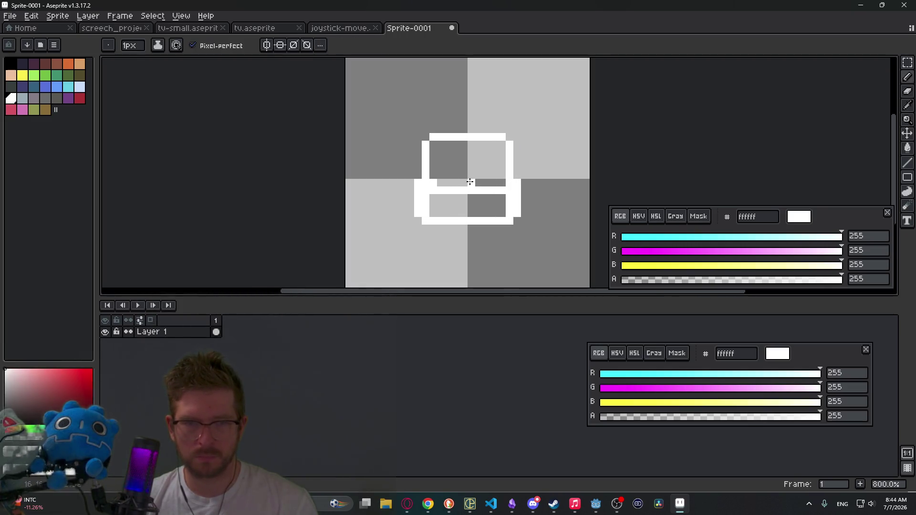
pyautogui.click(500, 151)
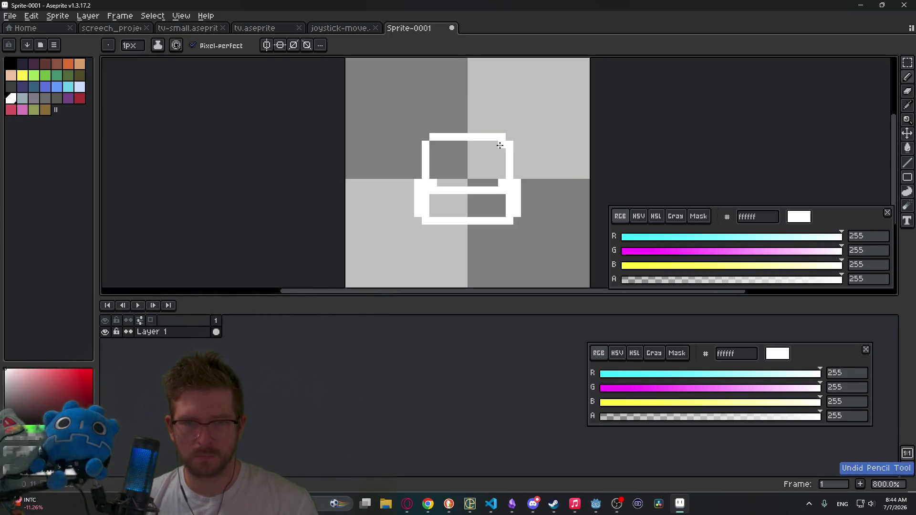
pyautogui.scroll(-4, 489, 176)
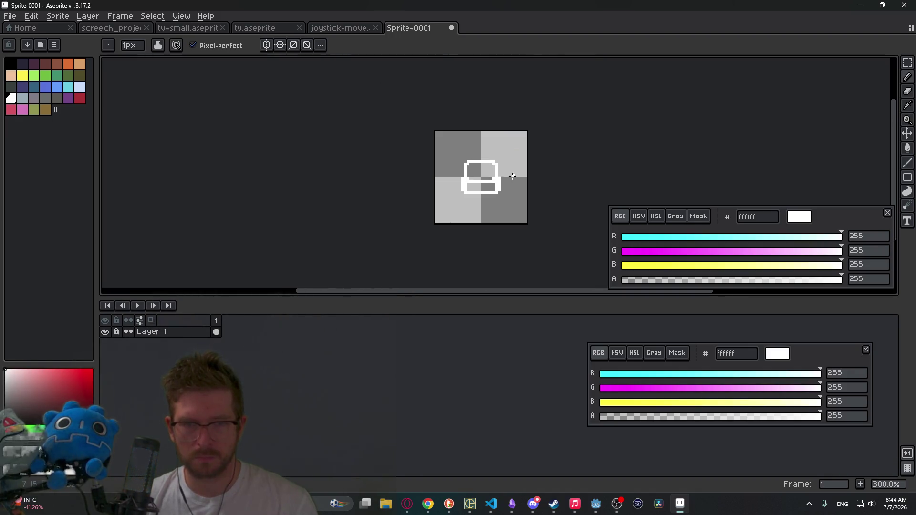
# Undo and redo the last pencil stroke to compare, keeping it in place
pyautogui.press('ctrl')
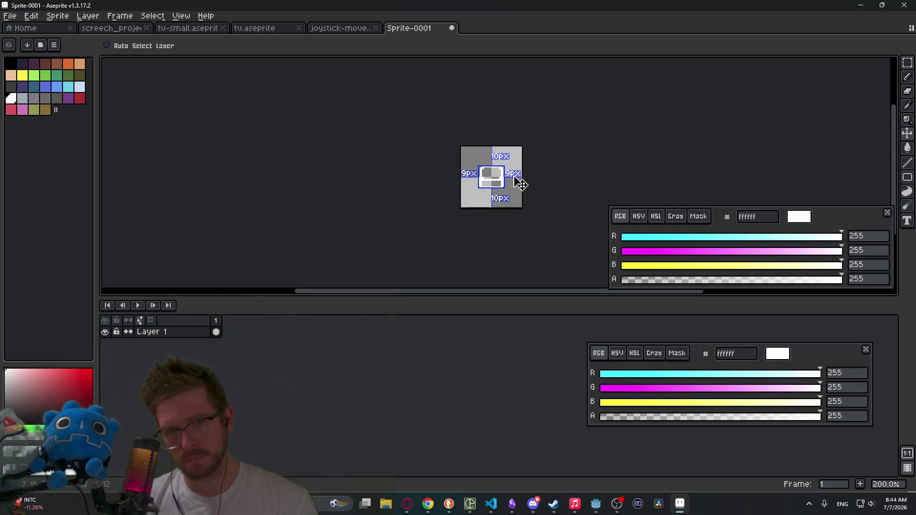
pyautogui.hotkey('ctrl', 'z')
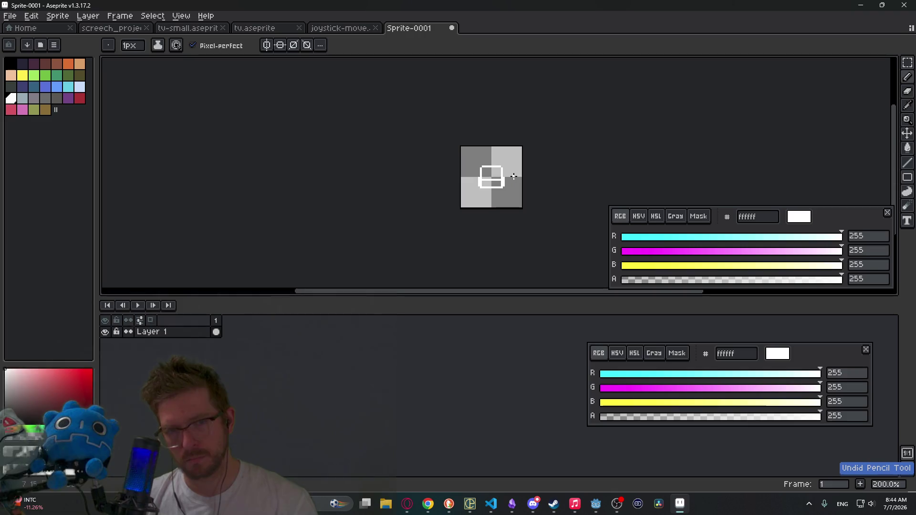
pyautogui.hotkey('ctrl', 'y')
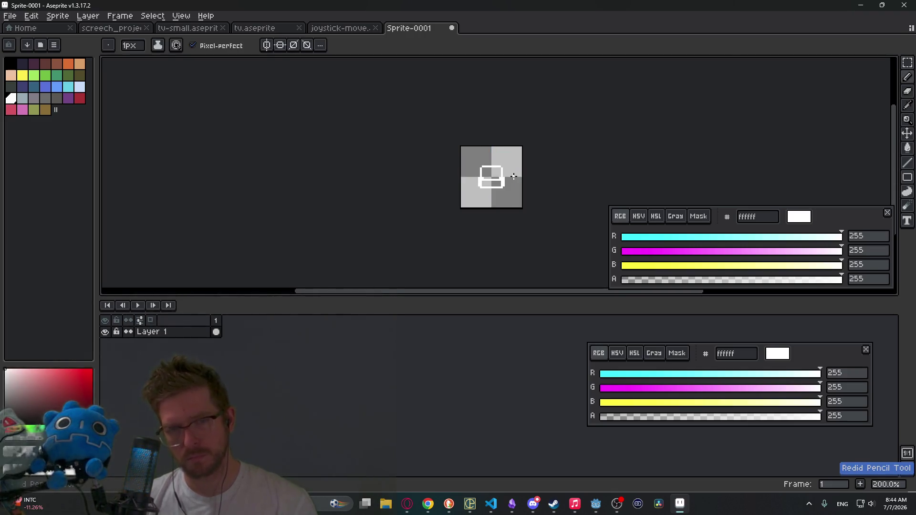
pyautogui.hotkey('ctrl', 'z')
pyautogui.hotkey('ctrl', 'y')
pyautogui.scroll(7, 509, 174)
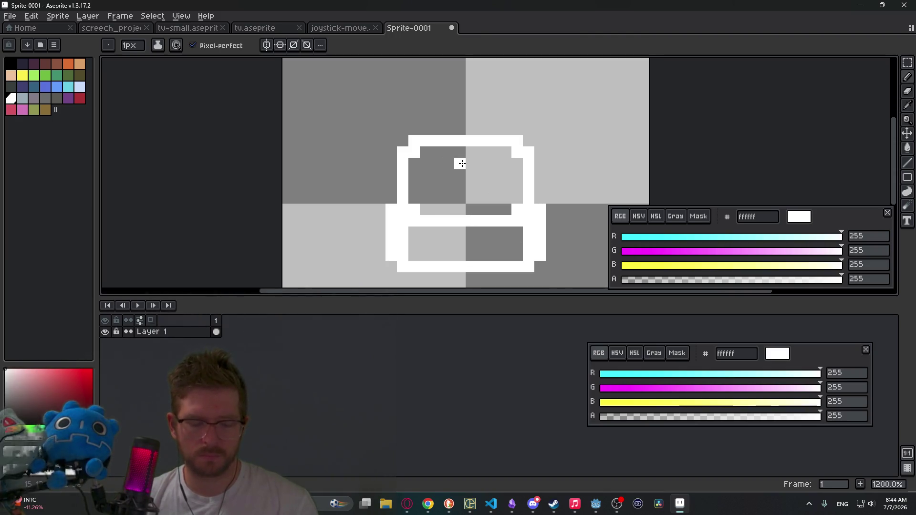
# Draw a white zigzag across the screen area, then select it and drop the selection unchanged
pyautogui.click(437, 164)
pyautogui.moveTo(458, 184)
pyautogui.mouseDown()
pyautogui.moveTo(481, 164)
pyautogui.moveTo(504, 186)
pyautogui.mouseUp()
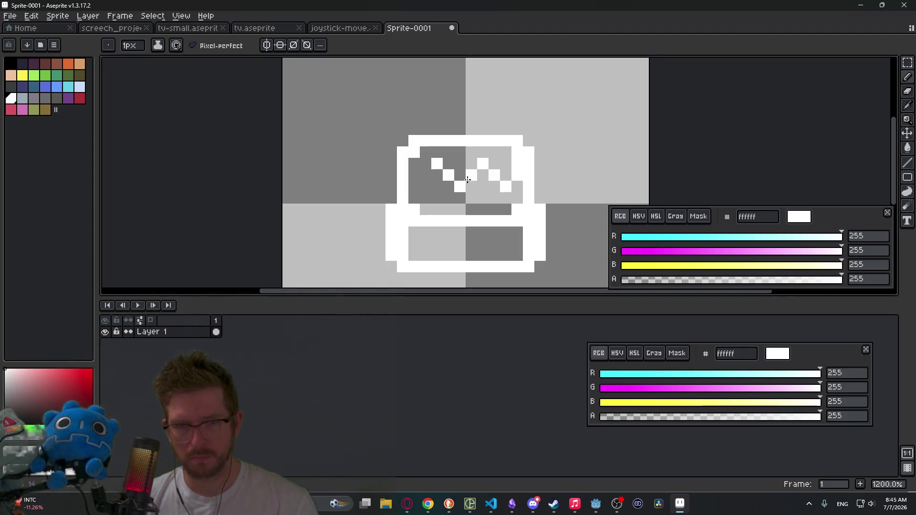
pyautogui.press('m')
pyautogui.moveTo(420, 158); pyautogui.dragTo(524, 192)
pyautogui.click(540, 175)
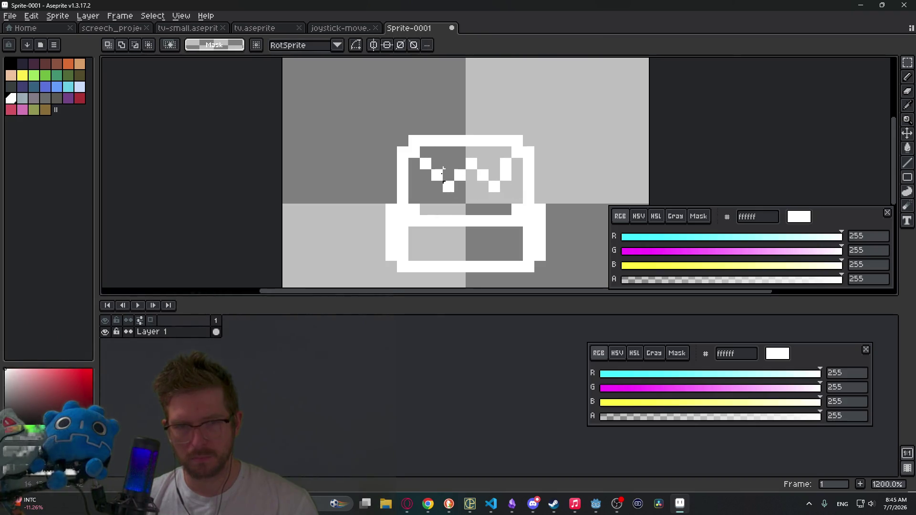
# Recentre the sprite in the view with the rectangular selection tool active, then switch to another window
pyautogui.press('e')
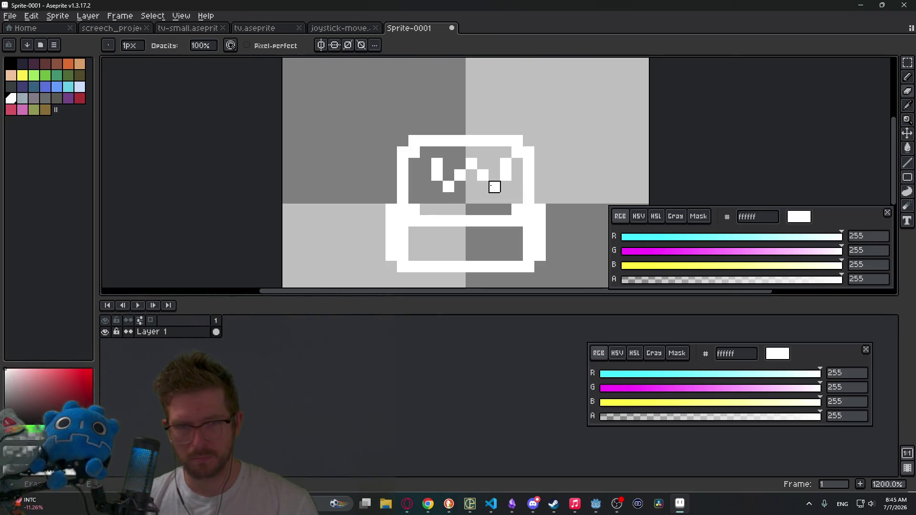
pyautogui.scroll(-7, 495, 186)
pyautogui.scroll(5, 500, 197)
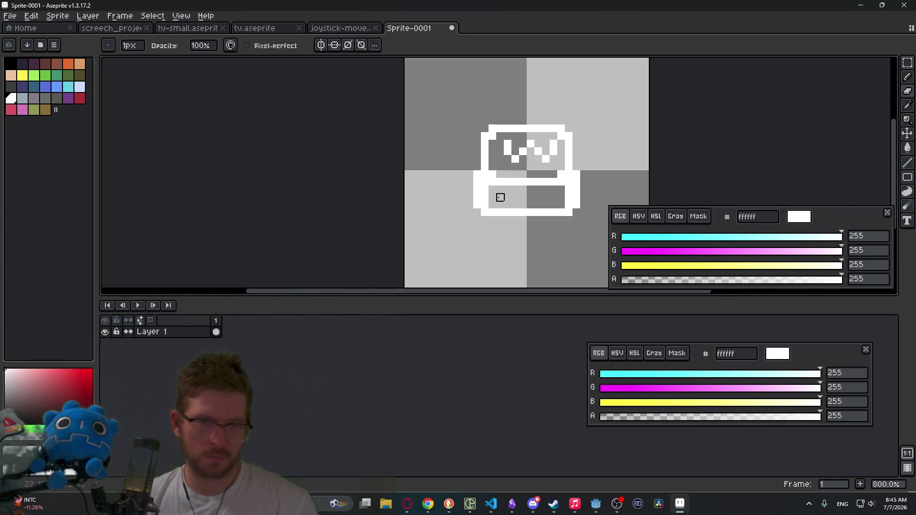
pyautogui.press('m')
pyautogui.scroll(-1, 514, 193)
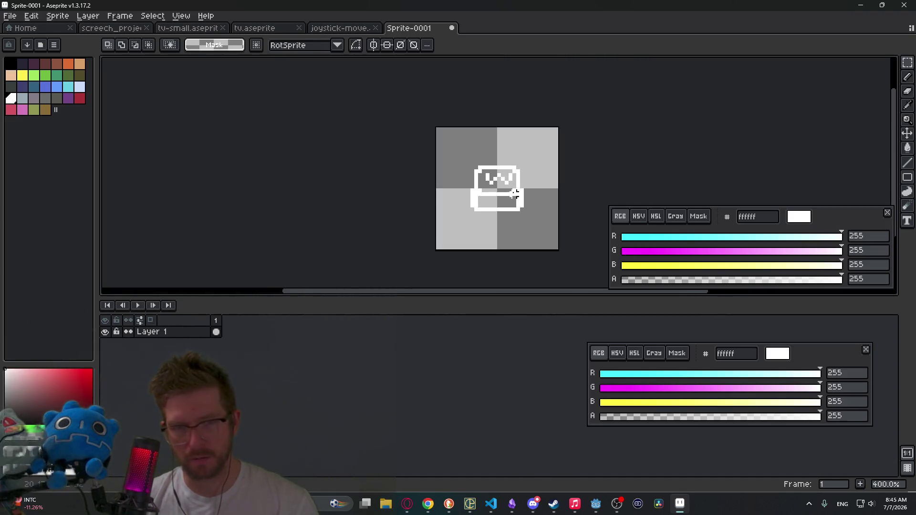
pyautogui.scroll(-1, 515, 194)
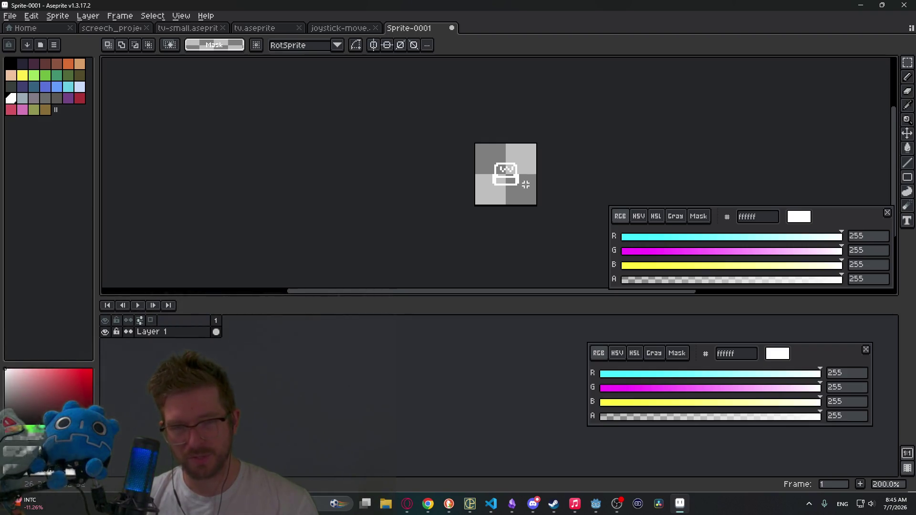
pyautogui.scroll(1, 525, 184)
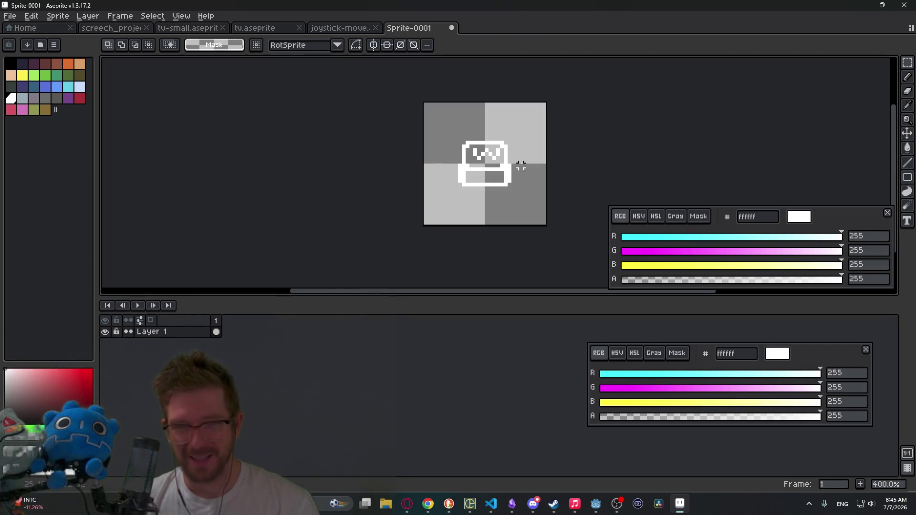
pyautogui.moveTo(521, 165); pyautogui.dragTo(499, 213)
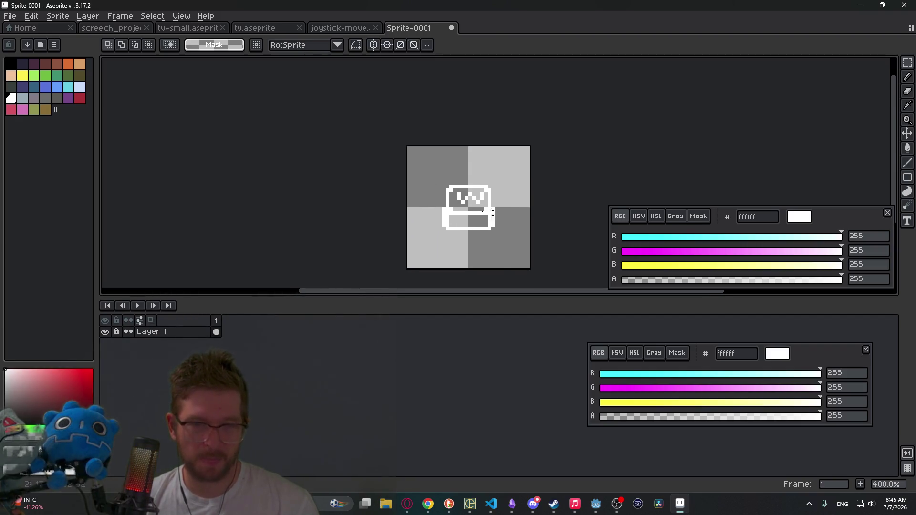
pyautogui.scroll(2, 454, 224)
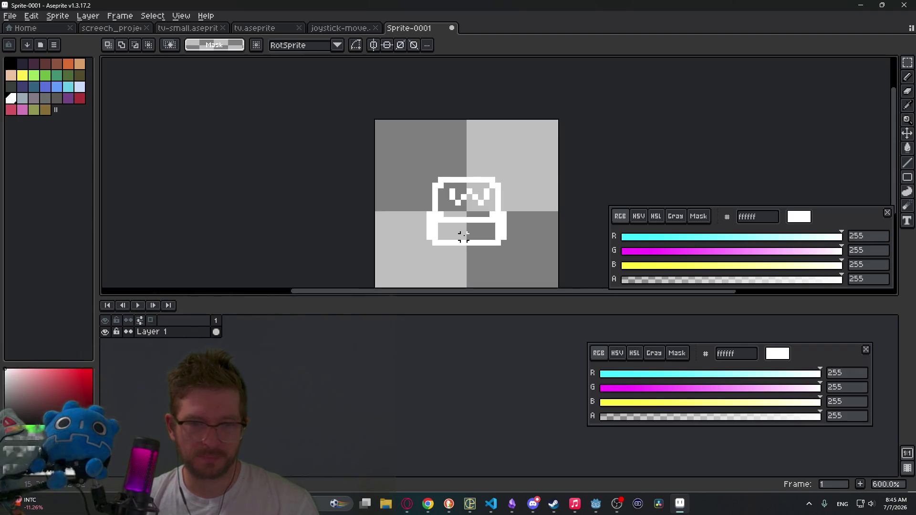
pyautogui.click(448, 504)
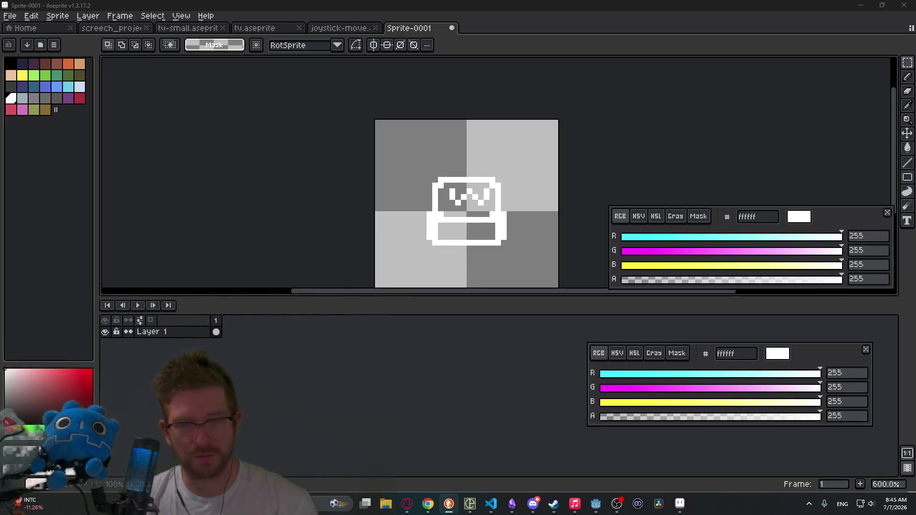
pyautogui.scroll(4, 507, 218)
# Fill a thin column beside the sprite with white and clear the selection
pyautogui.moveTo(487, 187); pyautogui.dragTo(498, 258)
pyautogui.press('b')
pyautogui.press('f')
pyautogui.hotkey('ctrl', 'd')
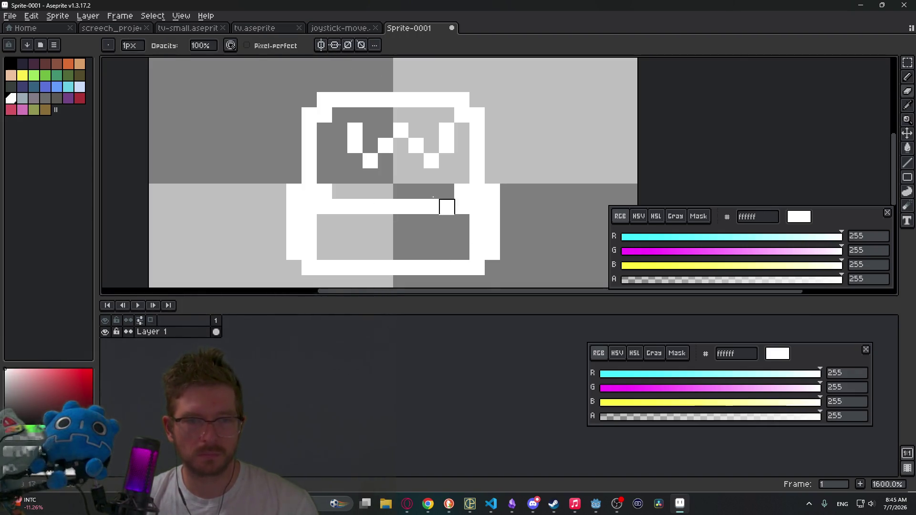
# With left-right and top-bottom symmetry on, erase the zigzag and the top and bottom outline bars
pyautogui.click(320, 44)
pyautogui.click(334, 44)
pyautogui.moveTo(461, 146); pyautogui.dragTo(401, 129)
pyautogui.press('b')
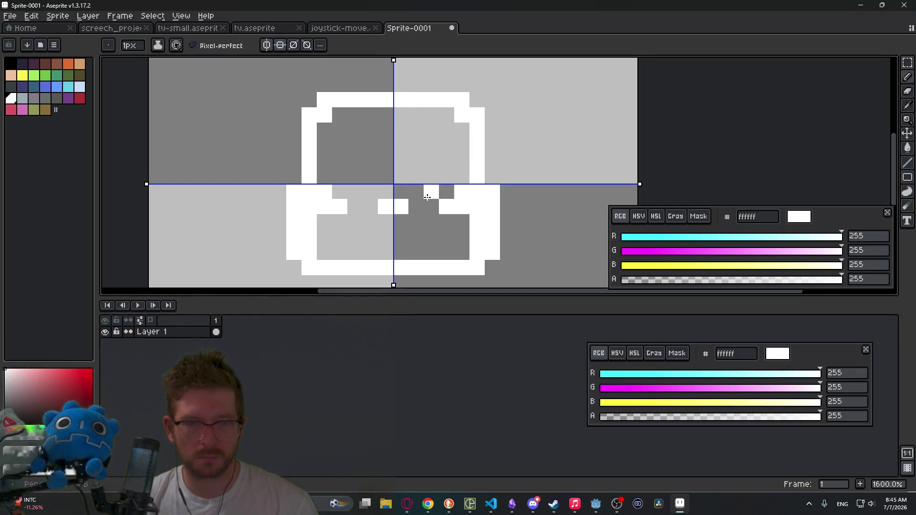
pyautogui.moveTo(300, 138)
pyautogui.mouseDown()
pyautogui.moveTo(380, 102)
pyautogui.moveTo(451, 170)
pyautogui.mouseUp()
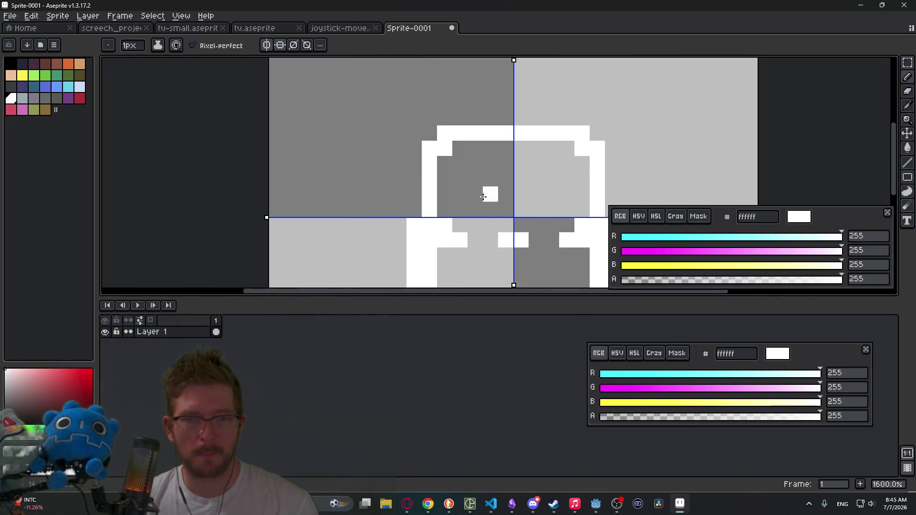
pyautogui.scroll(-3, 368, 102)
pyautogui.press('e')
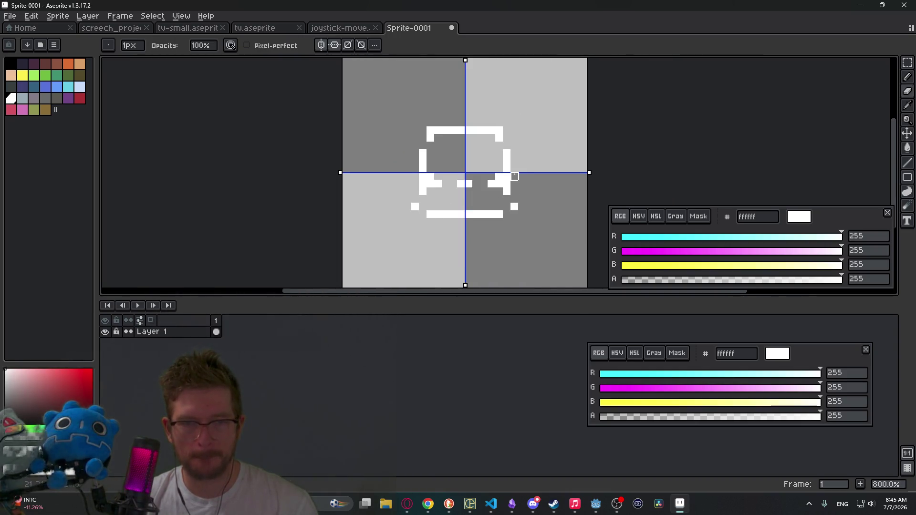
pyautogui.moveTo(514, 207)
pyautogui.mouseDown()
pyautogui.moveTo(461, 219)
pyautogui.moveTo(499, 207)
pyautogui.mouseUp()
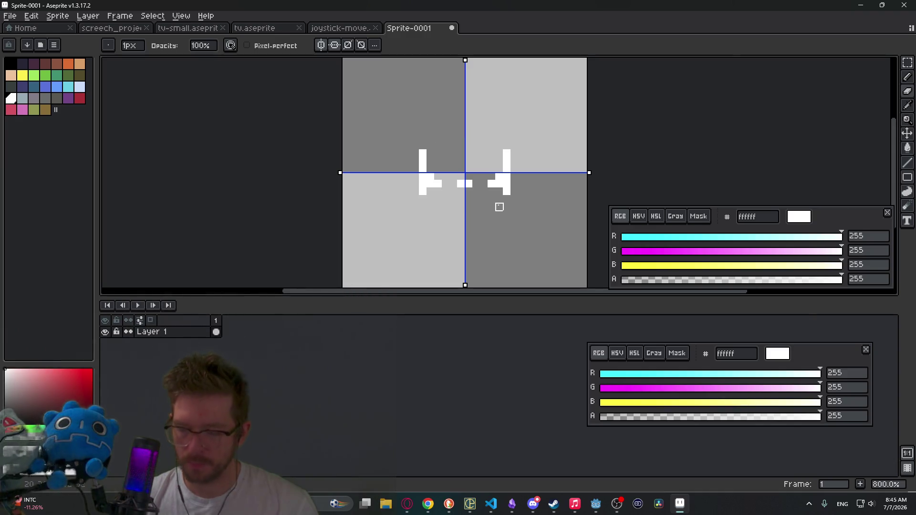
# Keep only left-right mirroring, extend the side pillars up one pixel and add joining corner pixels
pyautogui.press('b')
pyautogui.click(280, 45)
pyautogui.click(266, 45)
pyautogui.scroll(2, 441, 165)
pyautogui.moveTo(403, 141)
pyautogui.mouseDown()
pyautogui.moveTo(420, 128)
pyautogui.moveTo(490, 128)
pyautogui.mouseUp()
pyautogui.click(556, 128)
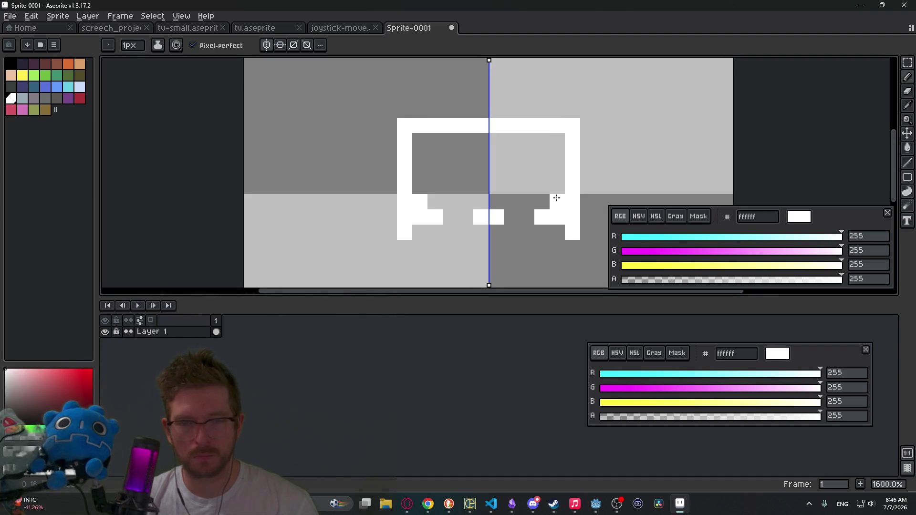
# Erase the top corner pixels, add mirrored side pixels, and clear the inner blocks and bottom corners
pyautogui.scroll(-1, 557, 197)
pyautogui.hscroll(1, 557, 198)
pyautogui.press('e')
pyautogui.click(545, 98)
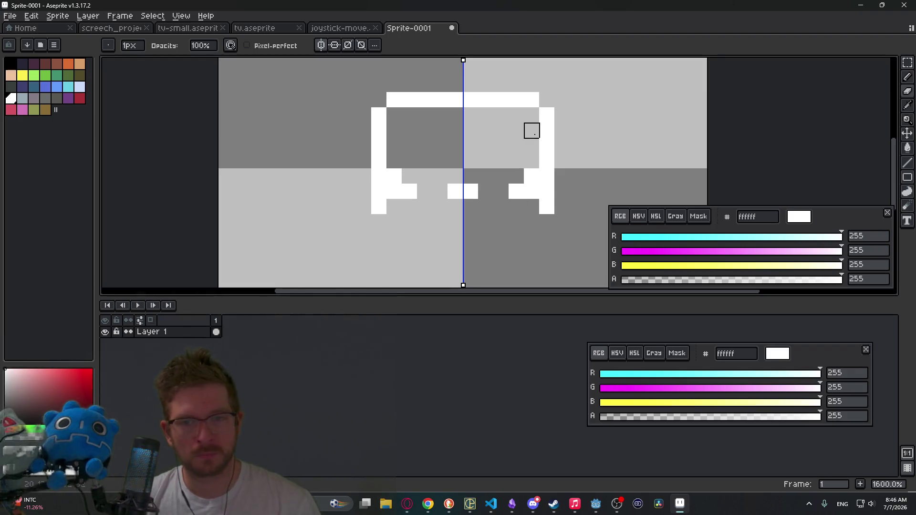
pyautogui.scroll(-2, 543, 114)
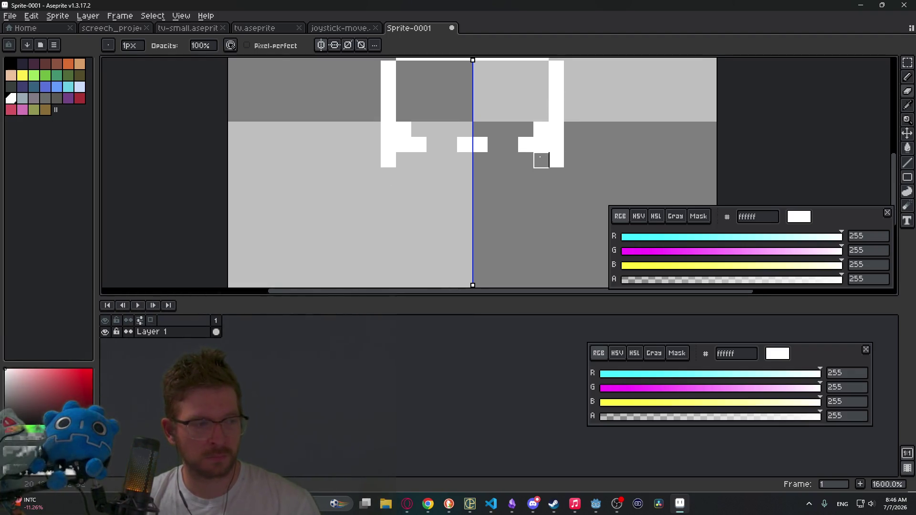
pyautogui.press('b')
pyautogui.click(539, 154)
pyautogui.press('e')
pyautogui.moveTo(542, 129)
pyautogui.mouseDown()
pyautogui.moveTo(525, 146)
pyautogui.moveTo(480, 145)
pyautogui.mouseUp()
pyautogui.click(541, 160)
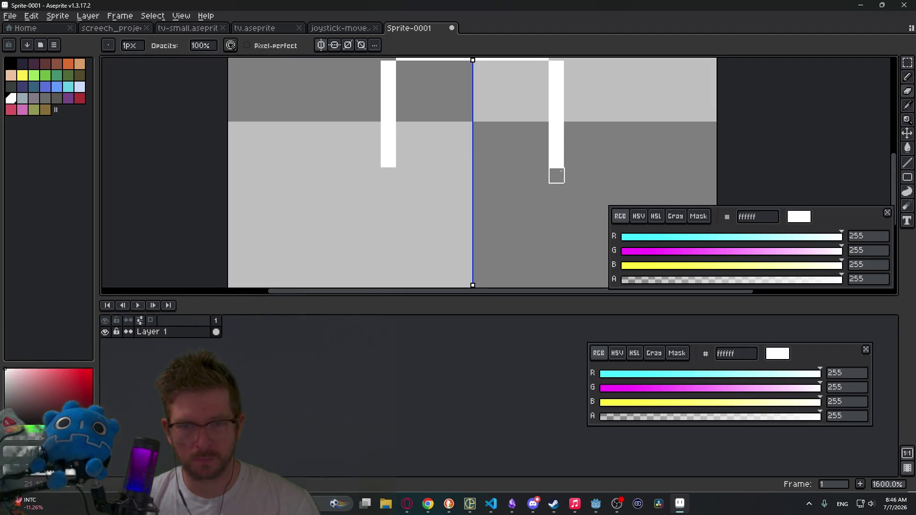
# Draw a mirrored bottom edge closing the square screen, redoing the first attempt
pyautogui.press('b')
pyautogui.moveTo(553, 176)
pyautogui.mouseDown()
pyautogui.moveTo(537, 188)
pyautogui.moveTo(490, 188)
pyautogui.moveTo(479, 175)
pyautogui.mouseUp()
pyautogui.scroll(-1, 540, 149)
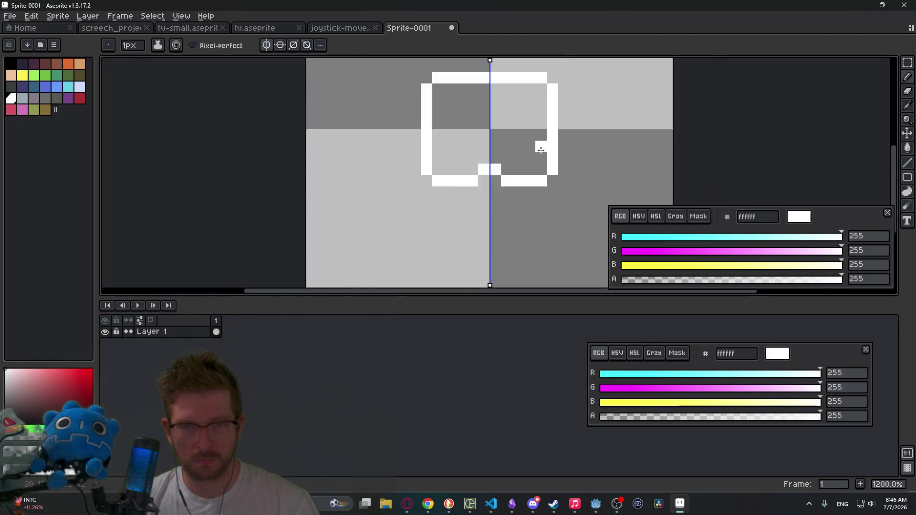
pyautogui.scroll(1, 556, 154)
pyautogui.hotkey('ctrl', 'z')
pyautogui.moveTo(677, 190); pyautogui.dragTo(601, 191)
# Draw a wider base row beneath the screen outline with end pixels
pyautogui.scroll(-2, 627, 176)
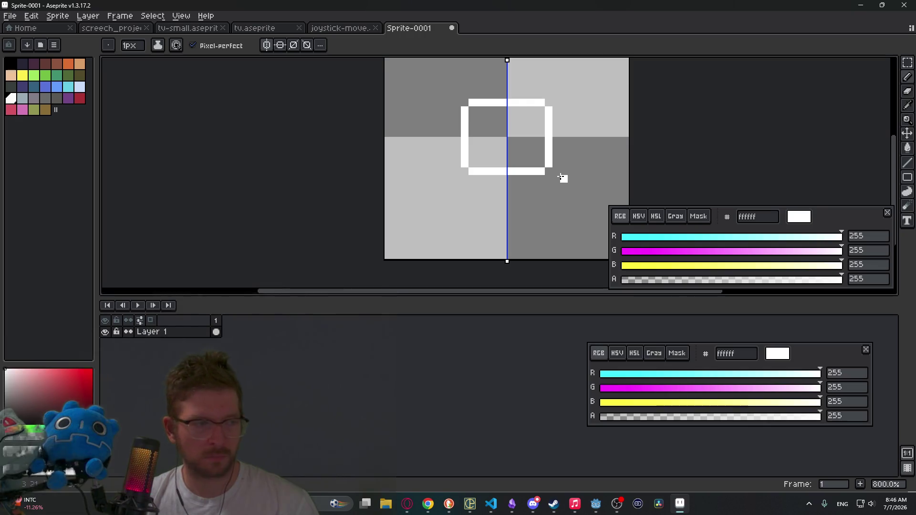
pyautogui.scroll(1, 550, 176)
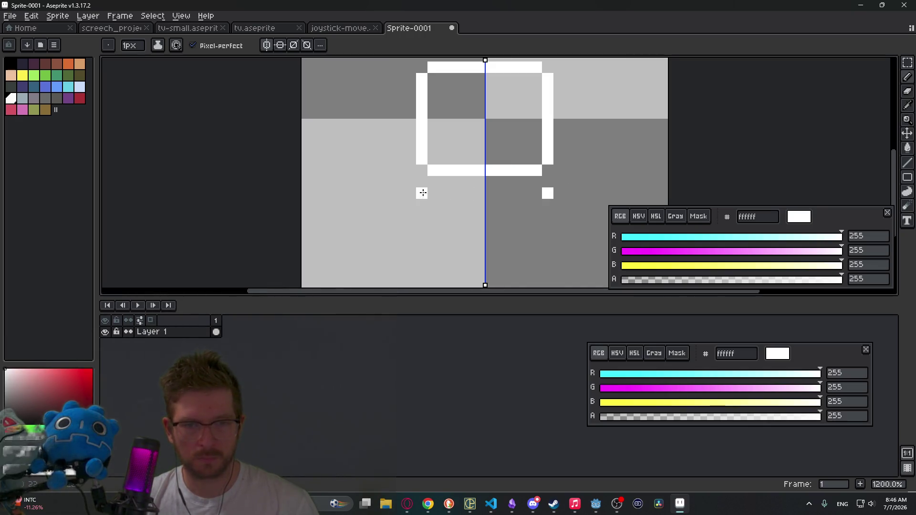
pyautogui.moveTo(423, 192); pyautogui.dragTo(508, 194)
pyautogui.click(564, 171)
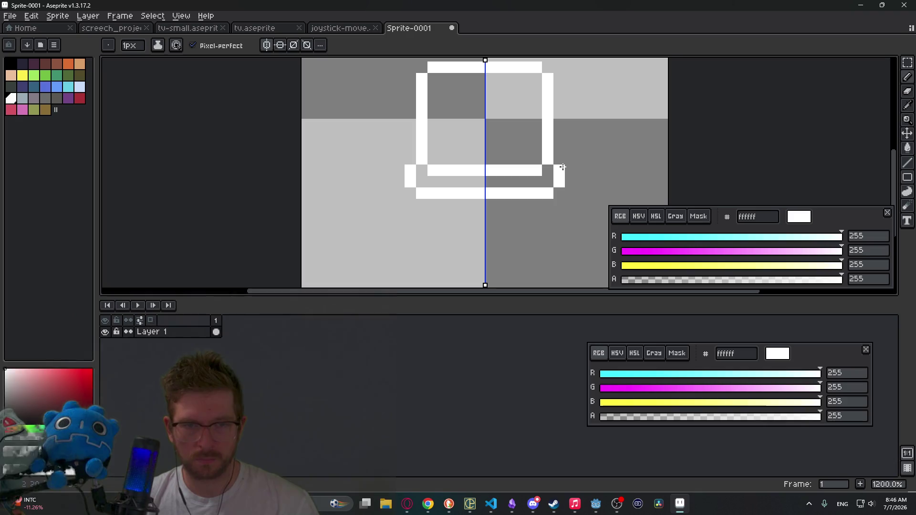
pyautogui.scroll(-1, 564, 167)
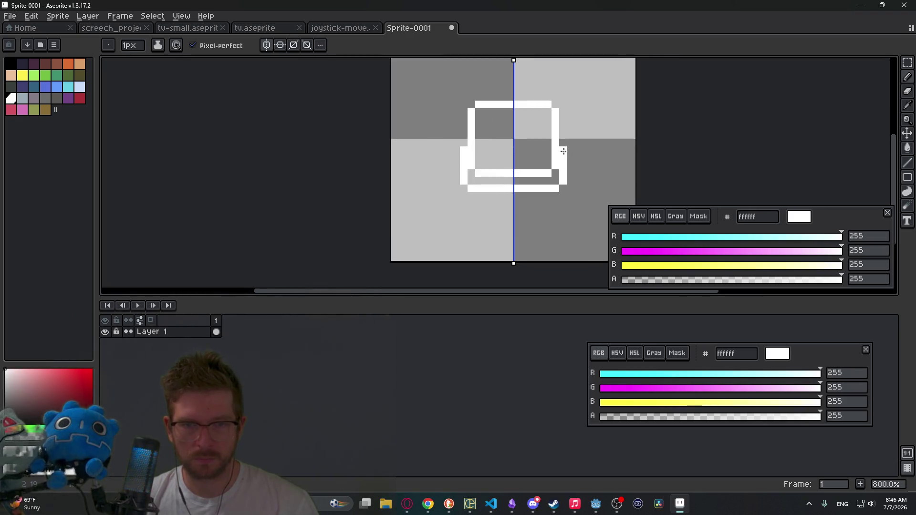
pyautogui.scroll(-4, 571, 145)
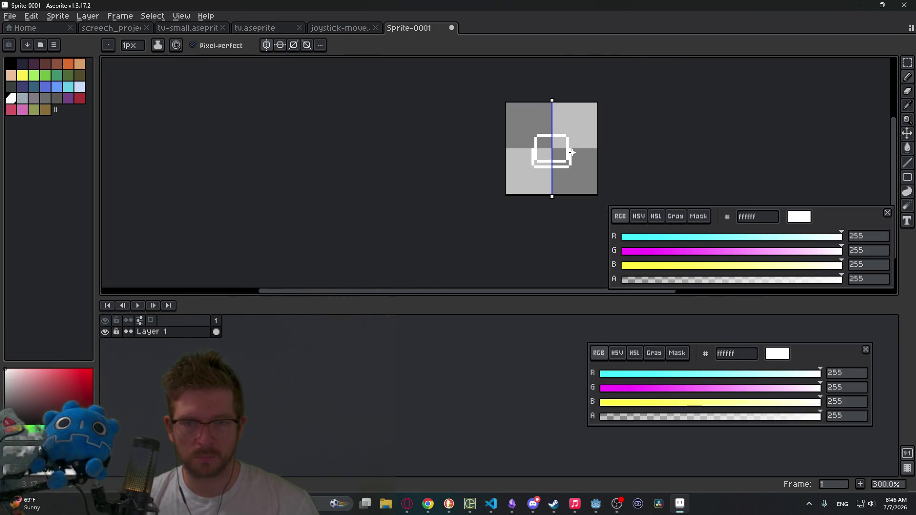
# Draw a second base row under the screen outline
pyautogui.scroll(3, 572, 146)
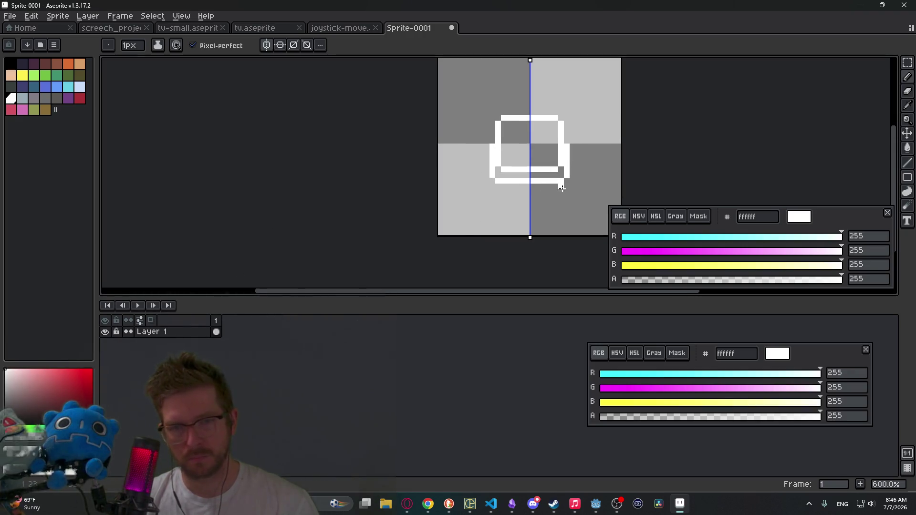
pyautogui.moveTo(561, 186)
pyautogui.mouseDown()
pyautogui.moveTo(530, 186)
pyautogui.moveTo(538, 182)
pyautogui.mouseUp()
pyautogui.press('e')
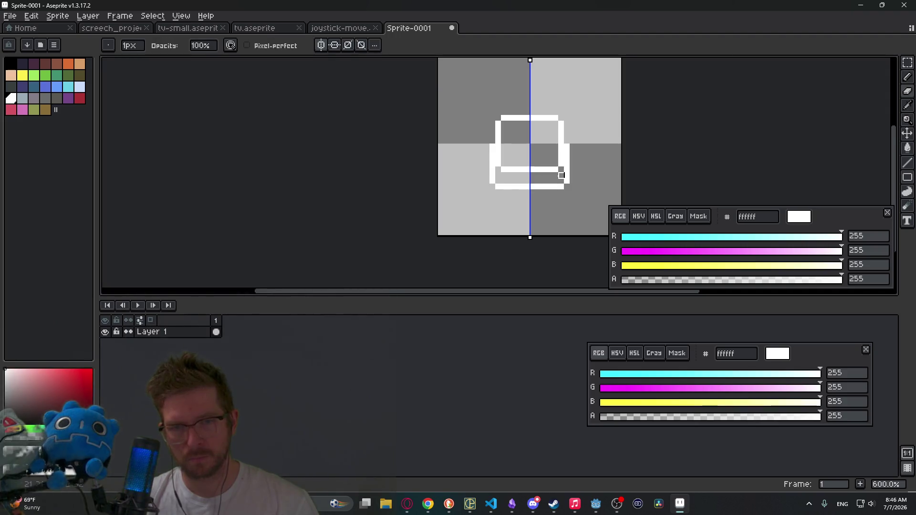
pyautogui.scroll(-4, 562, 169)
pyautogui.scroll(4, 568, 168)
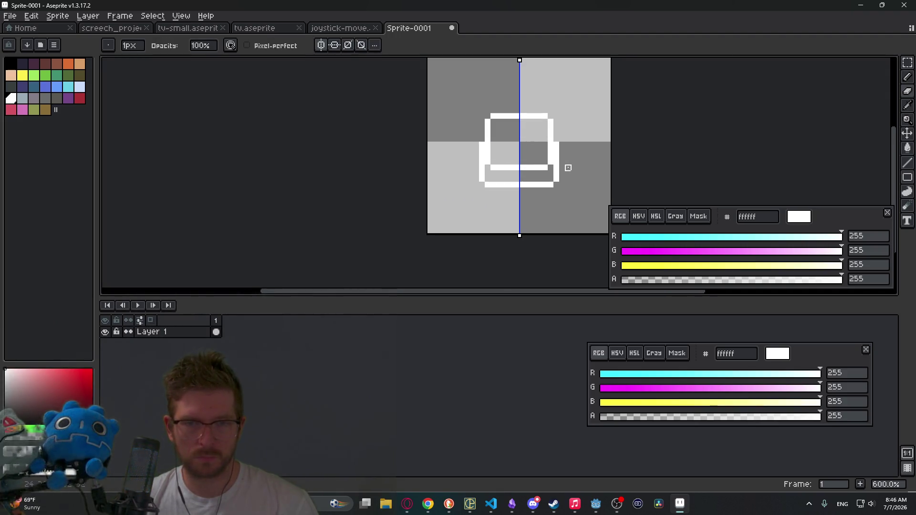
pyautogui.scroll(-2, 579, 156)
pyautogui.scroll(2, 548, 169)
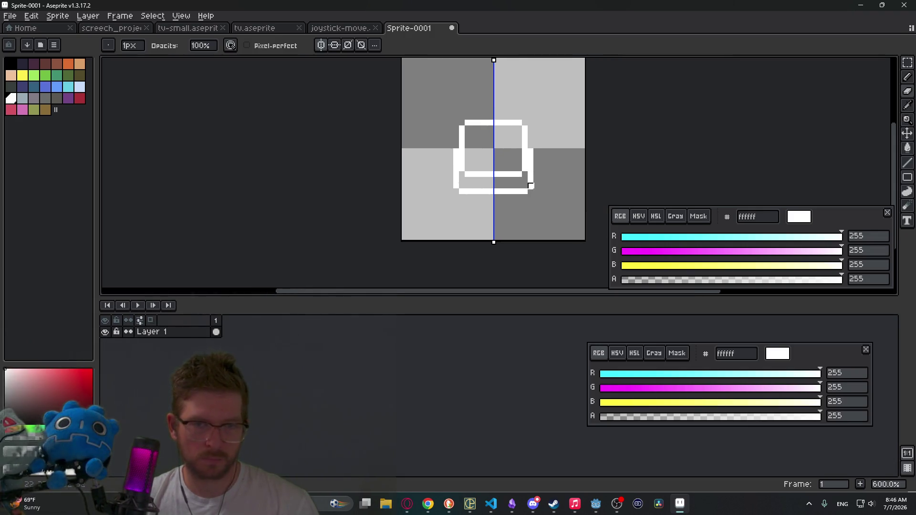
# Erase the box's old lower legs on both sides with mirrored erasing
pyautogui.press('b')
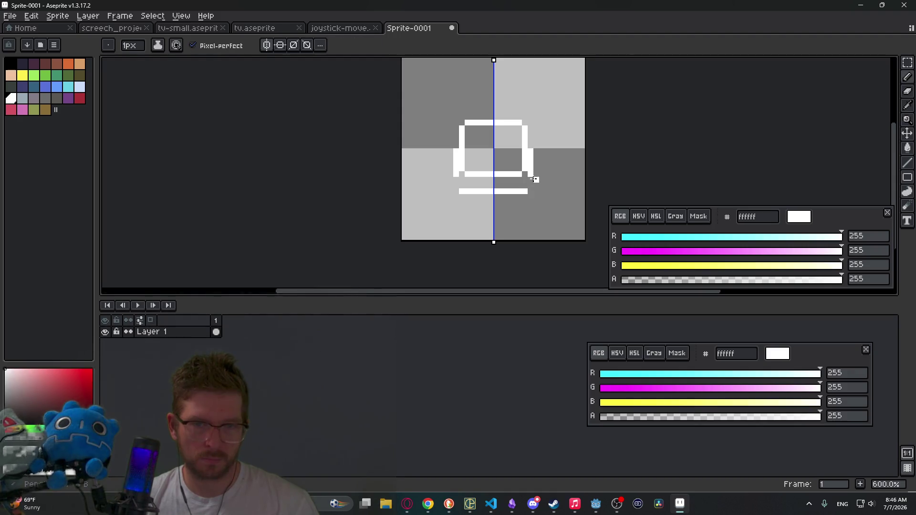
pyautogui.press('e')
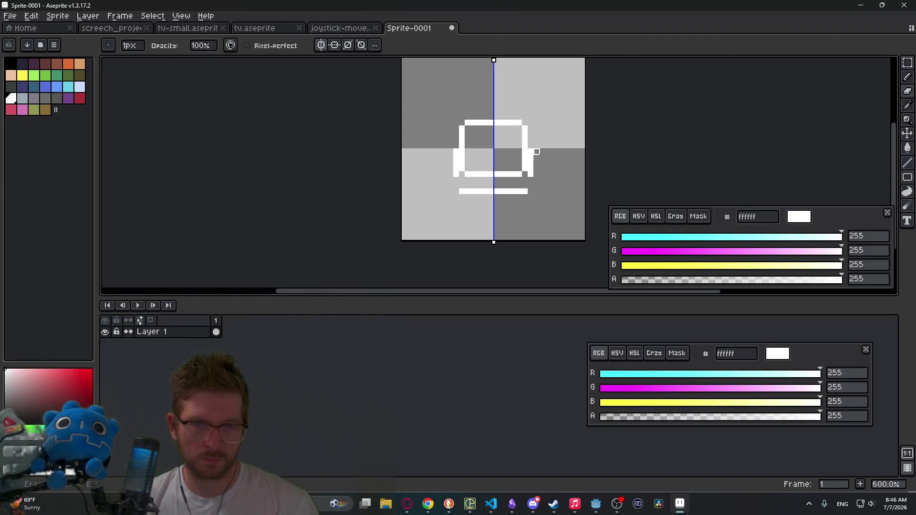
pyautogui.moveTo(530, 157); pyautogui.dragTo(531, 174)
pyautogui.press('b')
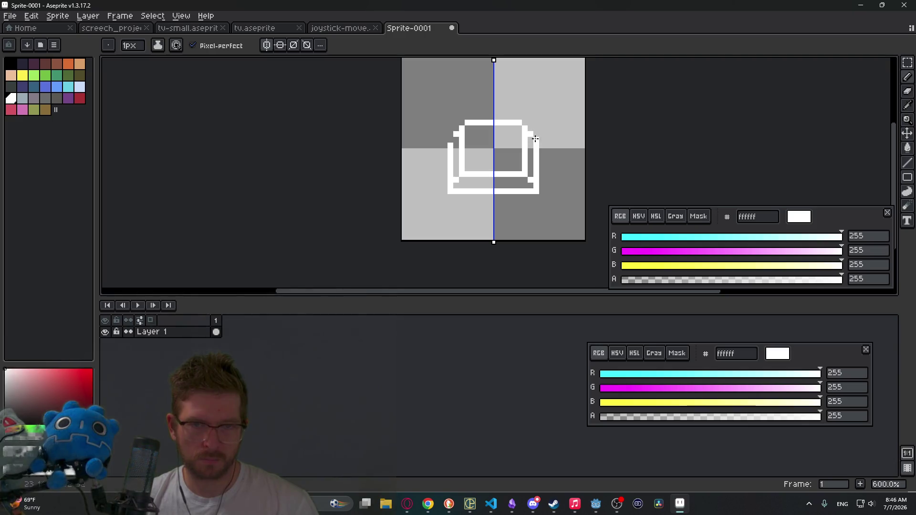
pyautogui.scroll(-5, 546, 145)
pyautogui.scroll(7, 567, 159)
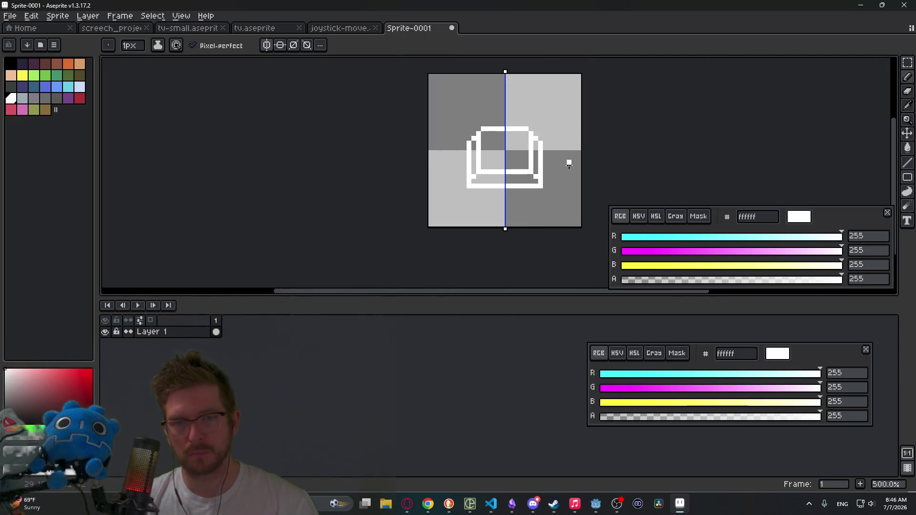
# Erase the shape's bottom white line and the bump beneath it
pyautogui.press('e')
pyautogui.moveTo(544, 184)
pyautogui.mouseDown()
pyautogui.moveTo(497, 184)
pyautogui.moveTo(537, 192)
pyautogui.moveTo(466, 182)
pyautogui.mouseUp()
pyautogui.press('b')
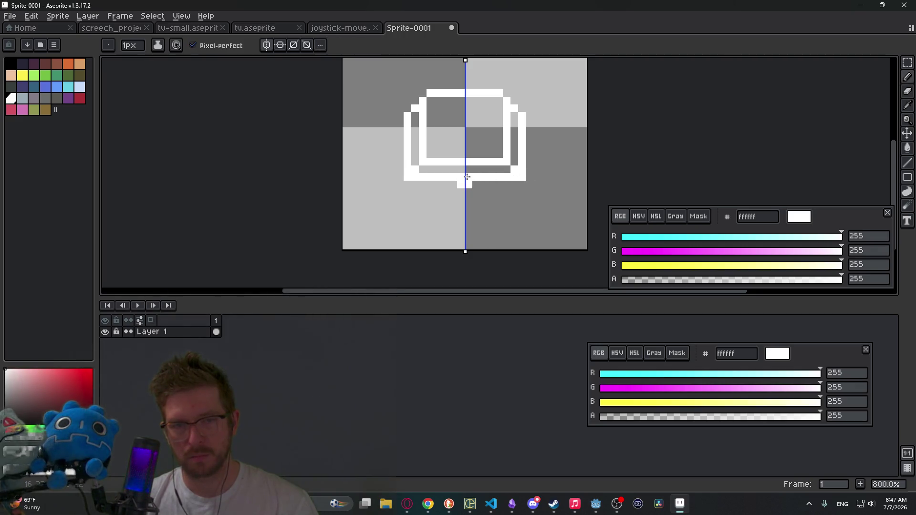
pyautogui.press('e')
pyautogui.click(465, 184)
pyautogui.scroll(-5, 525, 168)
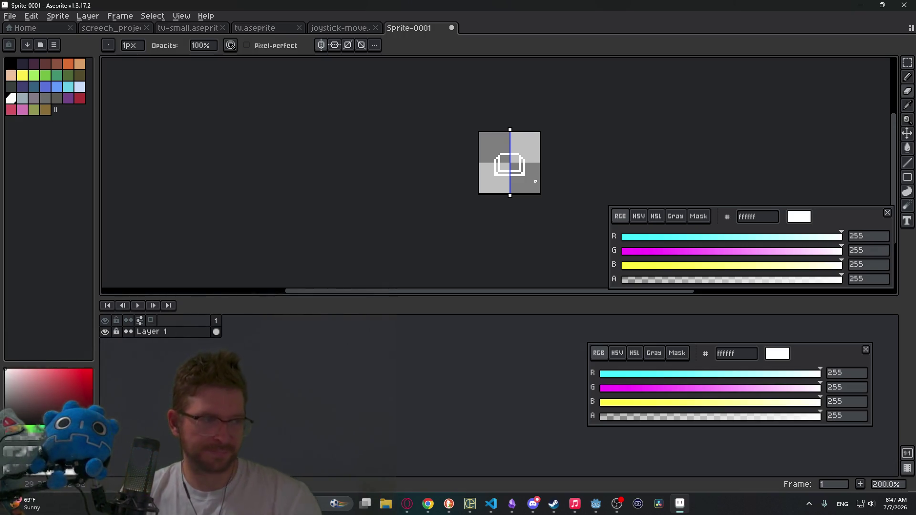
pyautogui.scroll(4, 532, 174)
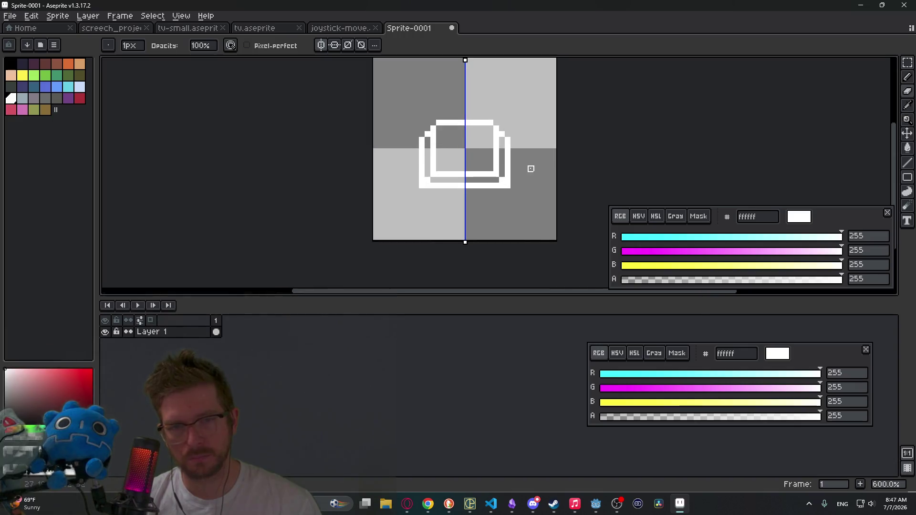
pyautogui.scroll(3, 531, 169)
pyautogui.scroll(-3, 496, 170)
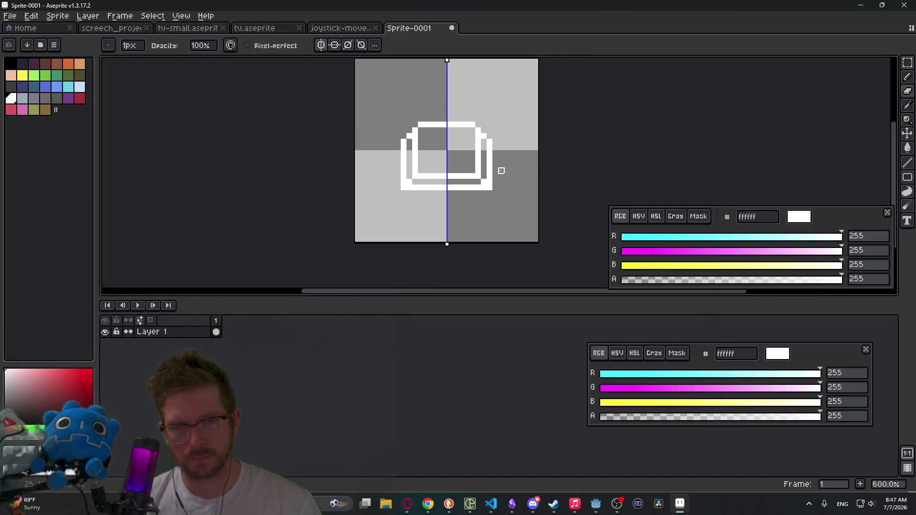
# Erase the right arm and inner bottom pixels, then redraw the arm mirrored on the left
pyautogui.moveTo(489, 142); pyautogui.dragTo(484, 182)
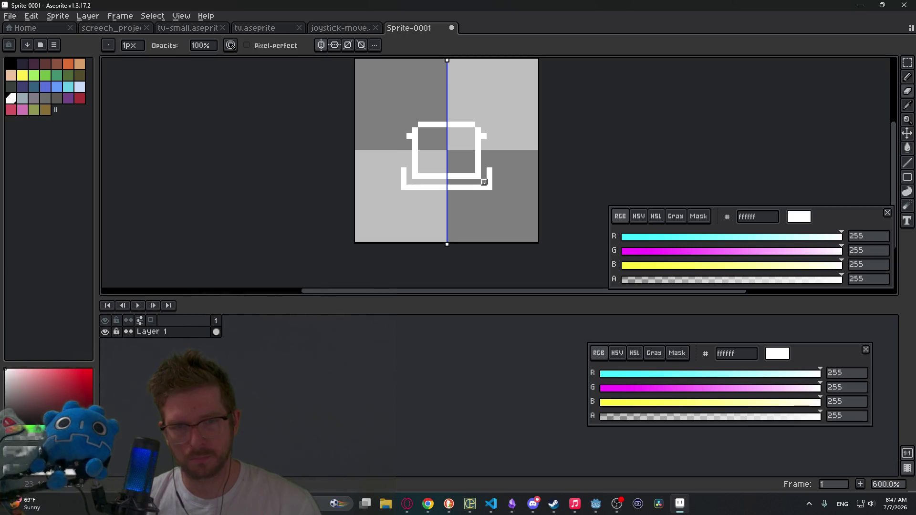
pyautogui.press('b')
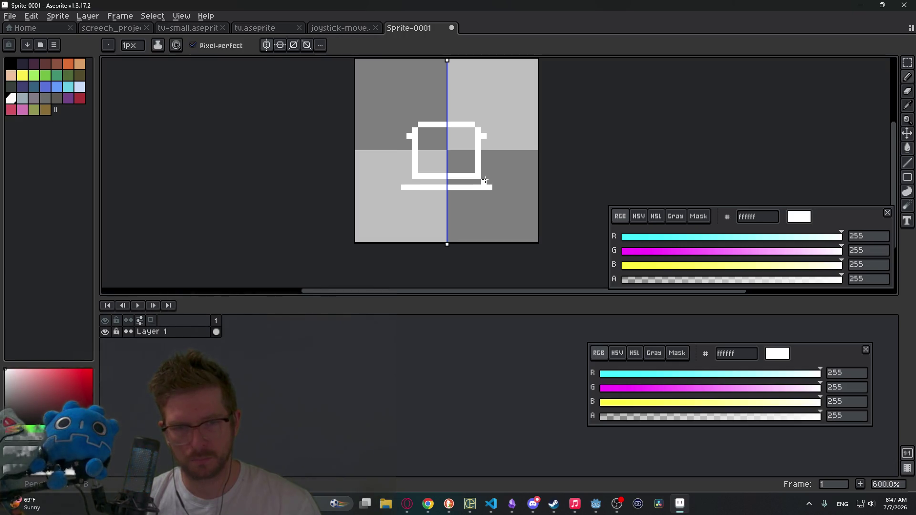
pyautogui.moveTo(485, 155); pyautogui.dragTo(484, 143)
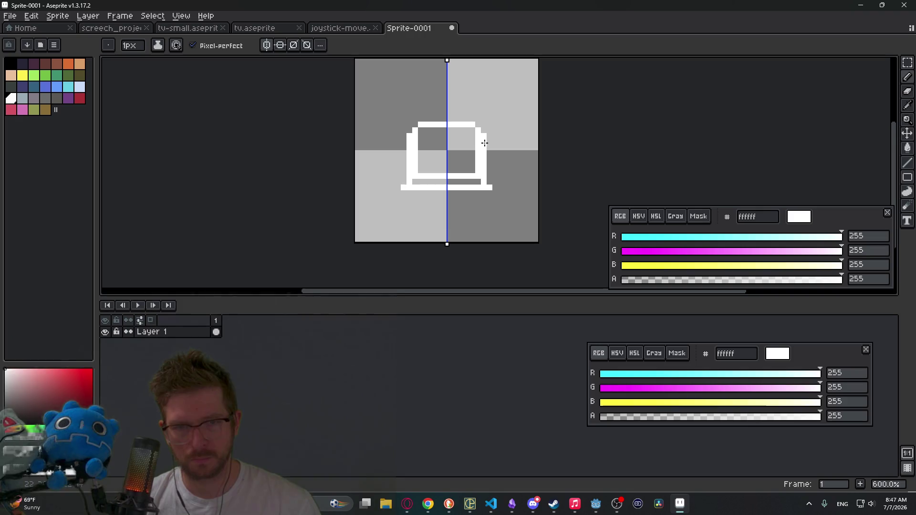
# Undo the last pencil stroke and draw a short white base line near the bottom
pyautogui.press('e')
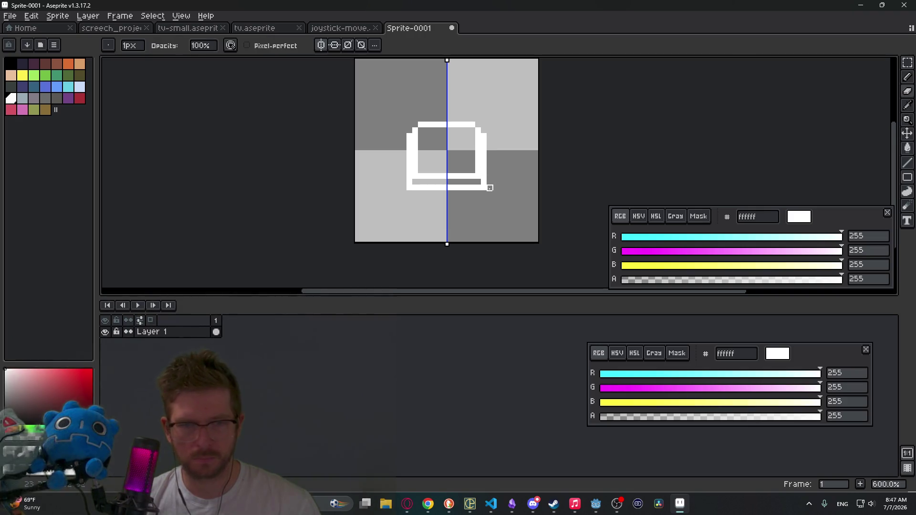
pyautogui.scroll(-3, 512, 182)
pyautogui.scroll(-1, 511, 181)
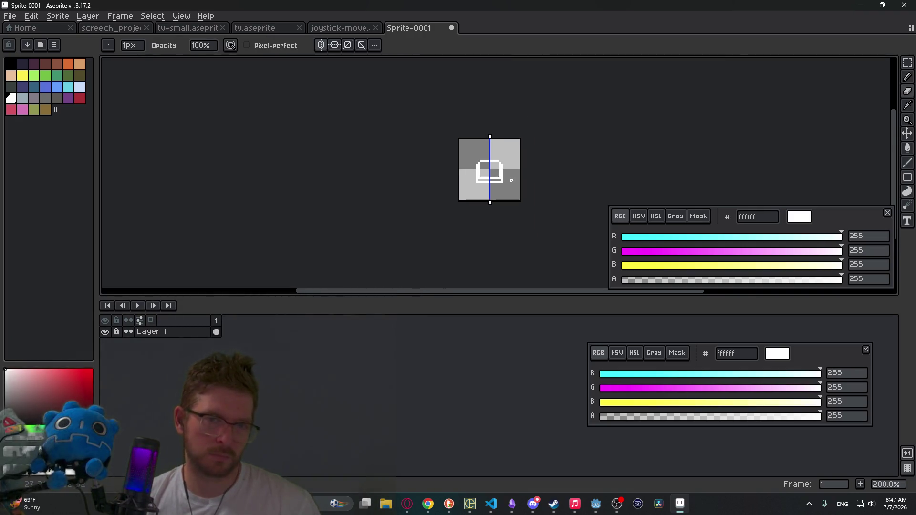
pyautogui.hotkey('ctrl', 'z')
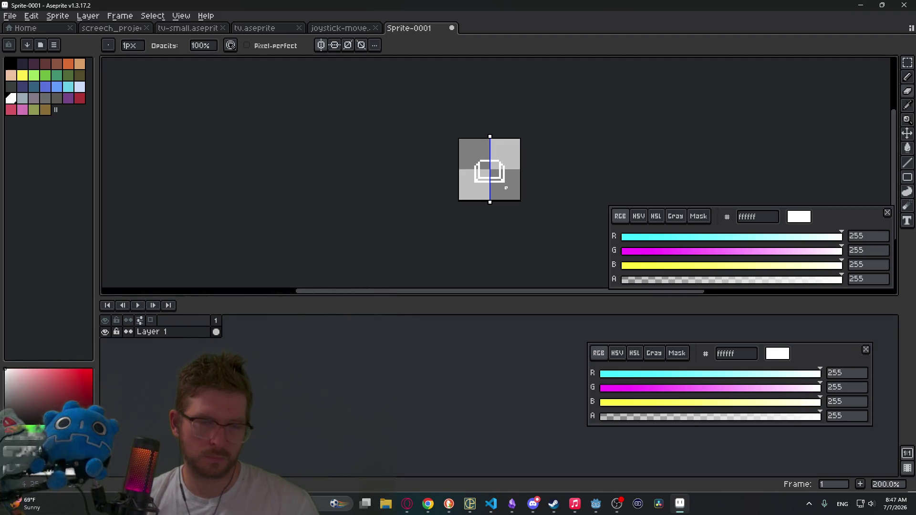
pyautogui.scroll(6, 506, 187)
pyautogui.moveTo(354, 158); pyautogui.dragTo(423, 158)
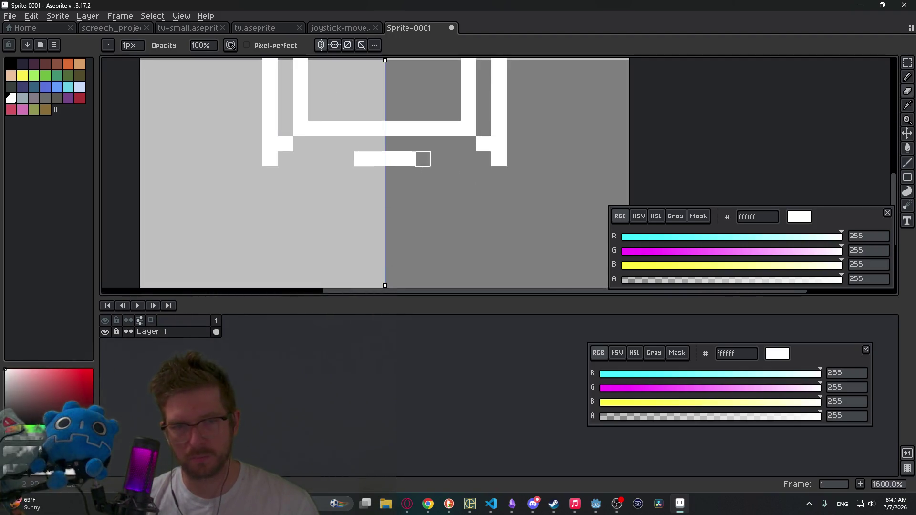
# Draw a mirrored white base stroke lower down on the icon
pyautogui.moveTo(484, 174); pyautogui.dragTo(393, 170)
pyautogui.scroll(-5, 443, 159)
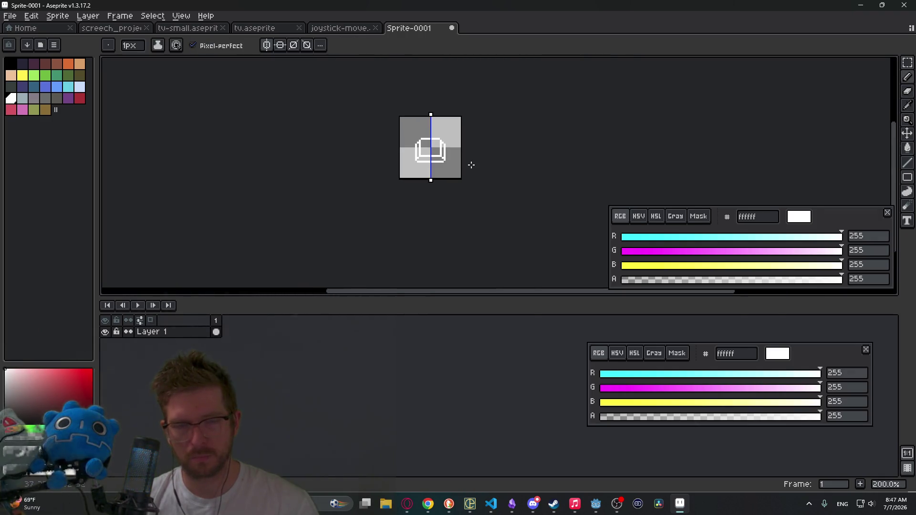
pyautogui.scroll(4, 465, 165)
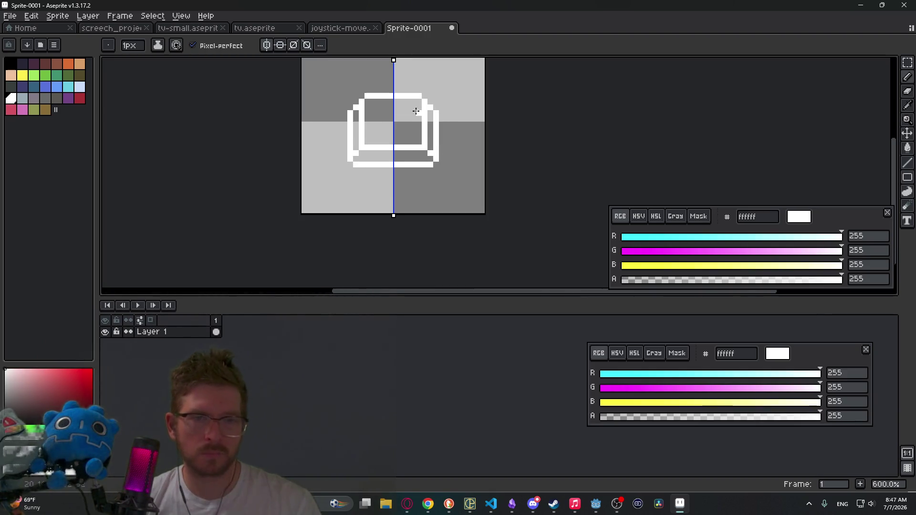
pyautogui.scroll(1, 368, 100)
pyautogui.scroll(2, 368, 100)
# Erase the top corner pixel to round it and tidy the inner bottom corners
pyautogui.press('e')
pyautogui.click(466, 94)
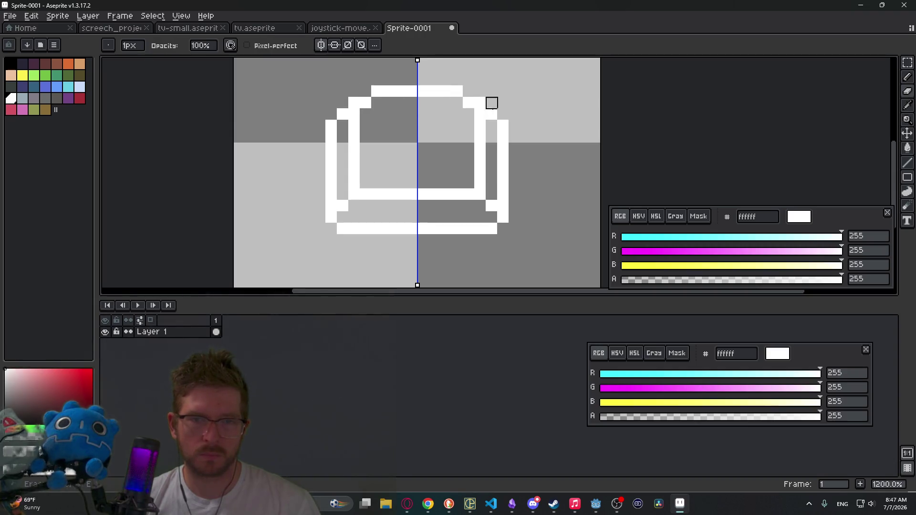
pyautogui.press('b')
pyautogui.click(468, 182)
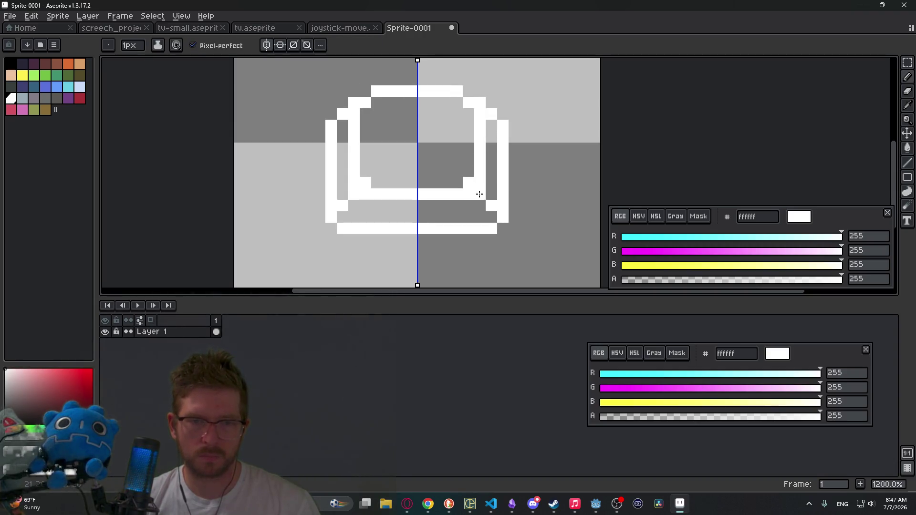
pyautogui.press('e')
pyautogui.click(468, 194)
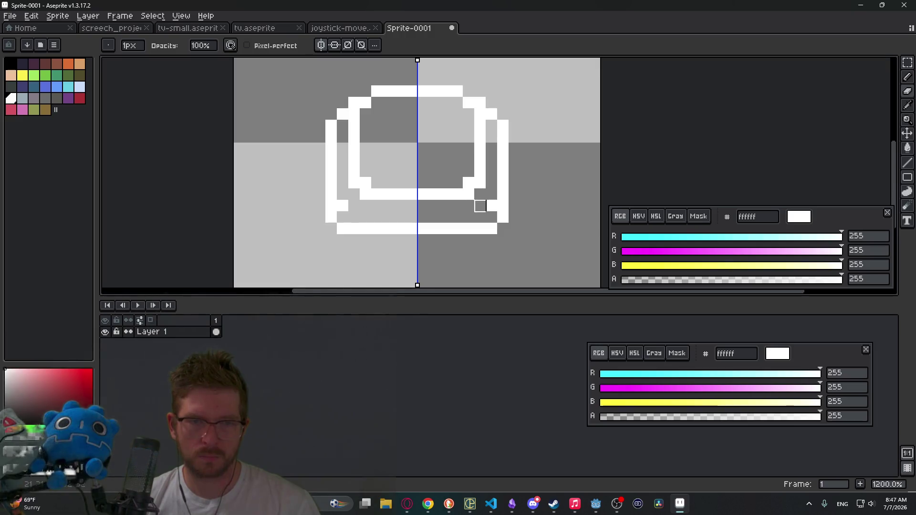
pyautogui.click(468, 194)
pyautogui.press('b')
pyautogui.moveTo(486, 182)
pyautogui.mouseDown()
pyautogui.moveTo(474, 188)
pyautogui.moveTo(491, 205)
pyautogui.moveTo(484, 195)
pyautogui.mouseUp()
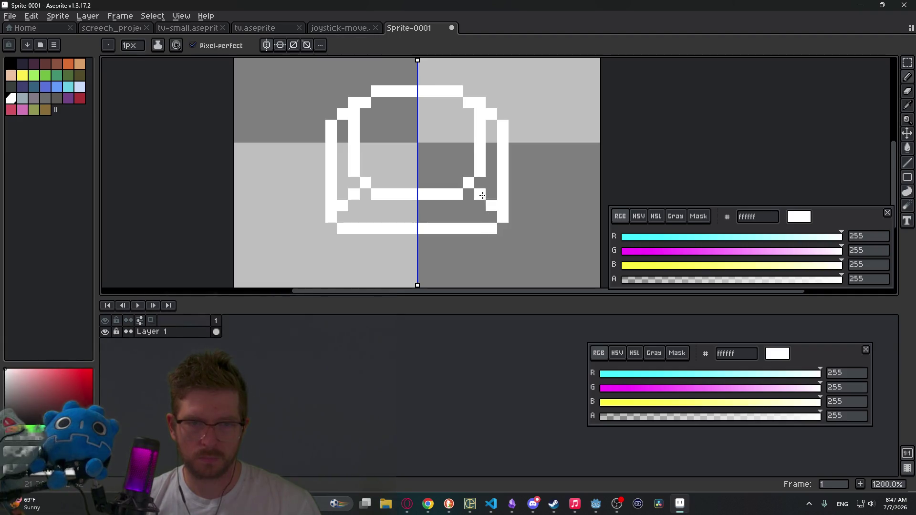
# Replace the old bottom bar with a new mirrored bar and trim its corner pixel
pyautogui.scroll(-8, 483, 196)
pyautogui.scroll(5, 483, 196)
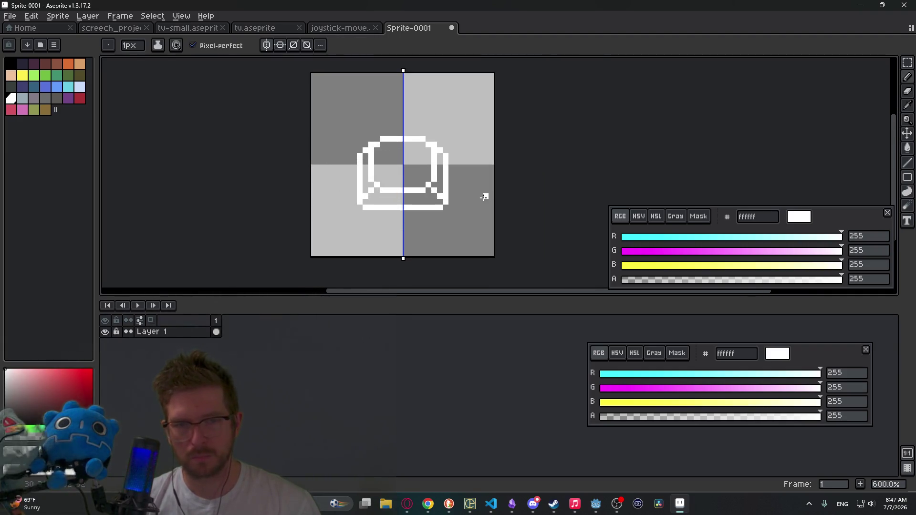
pyautogui.scroll(3, 483, 196)
pyautogui.press('e')
pyautogui.moveTo(423, 202); pyautogui.dragTo(333, 213)
pyautogui.press('b')
pyautogui.moveTo(418, 206)
pyautogui.mouseDown()
pyautogui.moveTo(423, 201)
pyautogui.moveTo(345, 205)
pyautogui.moveTo(358, 203)
pyautogui.moveTo(356, 214)
pyautogui.mouseUp()
pyautogui.press('e')
pyautogui.click(414, 203)
pyautogui.hotkey('ctrl', 'z')
pyautogui.click(426, 202)
# Switch the mirror axis to horizontal, then turn symmetry off
pyautogui.scroll(-6, 444, 199)
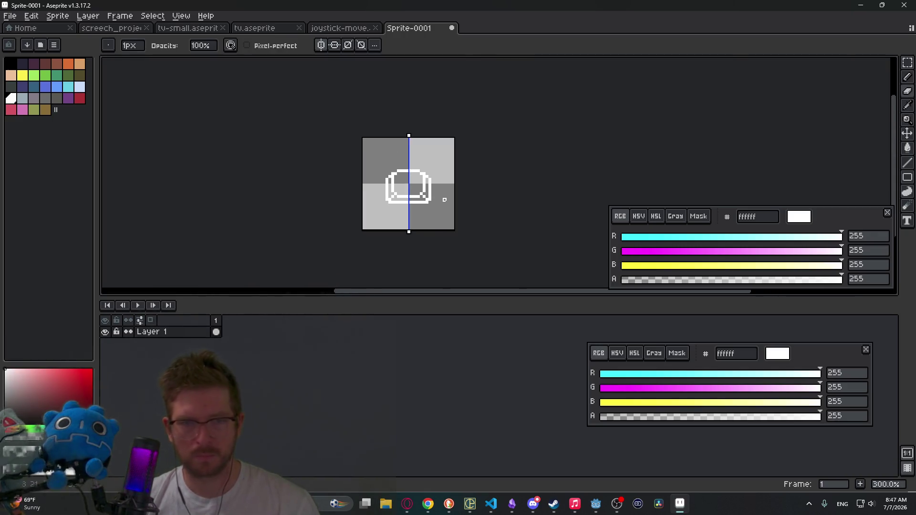
pyautogui.scroll(-2, 444, 200)
pyautogui.scroll(4, 446, 198)
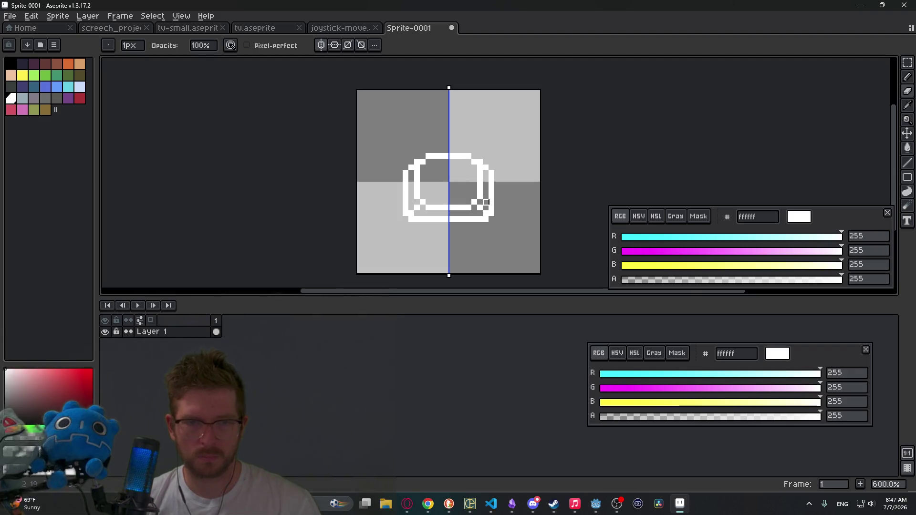
pyautogui.click(321, 45)
pyautogui.click(334, 45)
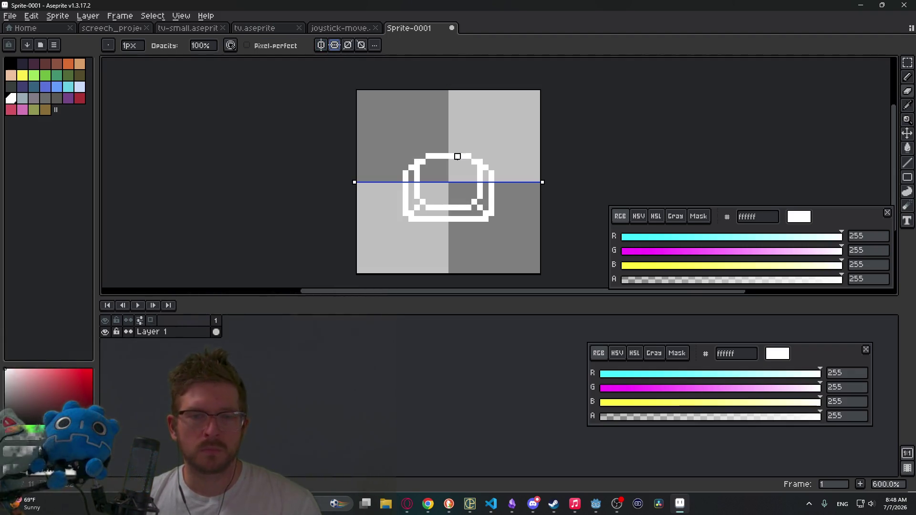
pyautogui.click(334, 45)
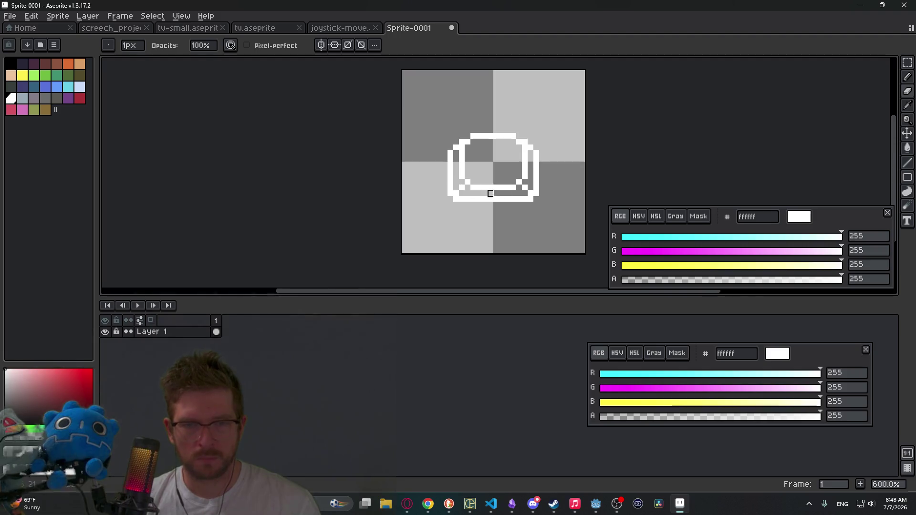
pyautogui.hscroll(2, 490, 193)
# Nudge the icon's left part right, right half left, and lower part up by one pixel
pyautogui.press('m')
pyautogui.moveTo(429, 117); pyautogui.dragTo(491, 231)
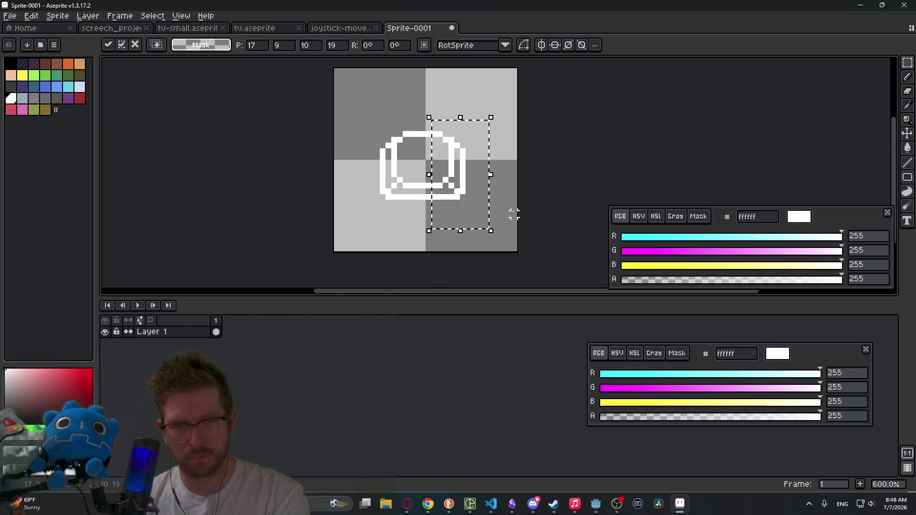
pyautogui.click(385, 139)
pyautogui.moveTo(334, 103); pyautogui.dragTo(468, 206)
pyautogui.press('Right')
pyautogui.press('Right')
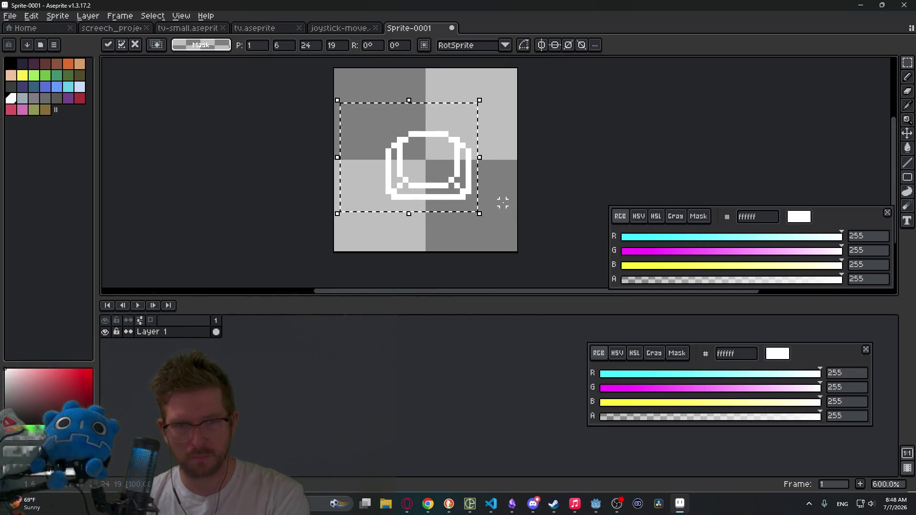
pyautogui.hotkey('ctrl', 'd')
pyautogui.moveTo(439, 123); pyautogui.dragTo(508, 206)
pyautogui.press('Left')
pyautogui.press('Left')
pyautogui.hotkey('ctrl', 'd')
pyautogui.moveTo(366, 168); pyautogui.dragTo(497, 221)
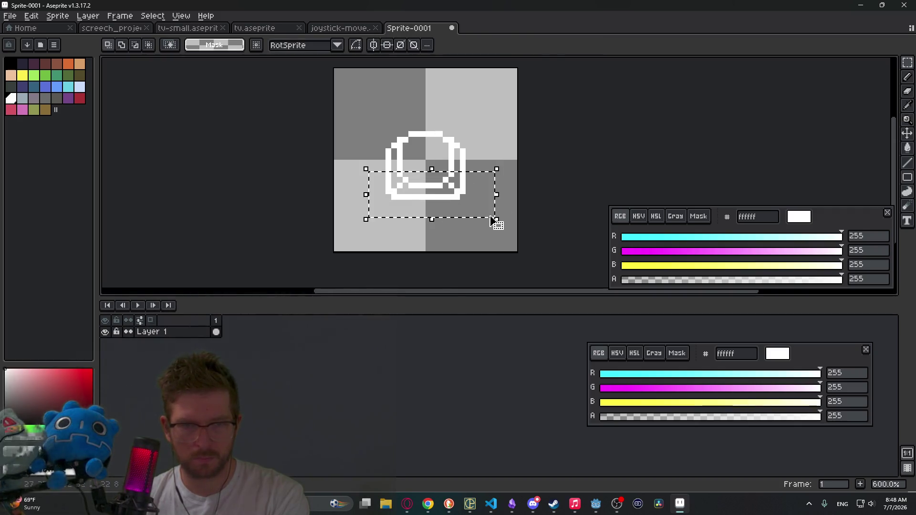
pyautogui.press('Up')
pyautogui.press('Up')
pyautogui.hotkey('ctrl', 'd')
# With vertical symmetry on, erase the mirrored corner pixels at both ends of the top edge
pyautogui.scroll(-4, 523, 183)
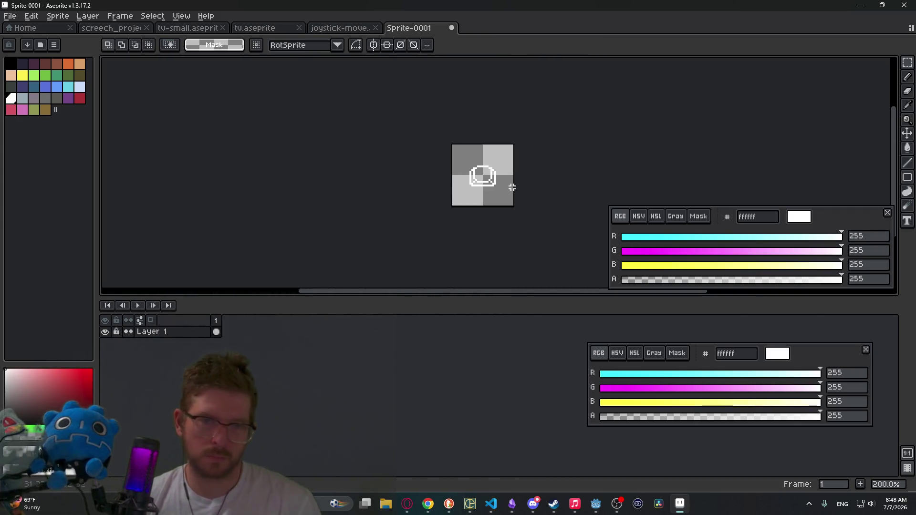
pyautogui.scroll(3, 498, 190)
pyautogui.scroll(2, 492, 187)
pyautogui.press('e')
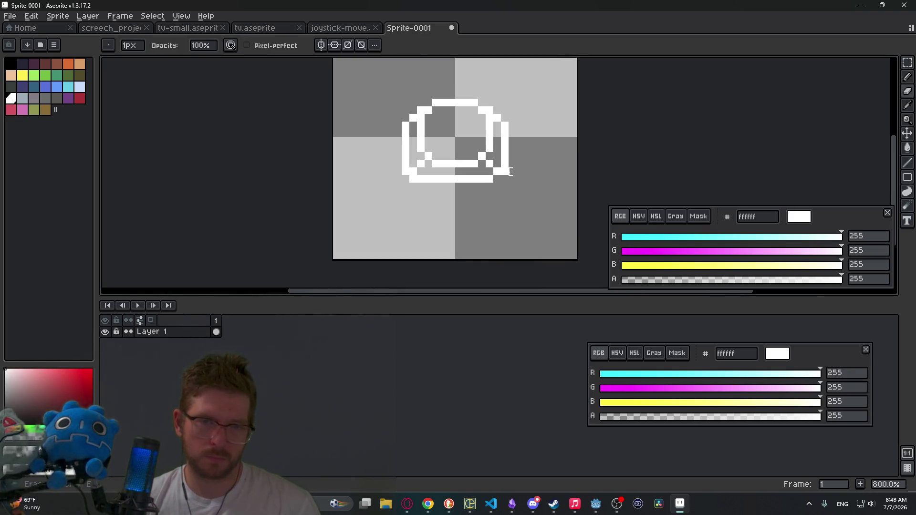
pyautogui.click(321, 46)
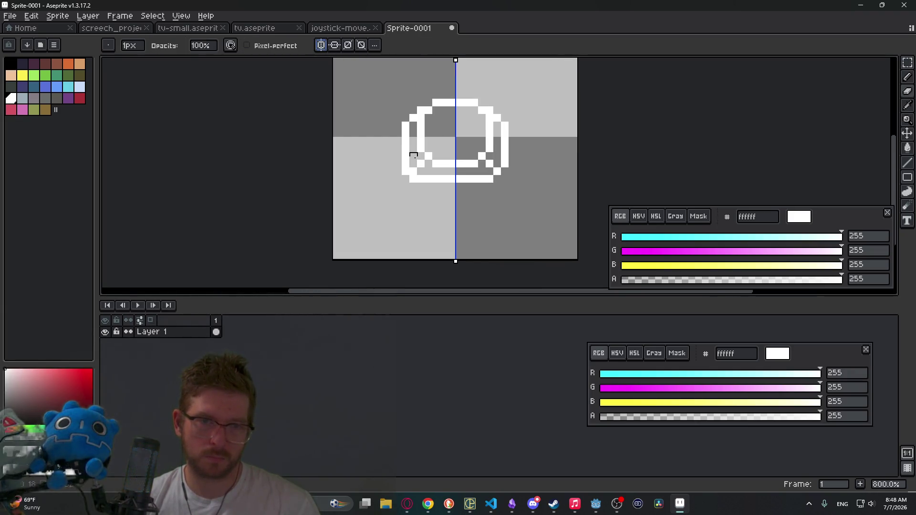
pyautogui.click(398, 171)
pyautogui.scroll(-5, 496, 177)
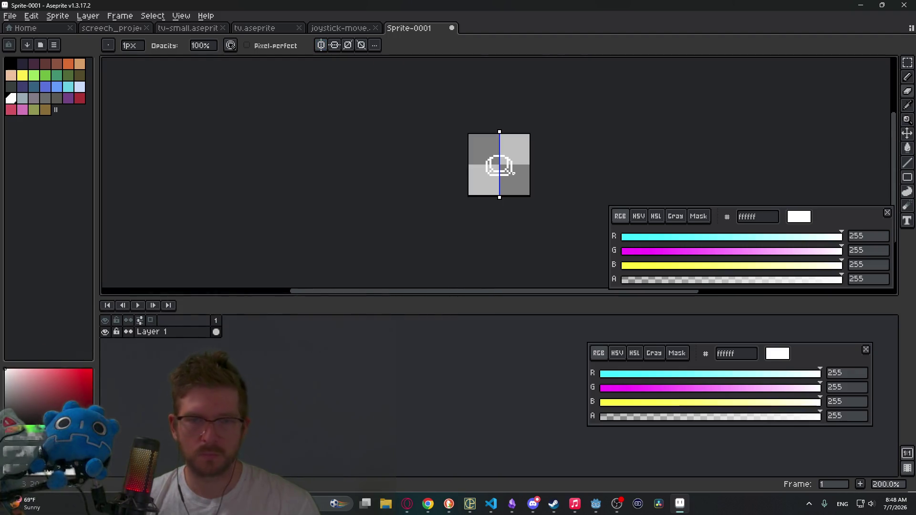
pyautogui.hotkey('ctrl', 'z')
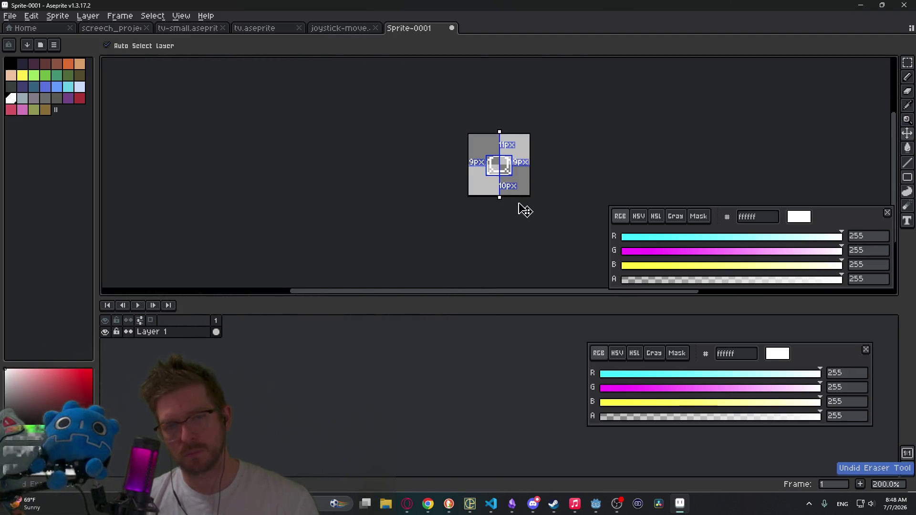
pyautogui.scroll(7, 507, 174)
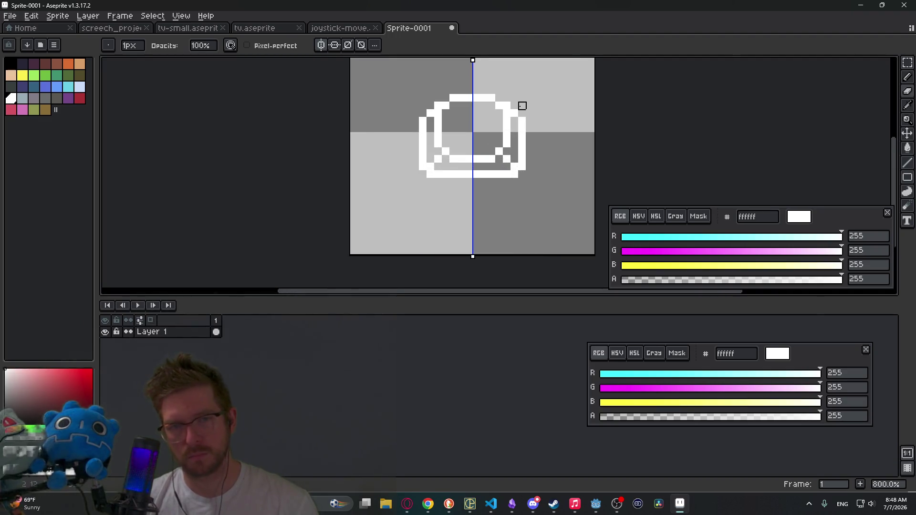
pyautogui.press('b')
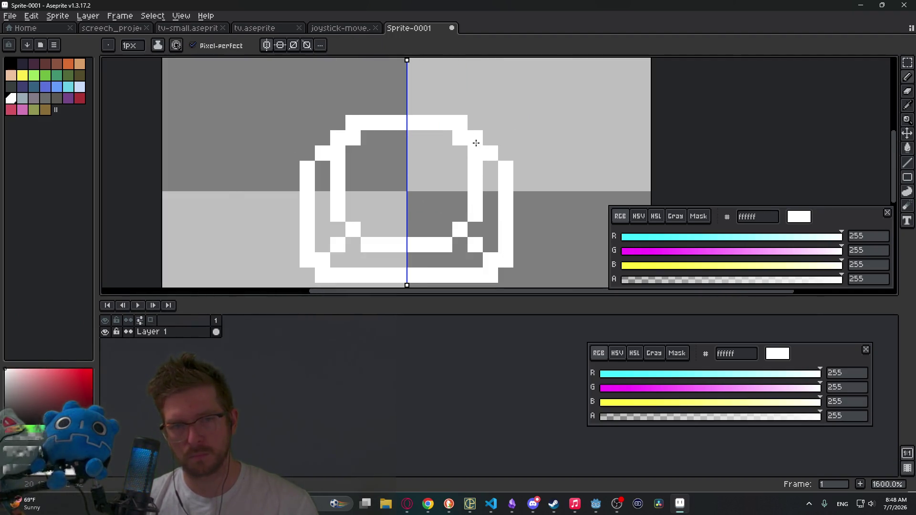
pyautogui.scroll(-8, 476, 143)
pyautogui.scroll(5, 485, 163)
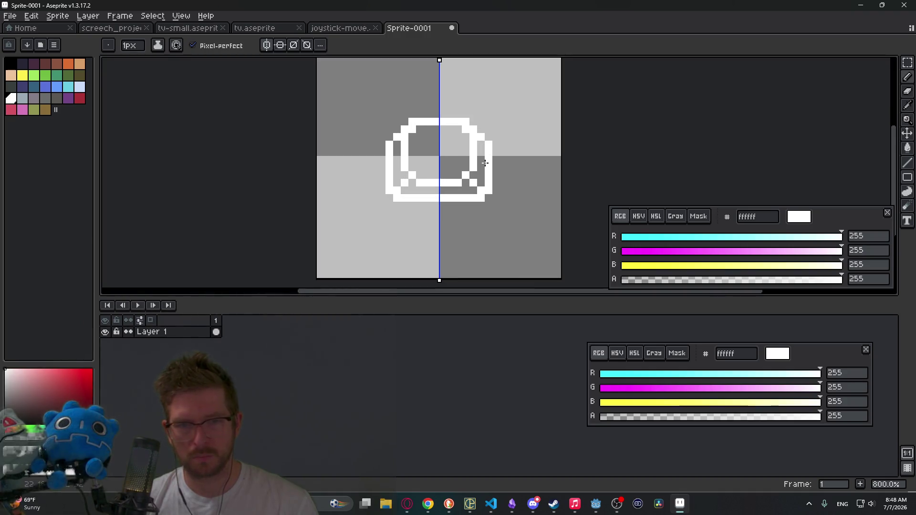
pyautogui.hotkey('ctrl', 'z')
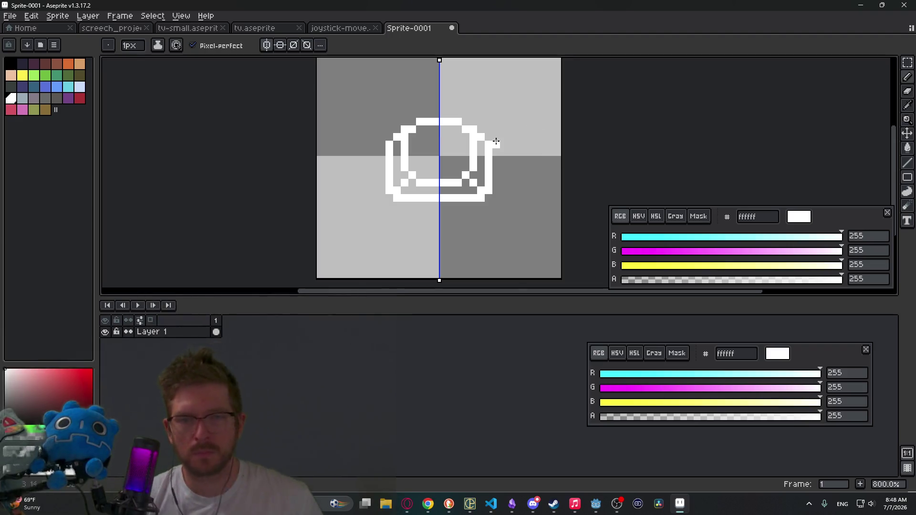
# Add a second animation frame after the finished icon with Alt+N
pyautogui.press('e')
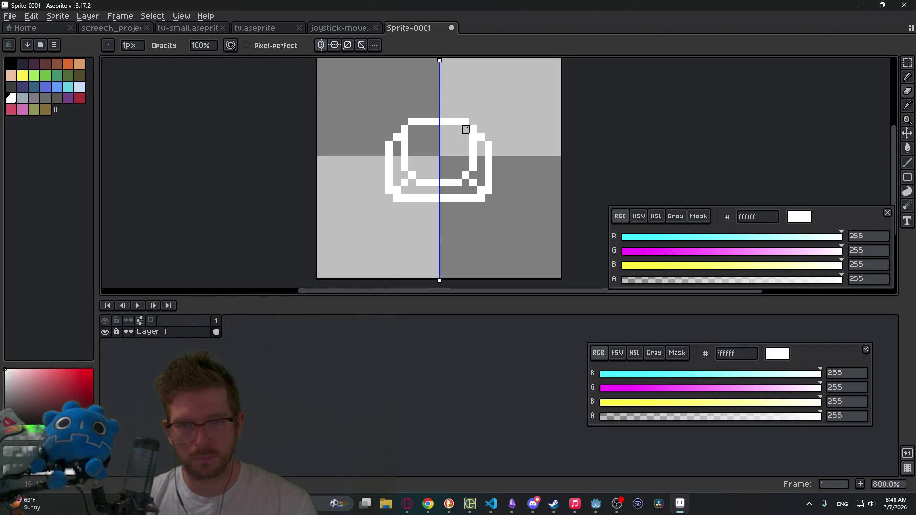
pyautogui.press('b')
pyautogui.scroll(-5, 464, 168)
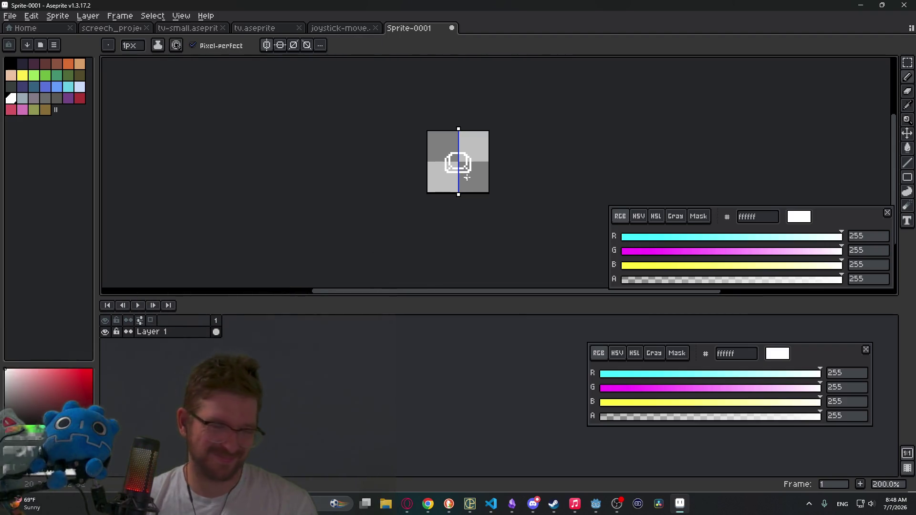
pyautogui.scroll(4, 478, 182)
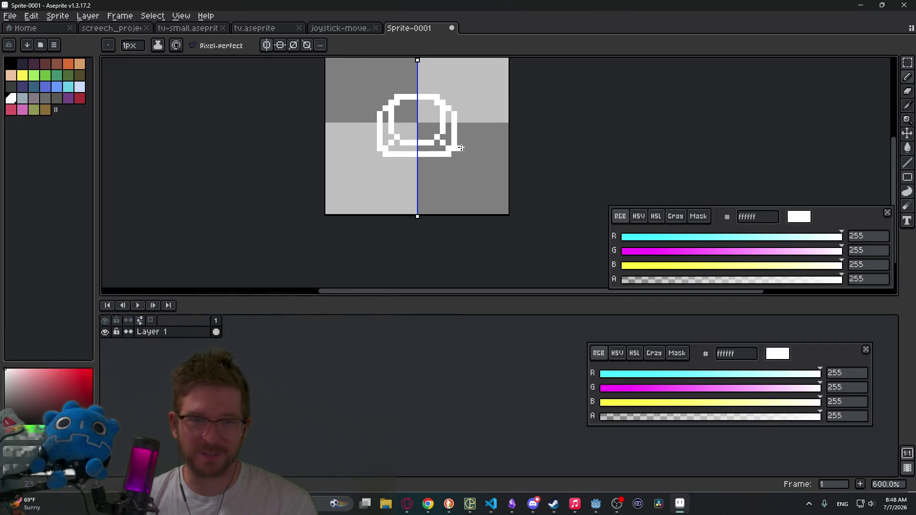
pyautogui.scroll(-3, 437, 153)
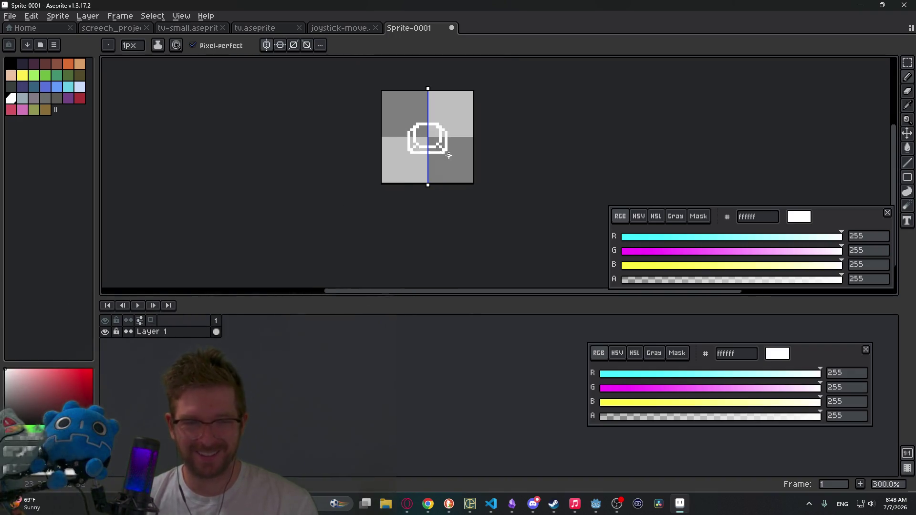
pyautogui.scroll(1, 456, 173)
pyautogui.hotkey('alt', 'n')
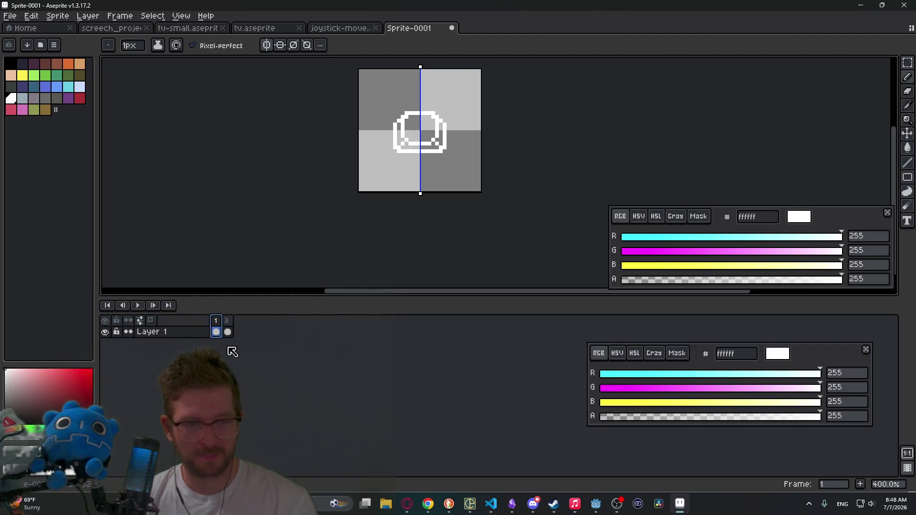
# On frame 2, move the selected inner screen area down one pixel
pyautogui.scroll(3, 451, 113)
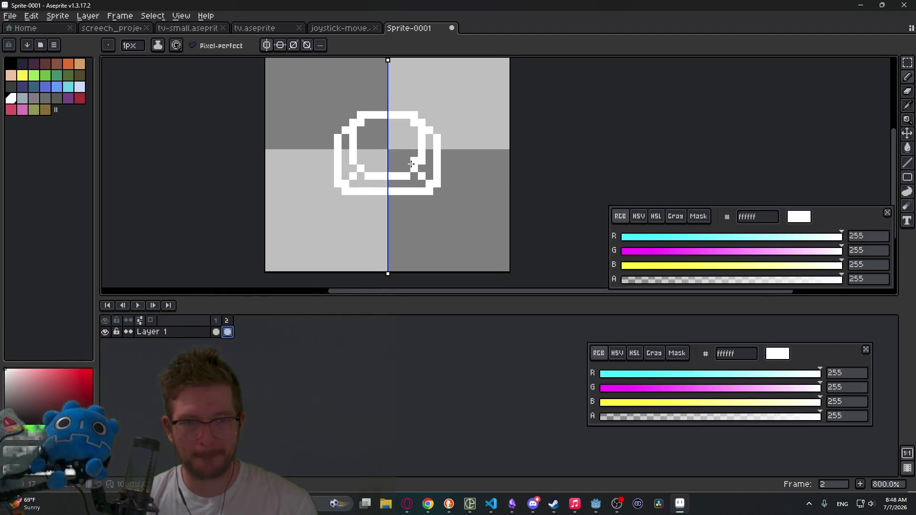
pyautogui.scroll(2, 407, 165)
pyautogui.moveTo(404, 164); pyautogui.dragTo(474, 212)
pyautogui.press('m')
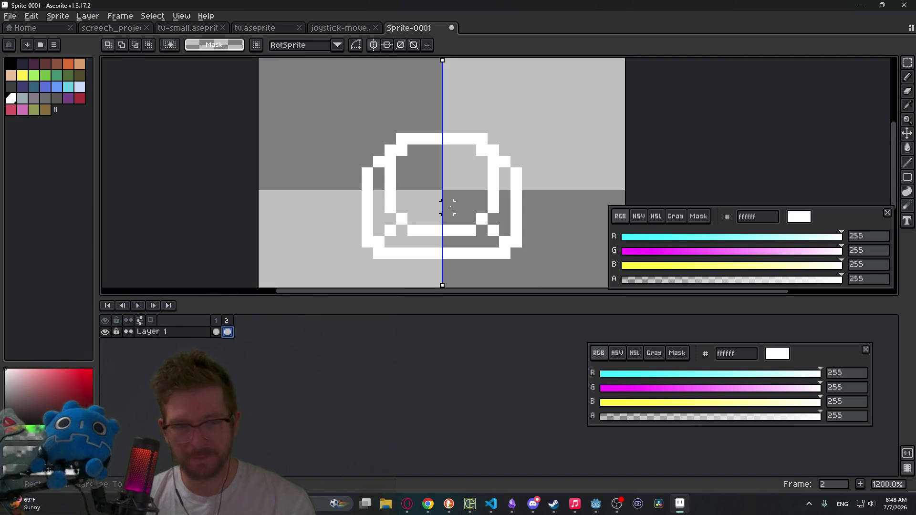
pyautogui.moveTo(384, 122)
pyautogui.mouseDown()
pyautogui.moveTo(498, 143)
pyautogui.moveTo(499, 237)
pyautogui.mouseUp()
pyautogui.press('Down')
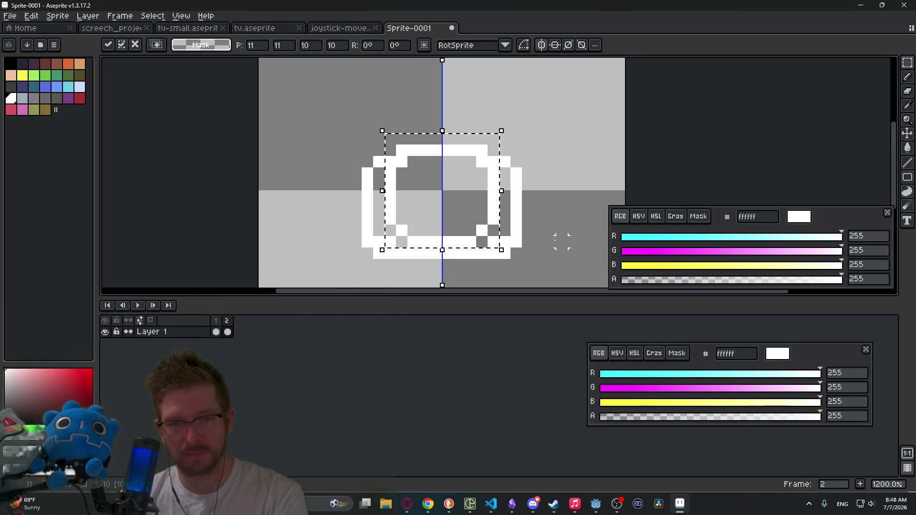
pyautogui.hotkey('ctrl', 'd')
# Fill the outline gap with a white pixel and play the two-frame animation
pyautogui.press('e')
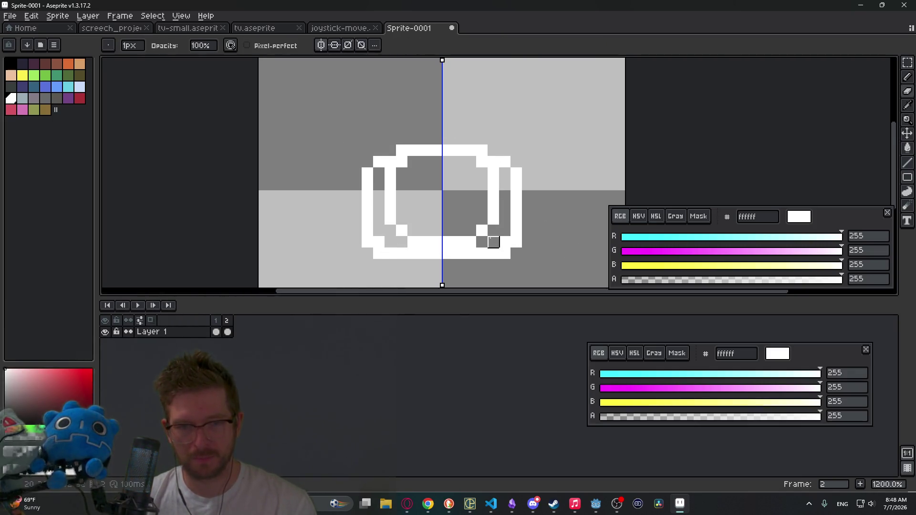
pyautogui.press('b')
pyautogui.click(490, 229)
pyautogui.scroll(-5, 473, 229)
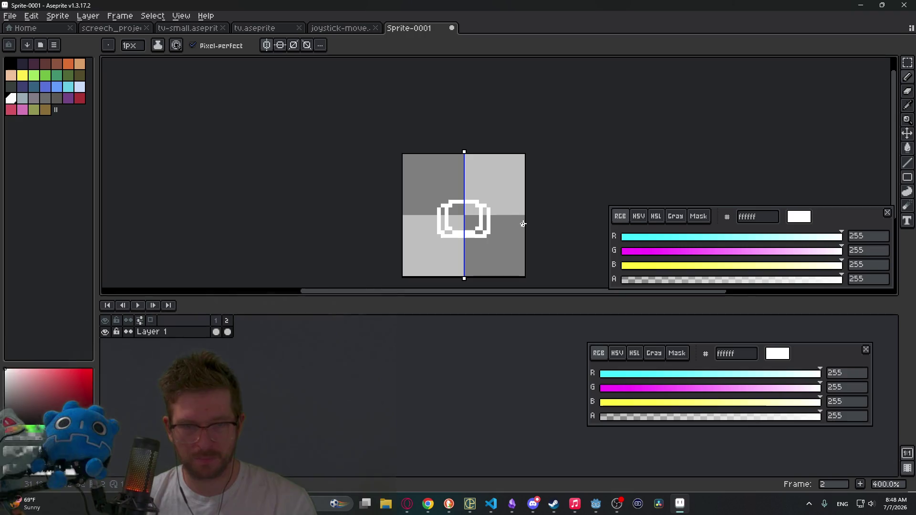
pyautogui.press('Return')
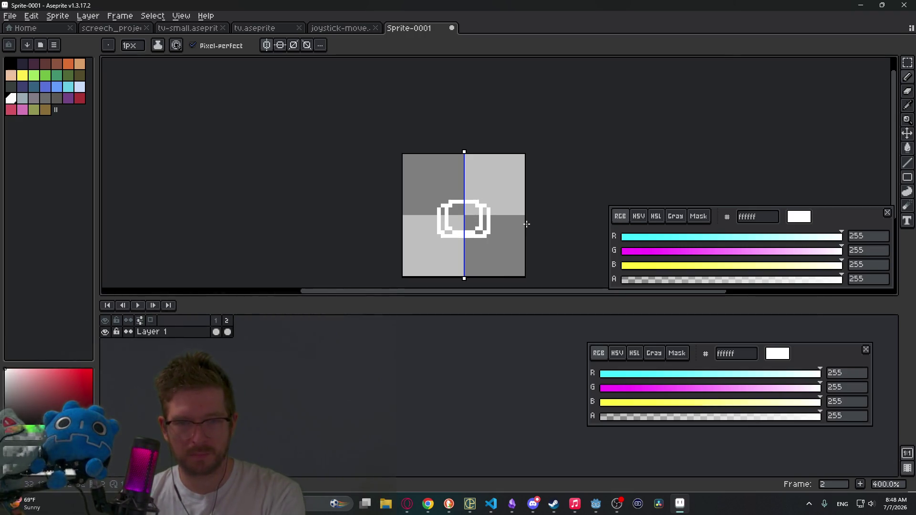
pyautogui.scroll(2, 473, 233)
pyautogui.scroll(1, 473, 233)
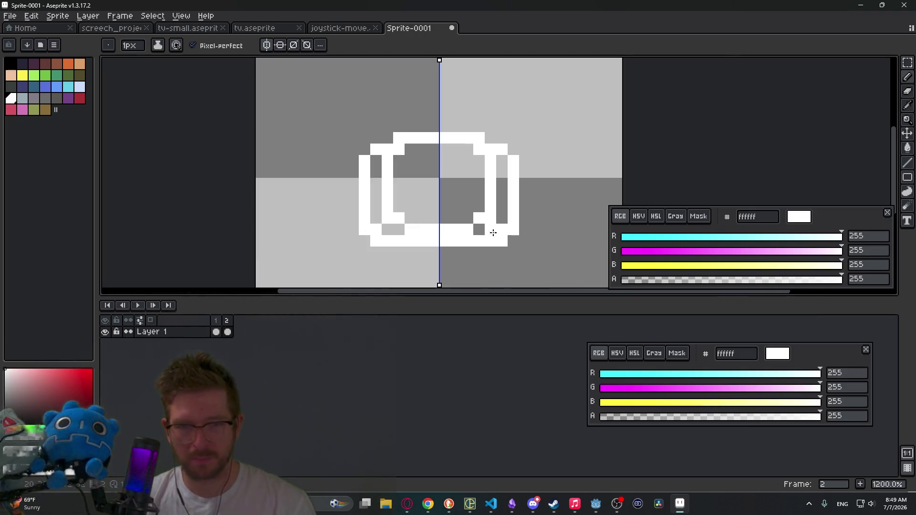
pyautogui.scroll(-7, 505, 210)
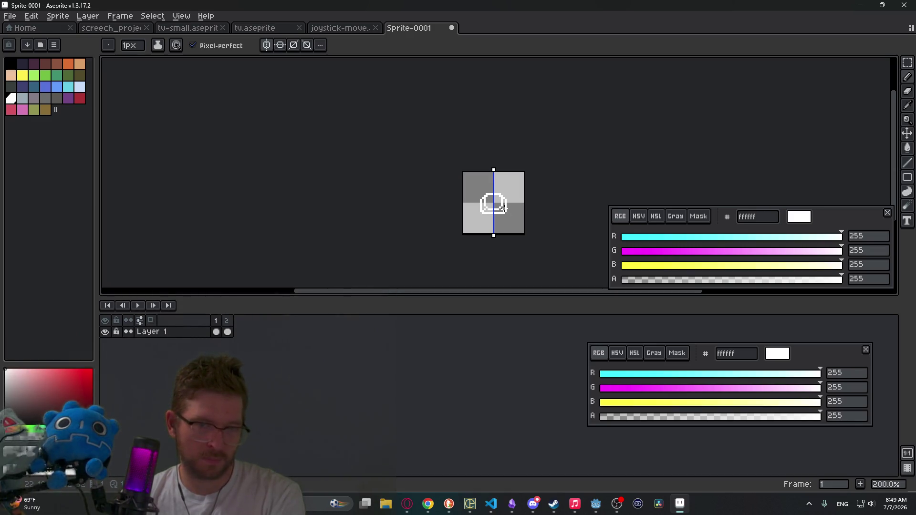
# Turn off mirror symmetry with the Eraser active
pyautogui.scroll(5, 503, 207)
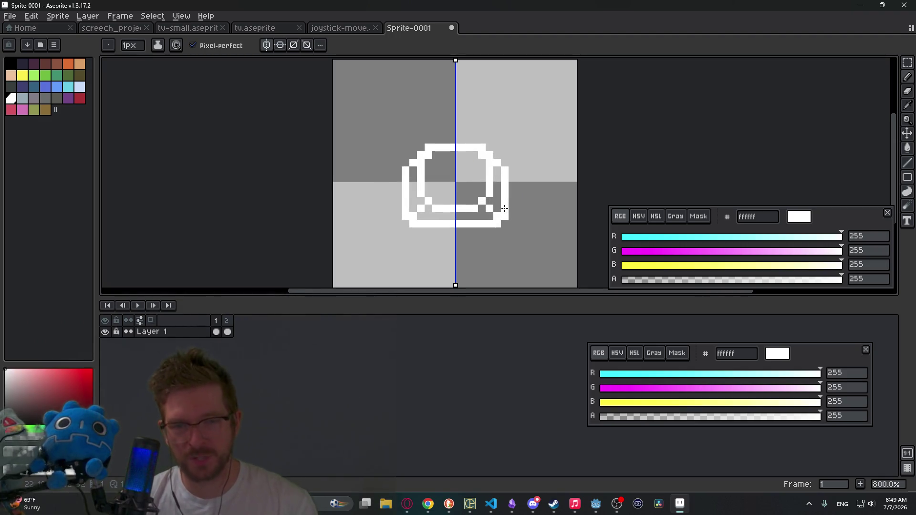
pyautogui.press('e')
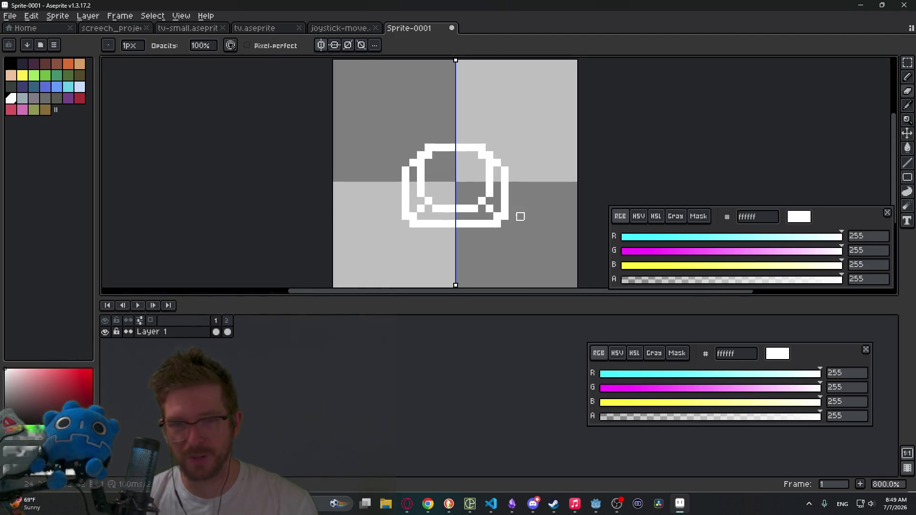
pyautogui.click(320, 45)
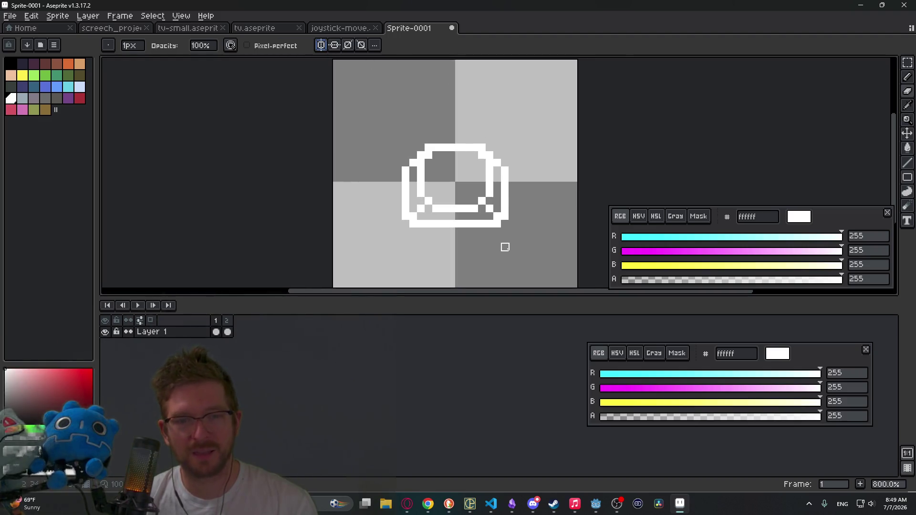
# Erase the monitor's left and right outline columns as a trial, then undo it
pyautogui.scroll(2, 505, 216)
pyautogui.scroll(1, 506, 216)
pyautogui.moveTo(506, 184); pyautogui.dragTo(491, 122)
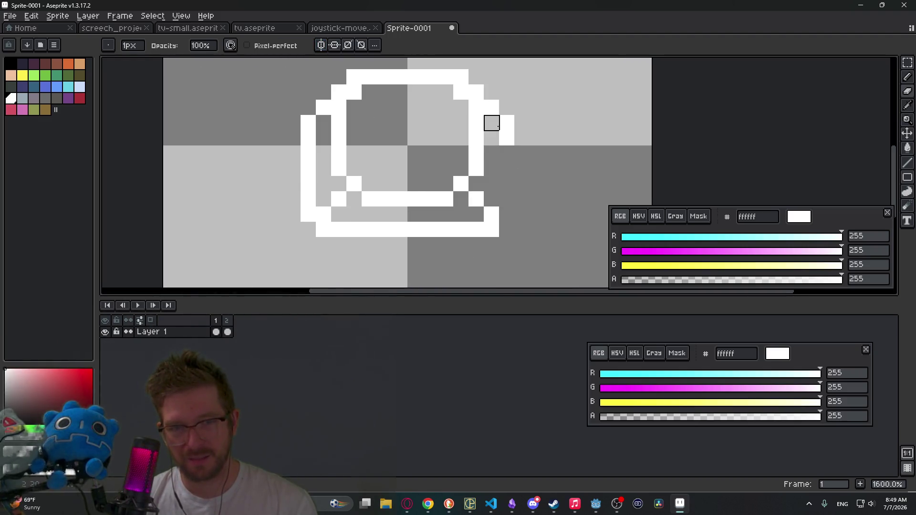
pyautogui.moveTo(308, 215)
pyautogui.mouseDown()
pyautogui.moveTo(293, 136)
pyautogui.moveTo(308, 169)
pyautogui.mouseUp()
pyautogui.scroll(-6, 486, 186)
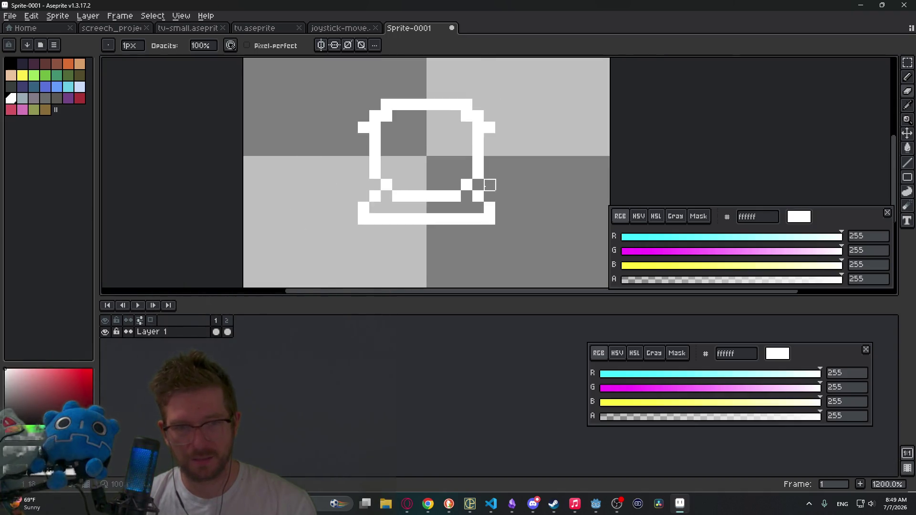
pyautogui.hotkey('ctrl', 'v')
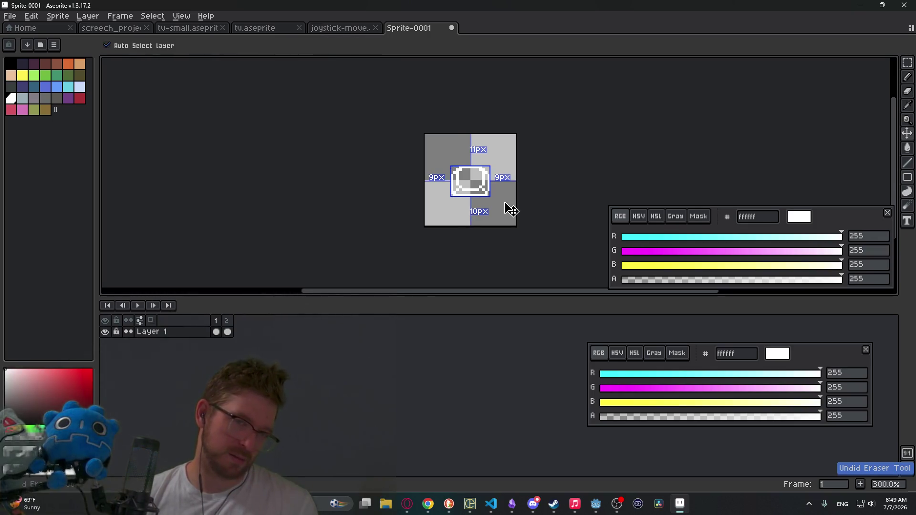
pyautogui.press('Return')
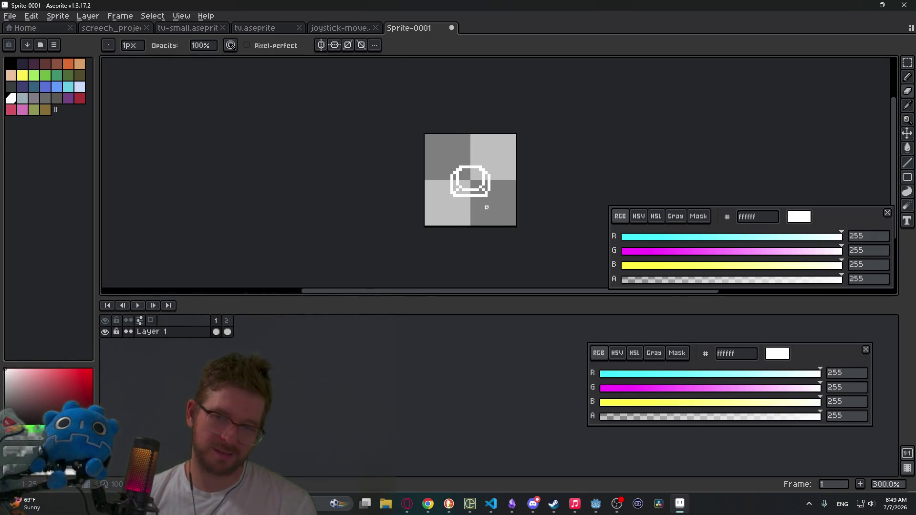
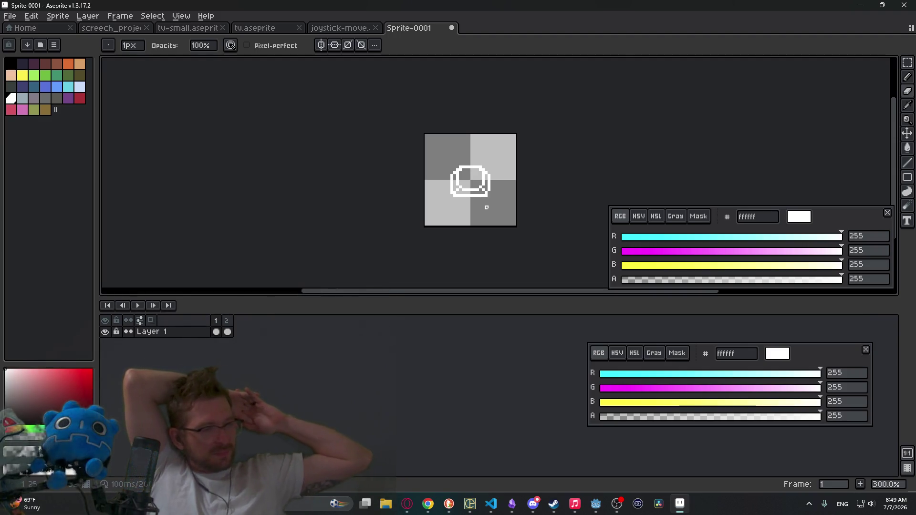
# Try a white pencil stroke and an eraser stroke on frame 1's keycap, undoing both
pyautogui.scroll(6, 486, 207)
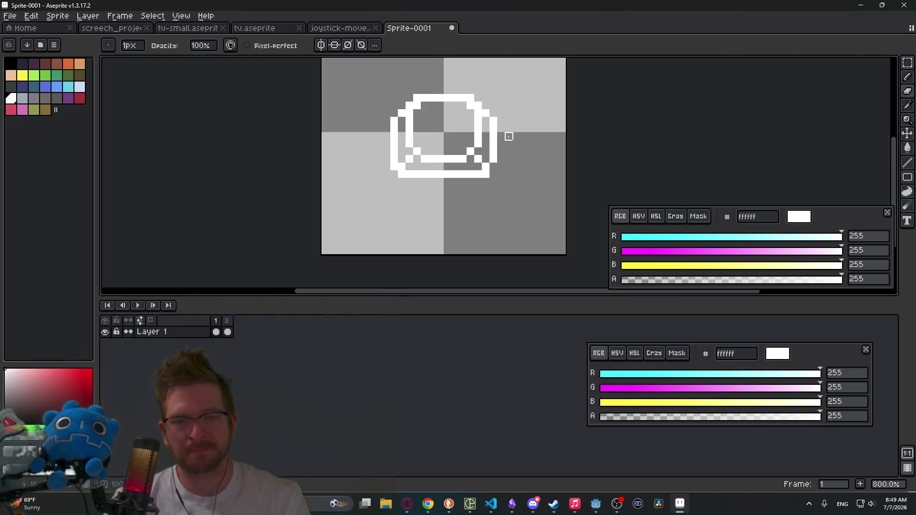
pyautogui.press('b')
pyautogui.moveTo(447, 99)
pyautogui.mouseDown()
pyautogui.moveTo(458, 191)
pyautogui.moveTo(446, 174)
pyautogui.moveTo(435, 90)
pyautogui.mouseUp()
pyautogui.hotkey('ctrl', 'z')
pyautogui.scroll(-4, 482, 126)
pyautogui.scroll(2, 421, 142)
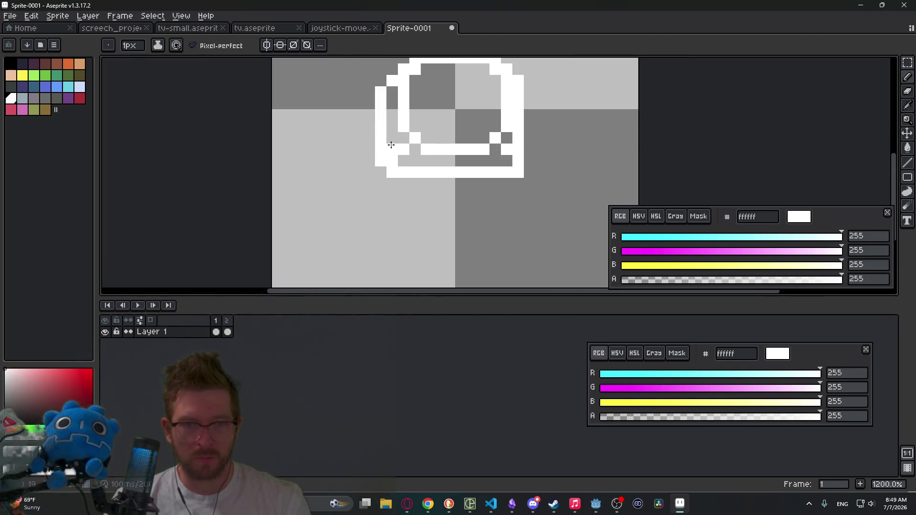
pyautogui.press('e')
pyautogui.moveTo(380, 87)
pyautogui.mouseDown()
pyautogui.moveTo(393, 149)
pyautogui.moveTo(381, 172)
pyautogui.mouseUp()
pyautogui.hotkey('ctrl', 'z')
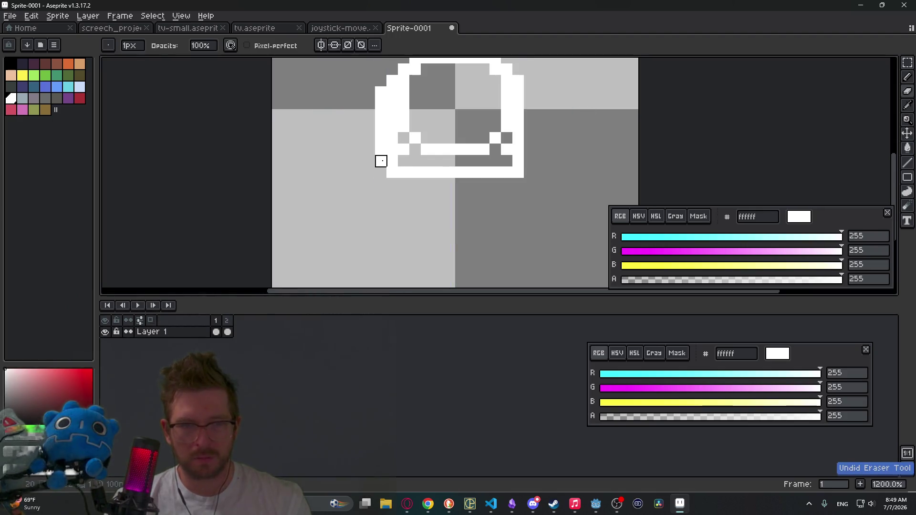
pyautogui.scroll(-5, 518, 207)
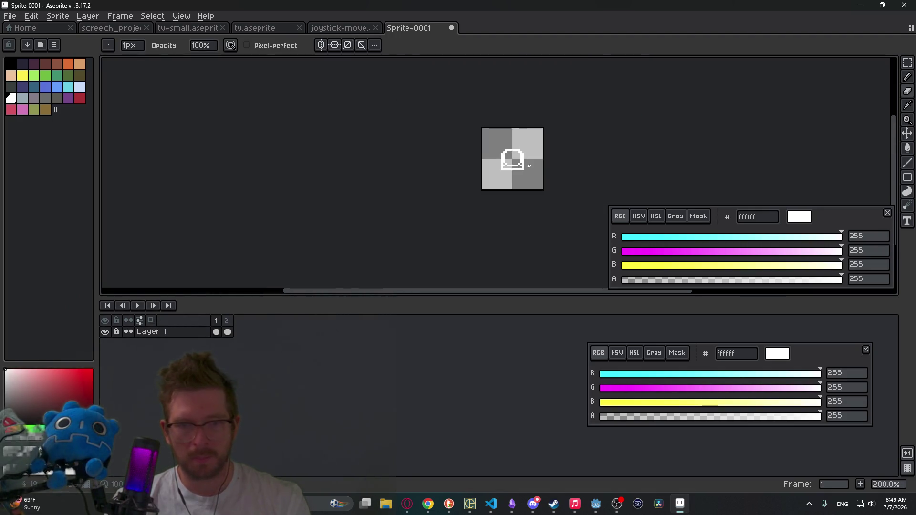
# On frame 2, add white pixels beside the keycap's right edge, then draw with vertical symmetry on
pyautogui.press('.')
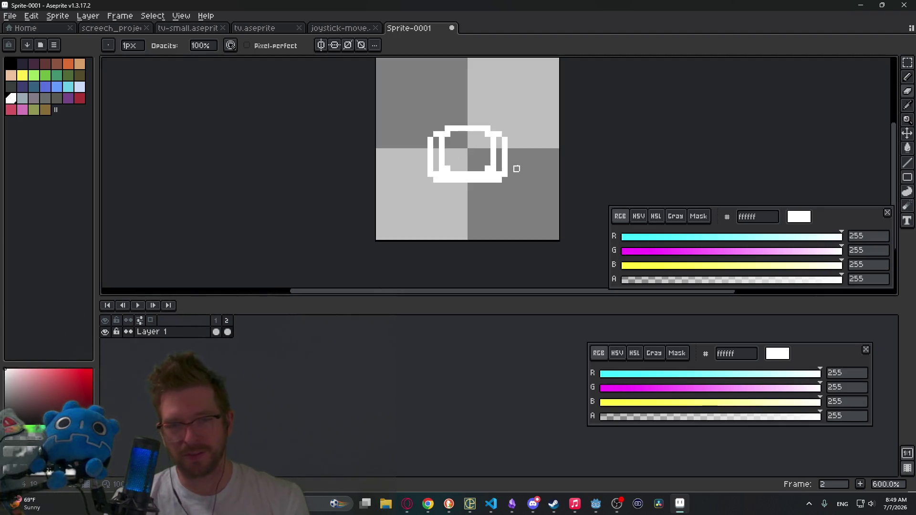
pyautogui.scroll(5, 508, 172)
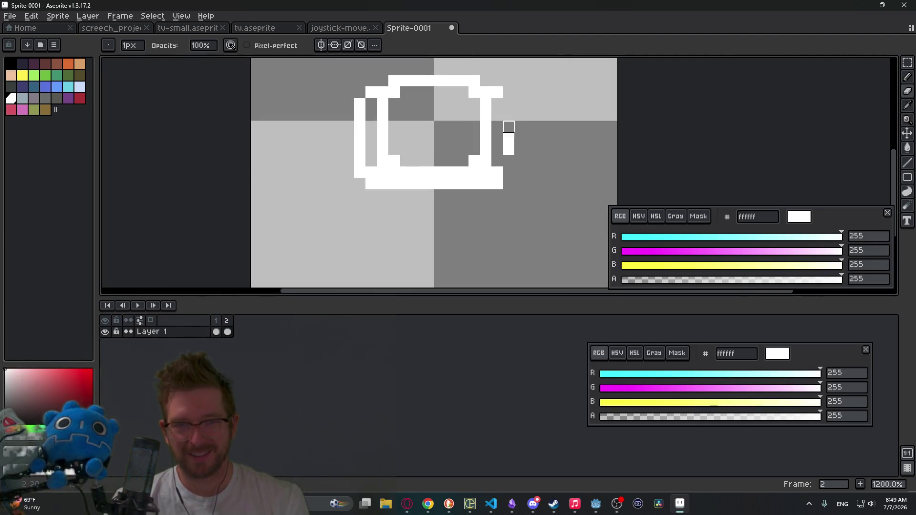
pyautogui.press('b')
pyautogui.moveTo(497, 138); pyautogui.dragTo(496, 124)
pyautogui.click(267, 45)
pyautogui.moveTo(359, 173); pyautogui.dragTo(365, 99)
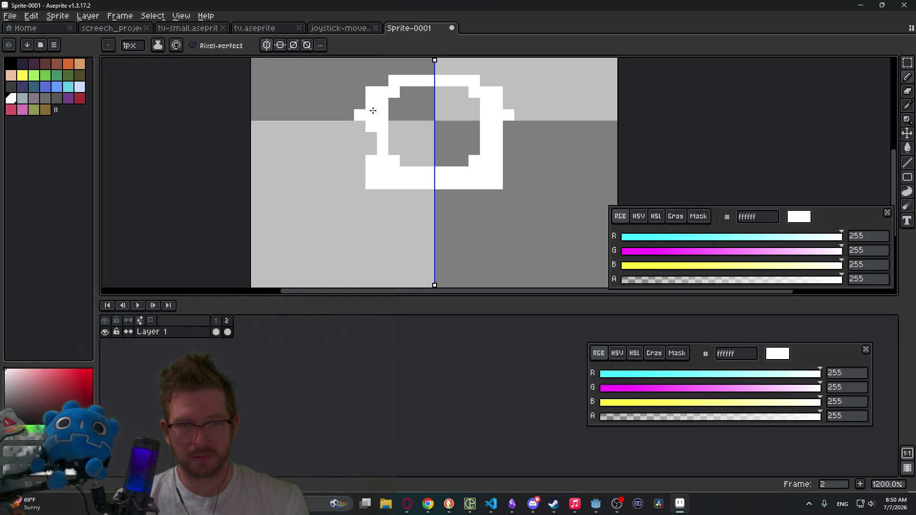
# Erase the side nubs, undo both eraser strokes, and bring up the Save File dialog
pyautogui.press('e')
pyautogui.click(360, 115)
pyautogui.scroll(-6, 574, 168)
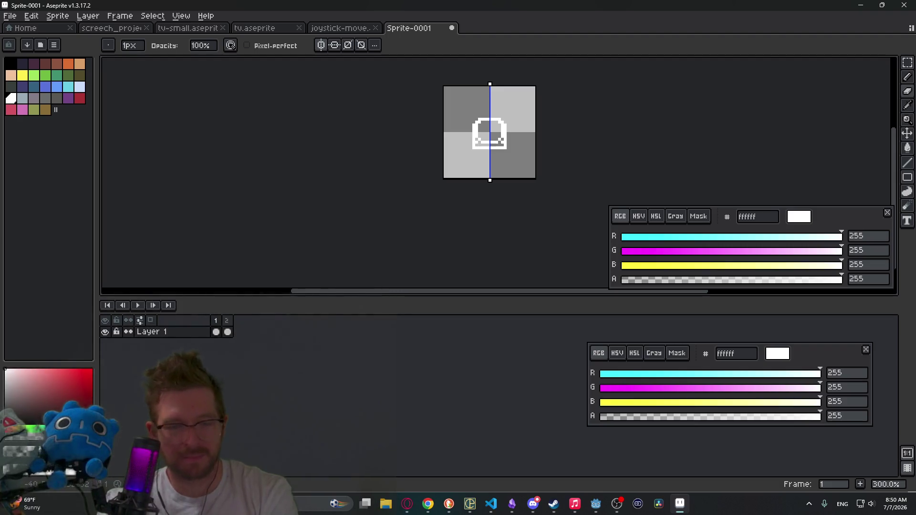
pyautogui.hotkey('ctrl', 'z')
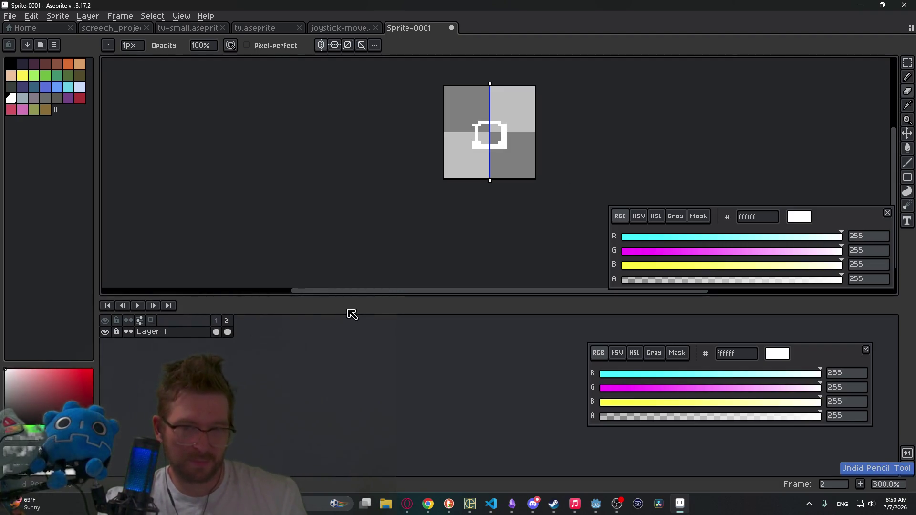
pyautogui.hotkey('ctrl', 'z')
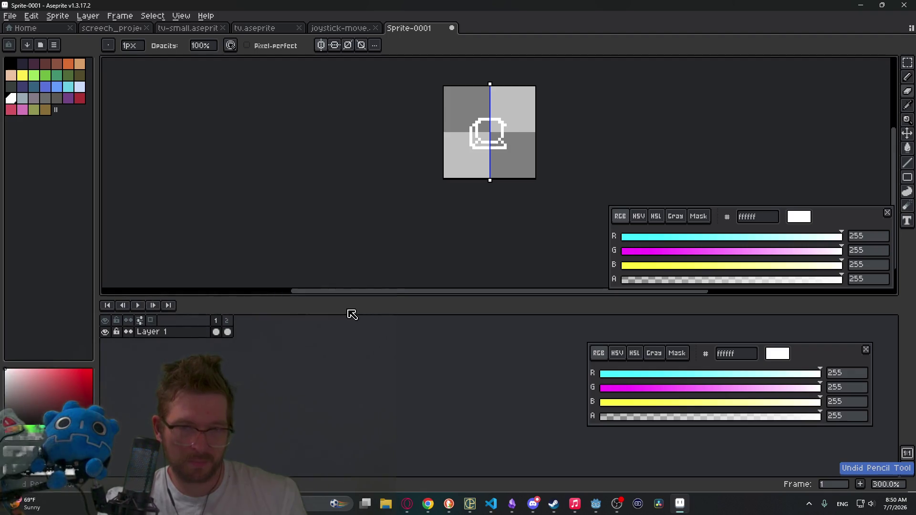
pyautogui.hotkey('ctrl', 's')
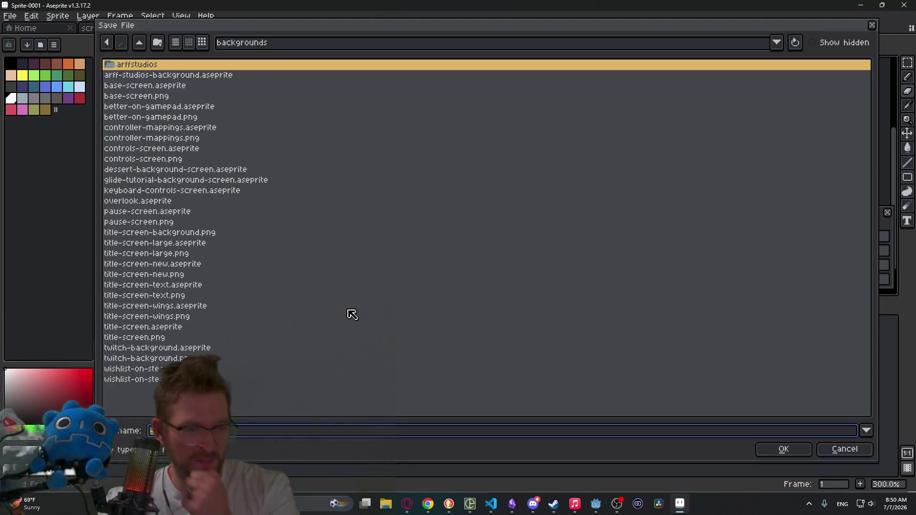
# Cancel the save and set the canvas size to 16×16 px
pyautogui.press('Escape')
pyautogui.scroll(2, 497, 98)
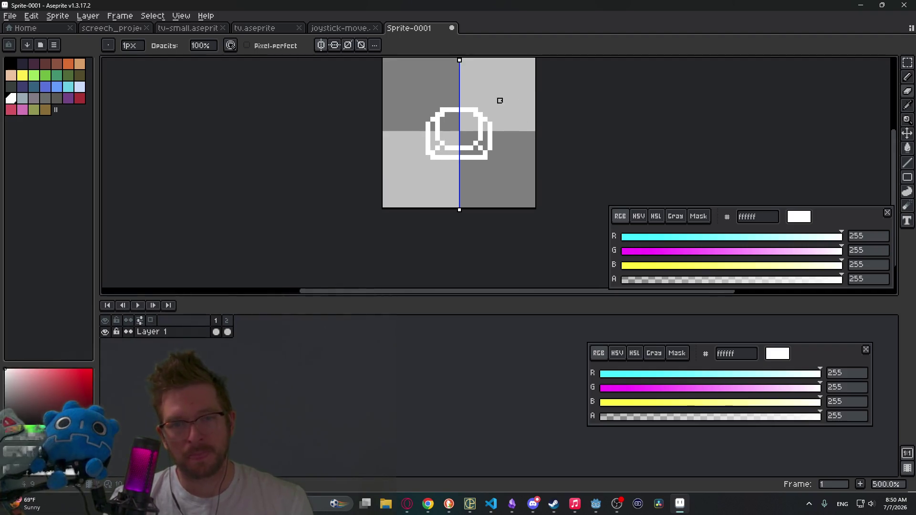
pyautogui.press('m')
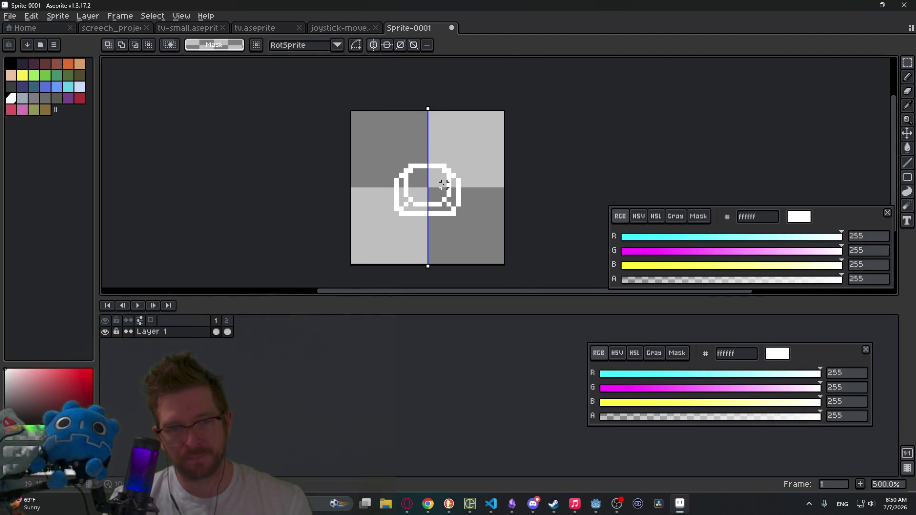
pyautogui.hotkey('ctrl', 'alt', 'c')
pyautogui.write('16')
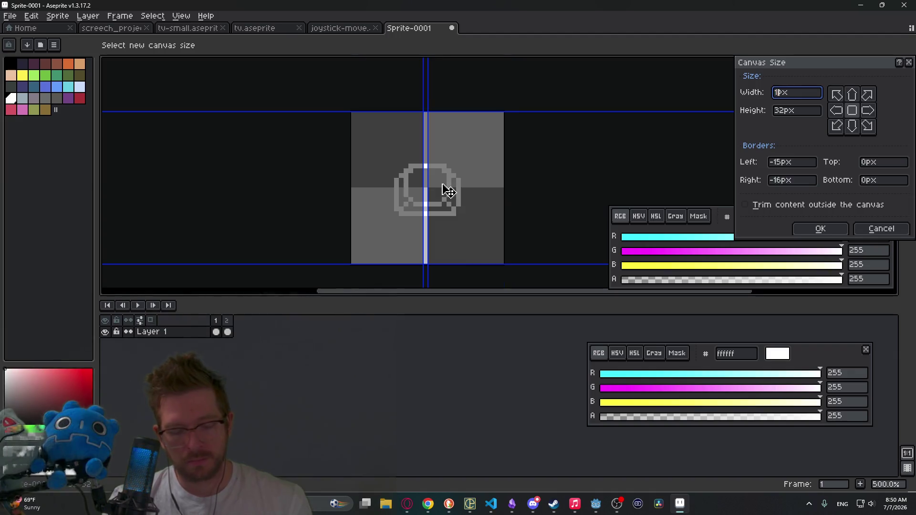
pyautogui.press('Tab')
pyautogui.write('16')
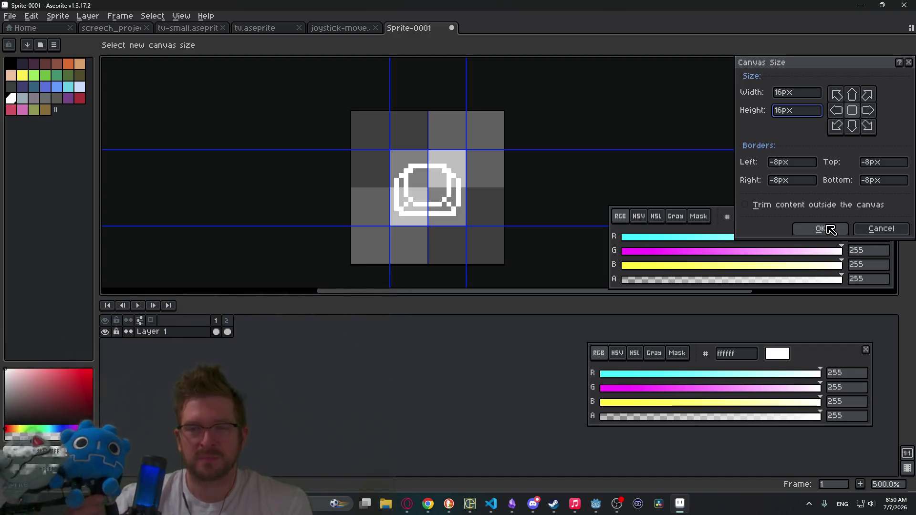
pyautogui.click(830, 230)
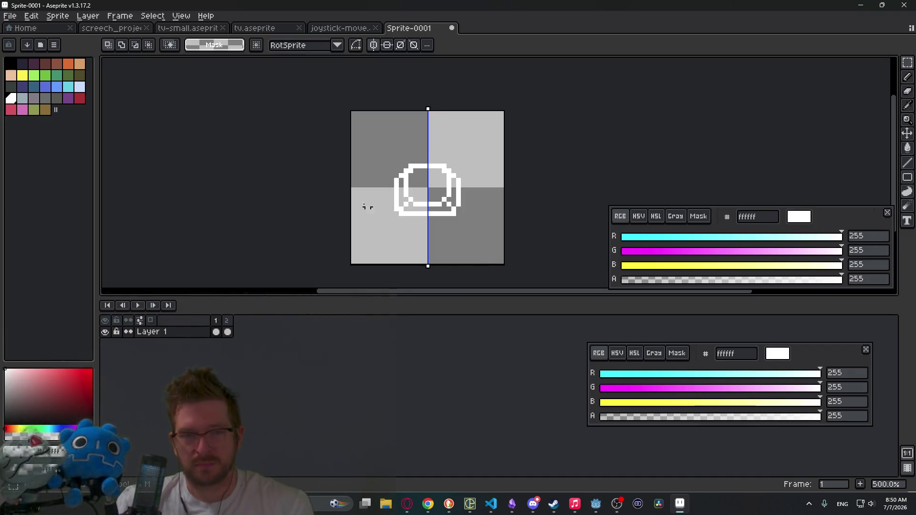
# Turn off symmetry and nudge the keycap drawing down and left into the lower-left area
pyautogui.click(374, 44)
pyautogui.moveTo(358, 142); pyautogui.dragTo(496, 237)
pyautogui.press('Down')
pyautogui.press('Down')
pyautogui.press('Down')
pyautogui.press('Left')
pyautogui.press('Left')
pyautogui.press('Left')
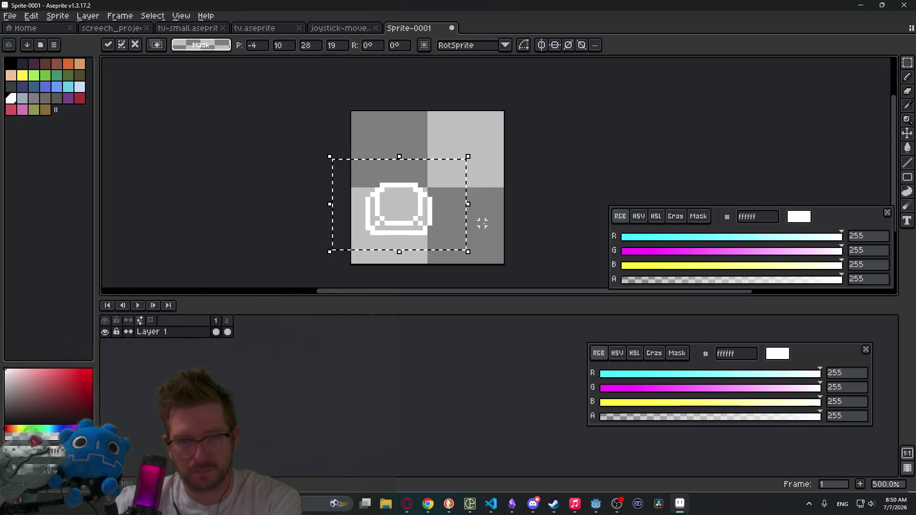
pyautogui.click(472, 233)
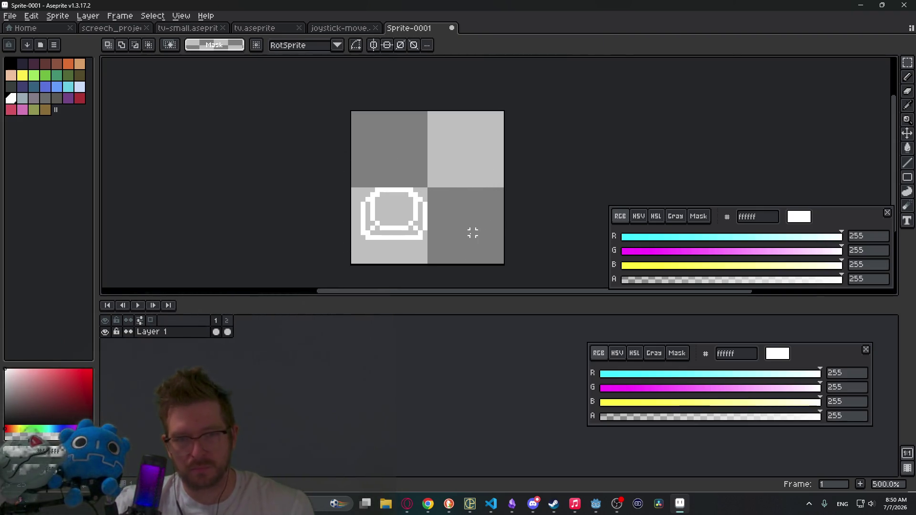
pyautogui.hotkey('ctrl', 'alt', 'c')
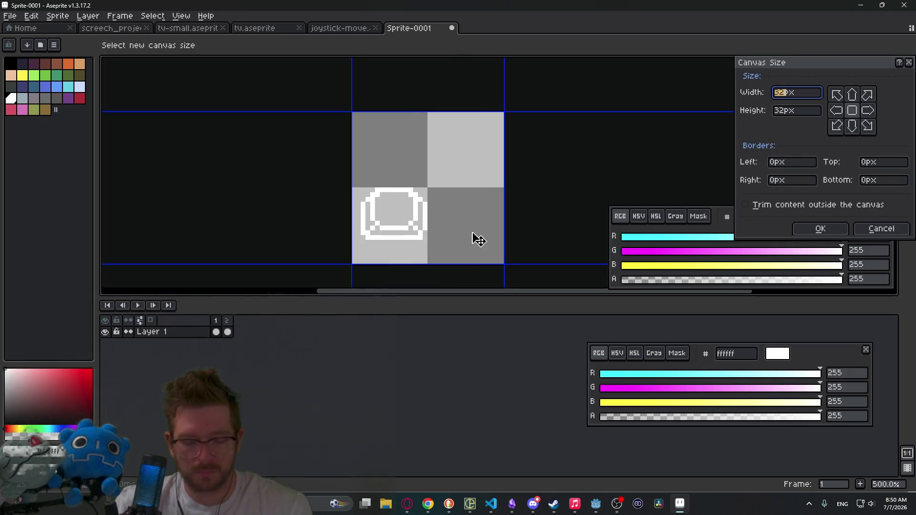
# Resize the canvas to 64×64 pixels
pyautogui.write('64')
pyautogui.press('Tab')
pyautogui.write('64')
pyautogui.press('Return')
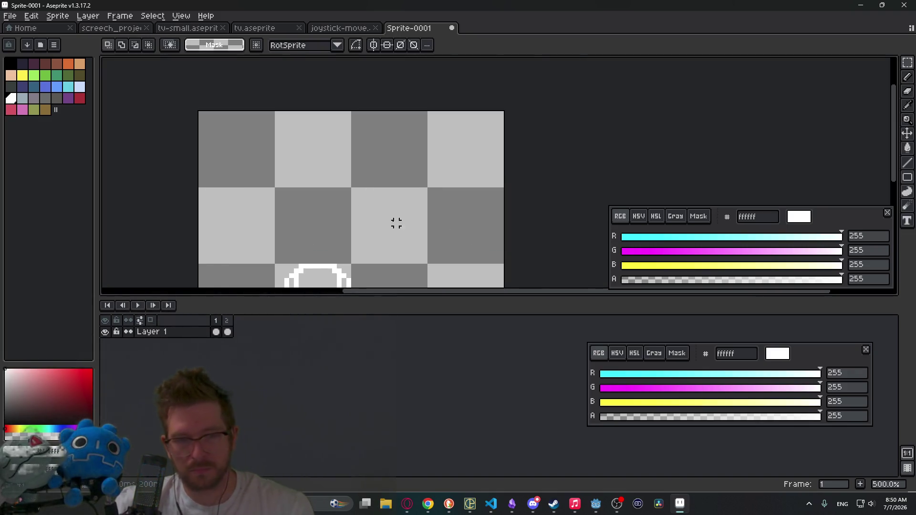
# Shift the keycap left and copy it into a row of three with one above the middle
pyautogui.moveTo(297, 151); pyautogui.dragTo(418, 219)
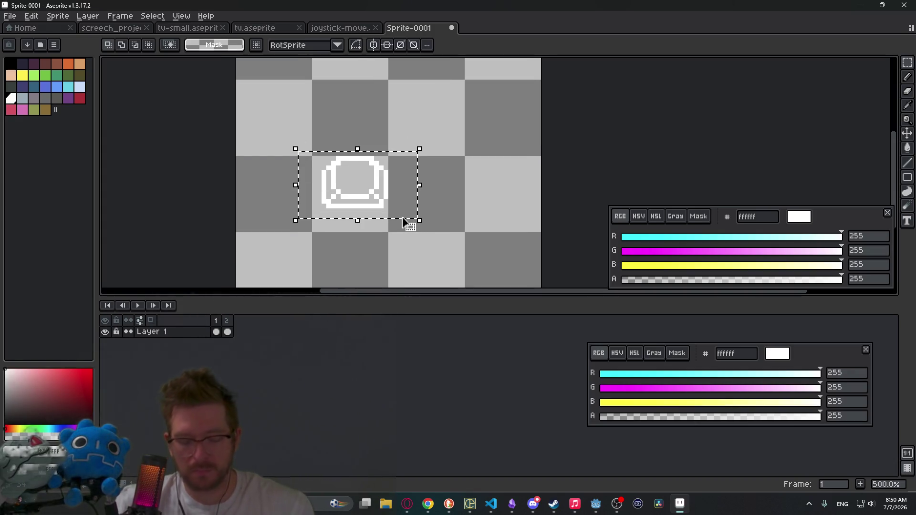
pyautogui.press('Left')
pyautogui.press('Left')
pyautogui.press('Left')
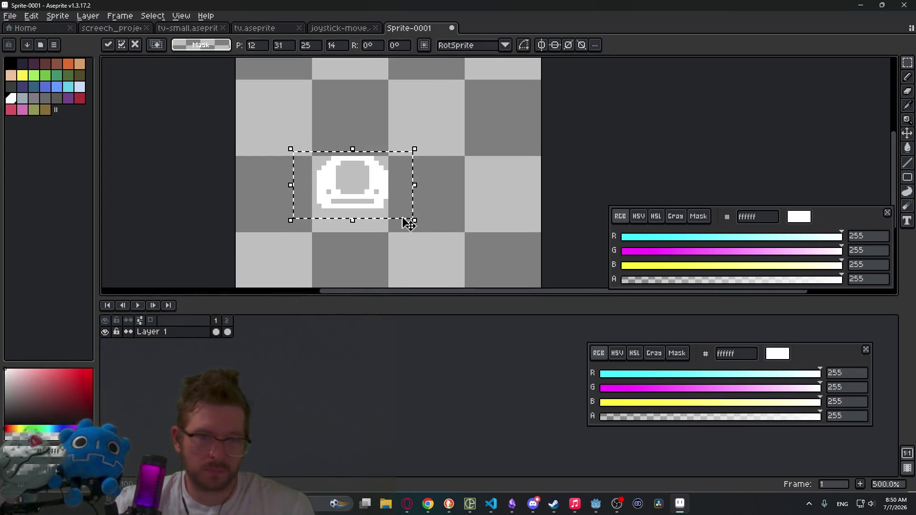
pyautogui.press('Escape')
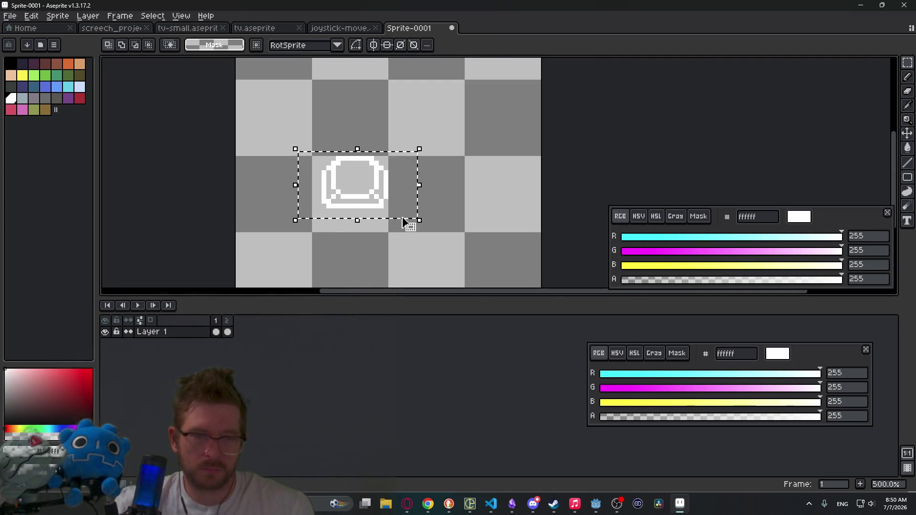
pyautogui.moveTo(358, 195); pyautogui.dragTo(315, 200)
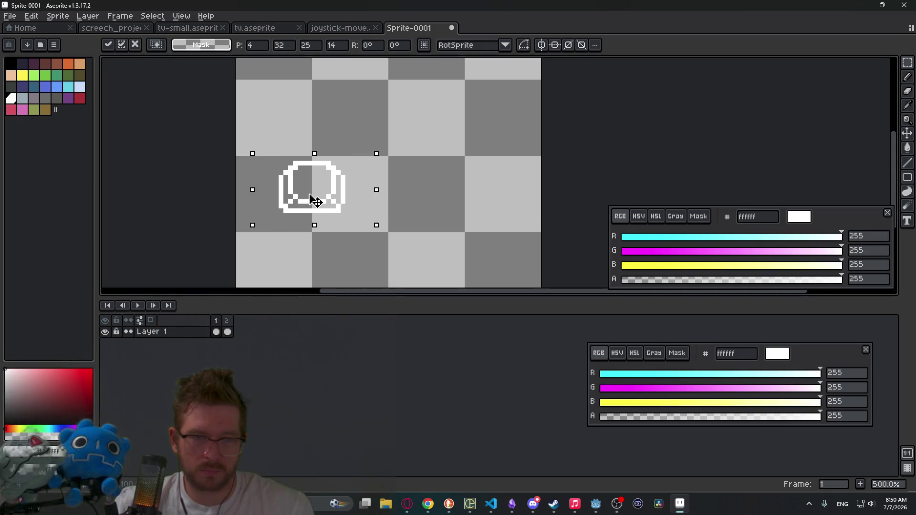
pyautogui.press('Return')
pyautogui.moveTo(370, 196)
pyautogui.keyDown('ctrl'); pyautogui.mouseDown()
pyautogui.moveTo(390, 185)
pyautogui.moveTo(392, 196)
pyautogui.moveTo(483, 199)
pyautogui.mouseUp(); pyautogui.keyUp('ctrl')
pyautogui.hotkey('ctrl', 'z')
pyautogui.keyDown('ctrl'); pyautogui.moveTo(401, 193); pyautogui.dragTo(402, 134); pyautogui.keyUp('ctrl')
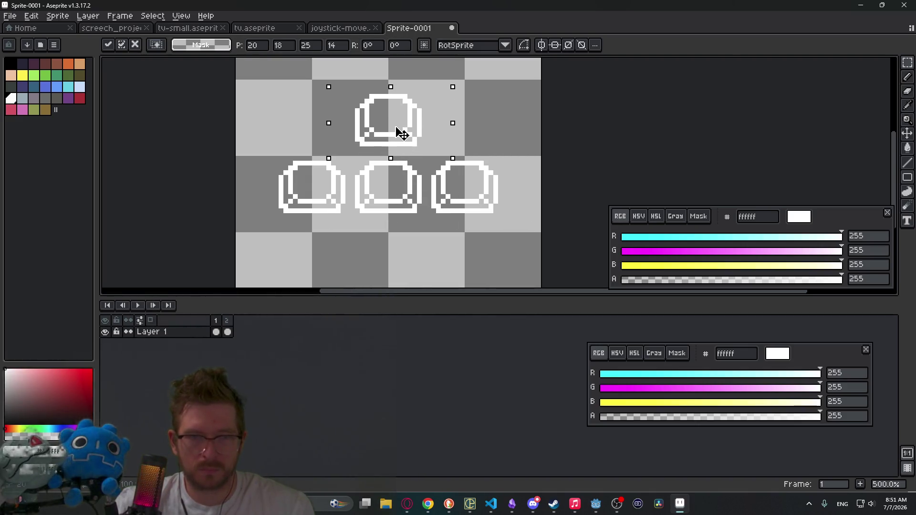
pyautogui.scroll(-3, 401, 135)
pyautogui.hotkey('ctrl', 'd')
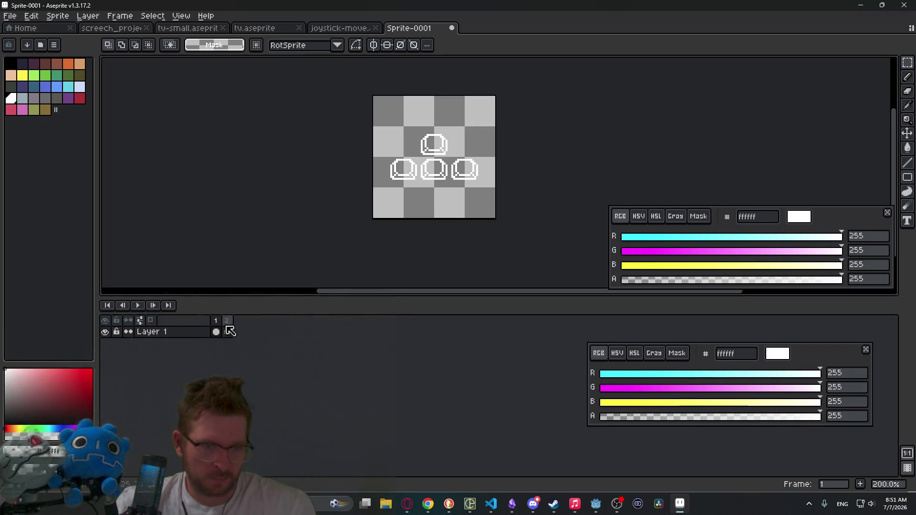
# Paste the four-keycap layout into frame 2
pyautogui.click(228, 334)
pyautogui.click(217, 333)
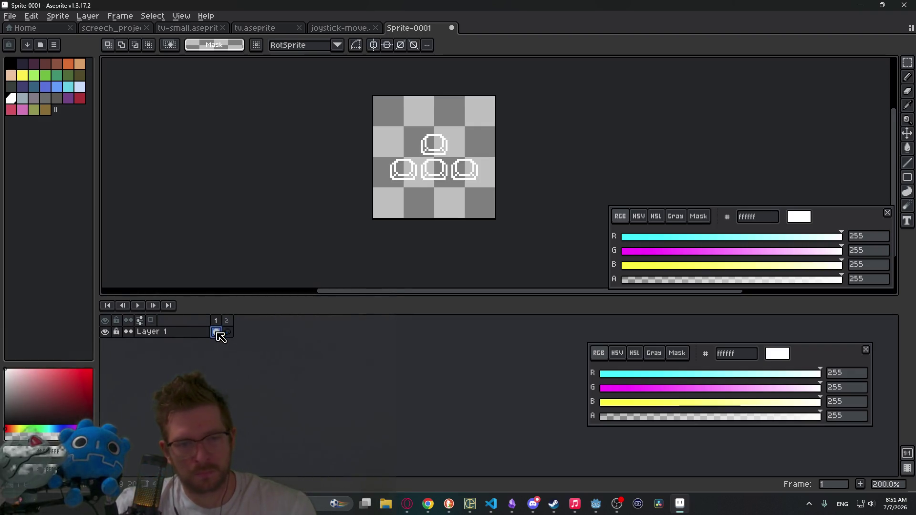
pyautogui.click(228, 333)
pyautogui.hotkey('ctrl', 'v')
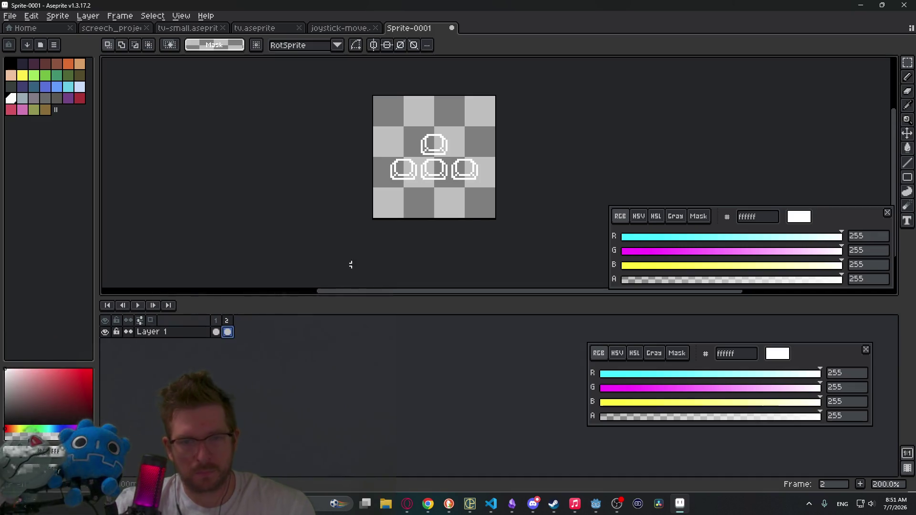
pyautogui.scroll(3, 457, 164)
pyautogui.scroll(3, 457, 163)
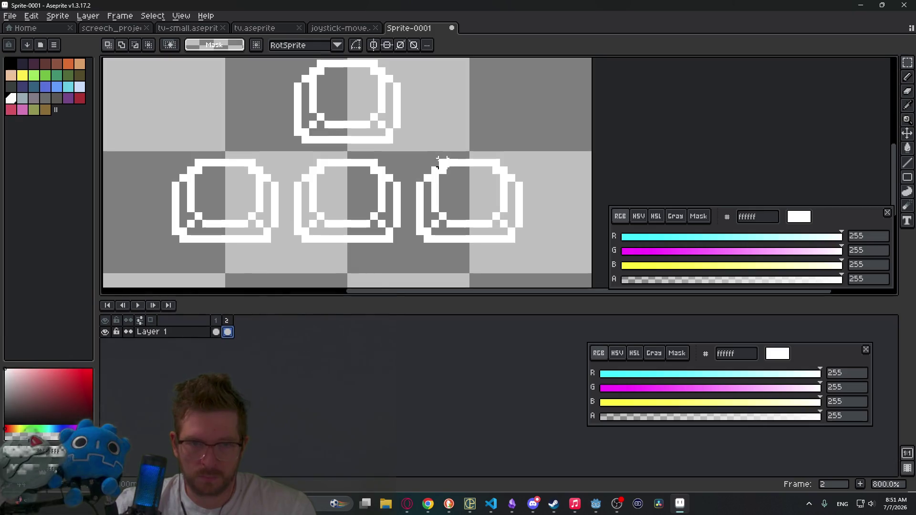
pyautogui.moveTo(431, 162); pyautogui.dragTo(509, 237)
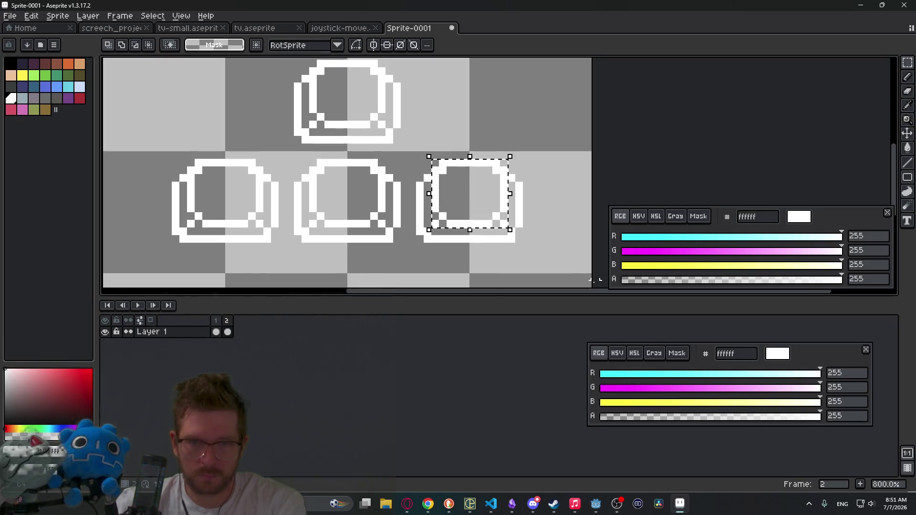
pyautogui.click(541, 231)
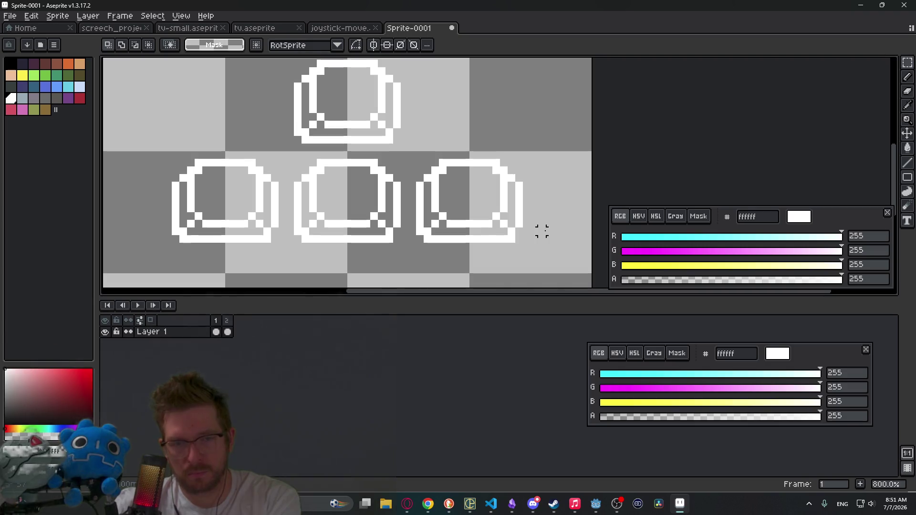
pyautogui.scroll(-5, 542, 231)
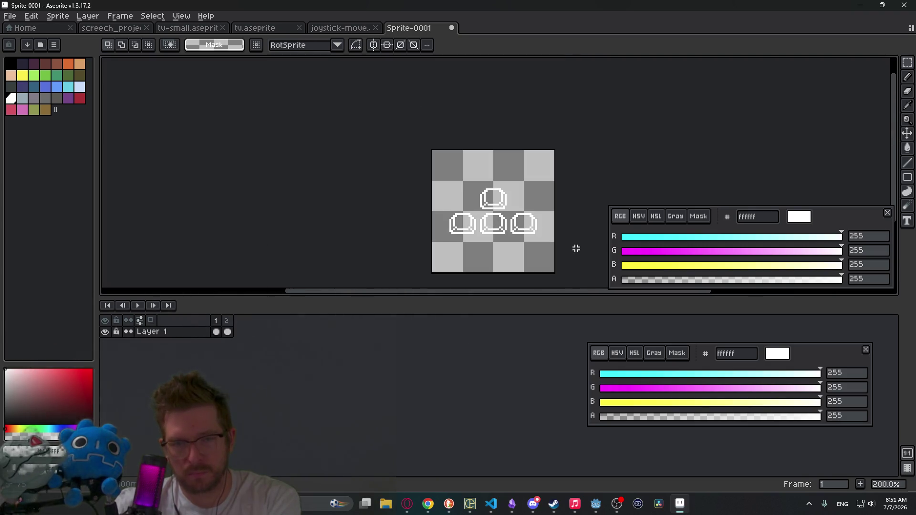
pyautogui.scroll(7, 530, 229)
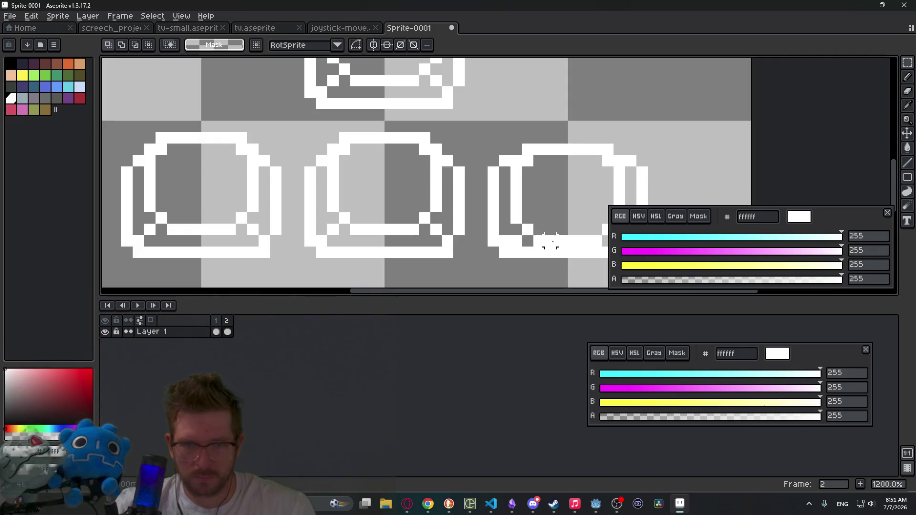
# Redraw frame 2's lower-right keycap as pressed, with a solid white lower edge
pyautogui.press('b')
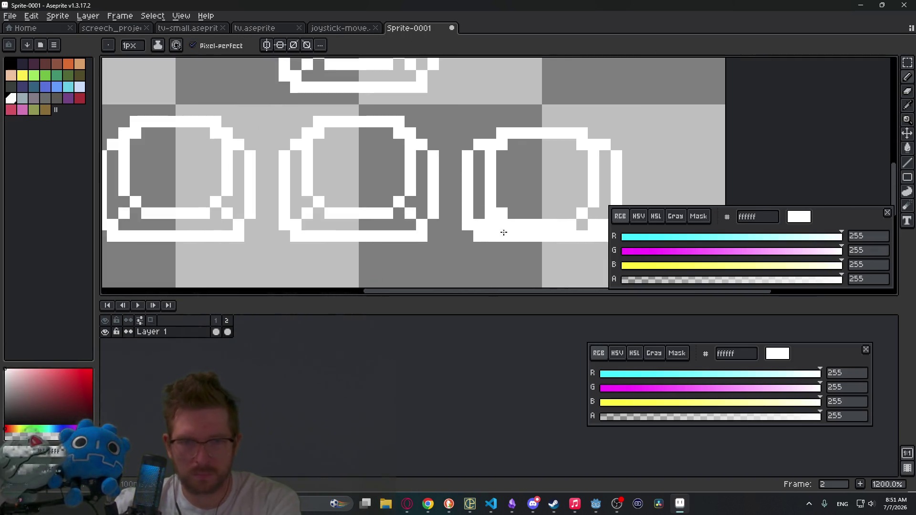
pyautogui.moveTo(517, 235)
pyautogui.mouseDown()
pyautogui.moveTo(491, 225)
pyautogui.moveTo(522, 218)
pyautogui.mouseUp()
pyautogui.press('e')
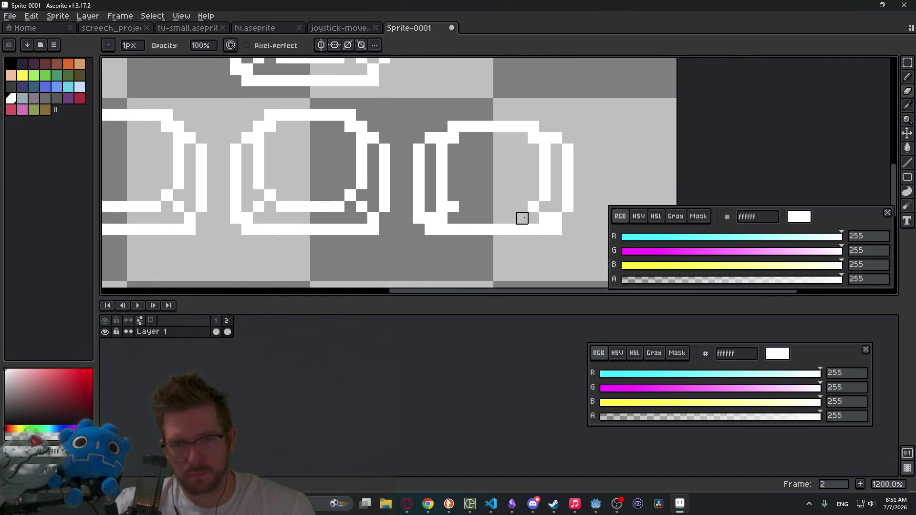
pyautogui.hotkey('ctrl', 'z')
pyautogui.scroll(-5, 527, 219)
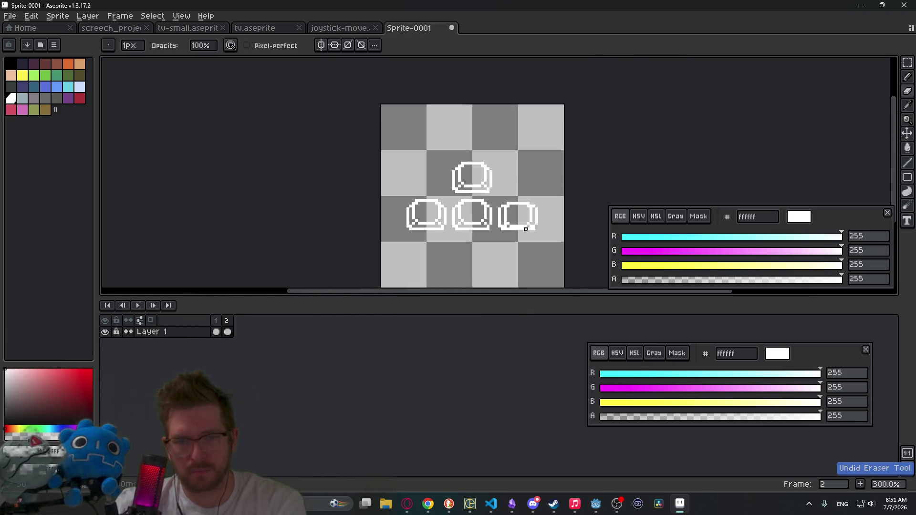
pyautogui.press('Right')
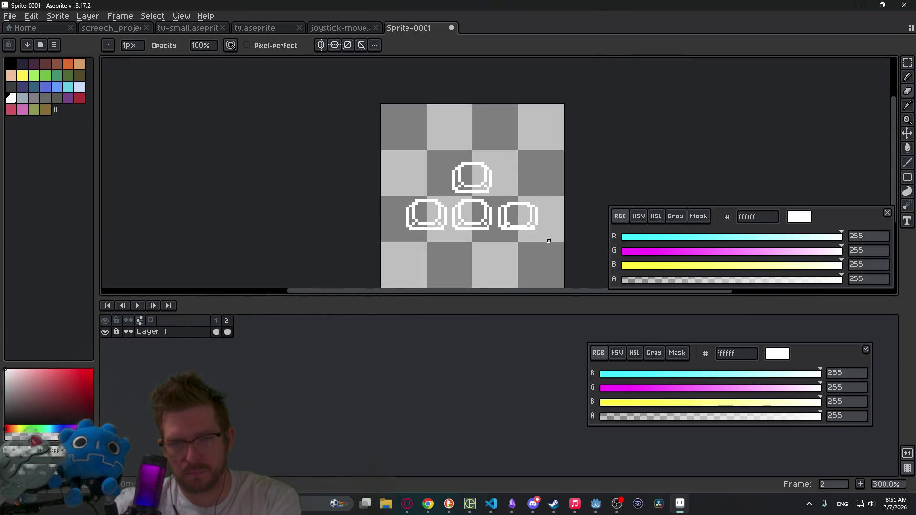
pyautogui.scroll(6, 548, 241)
# Compare frames 1 and 2, then add a new frame 3
pyautogui.press('b')
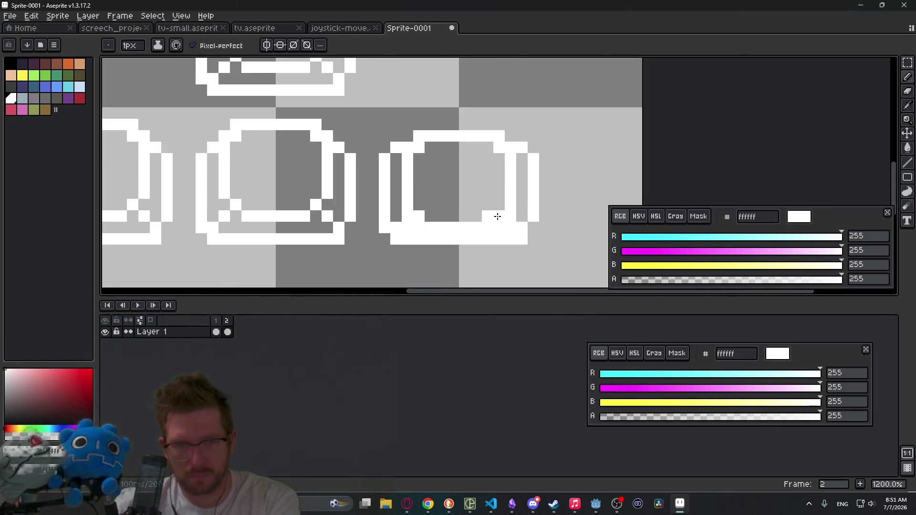
pyautogui.scroll(-6, 525, 213)
pyautogui.press('Left')
pyautogui.press('Right')
pyautogui.press('Left')
pyautogui.press('Right')
pyautogui.press('Left')
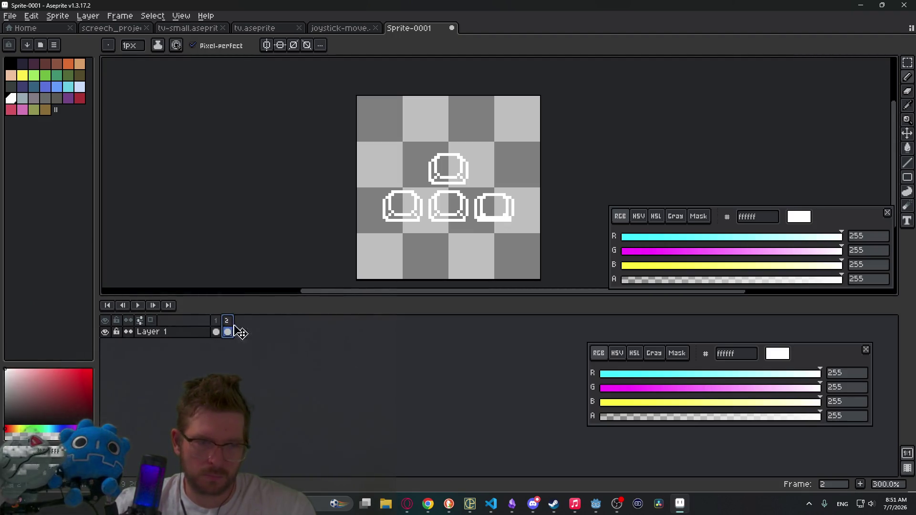
pyautogui.hotkey('alt', 'n')
# In frame 3, swap keycaps so the middle bottom one is pressed and the right one raised
pyautogui.scroll(2, 510, 227)
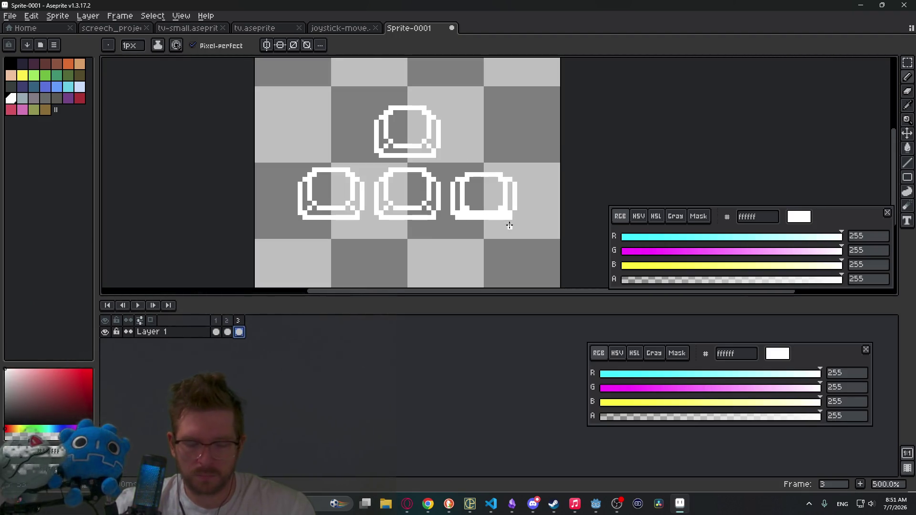
pyautogui.press('m')
pyautogui.moveTo(445, 167); pyautogui.dragTo(528, 239)
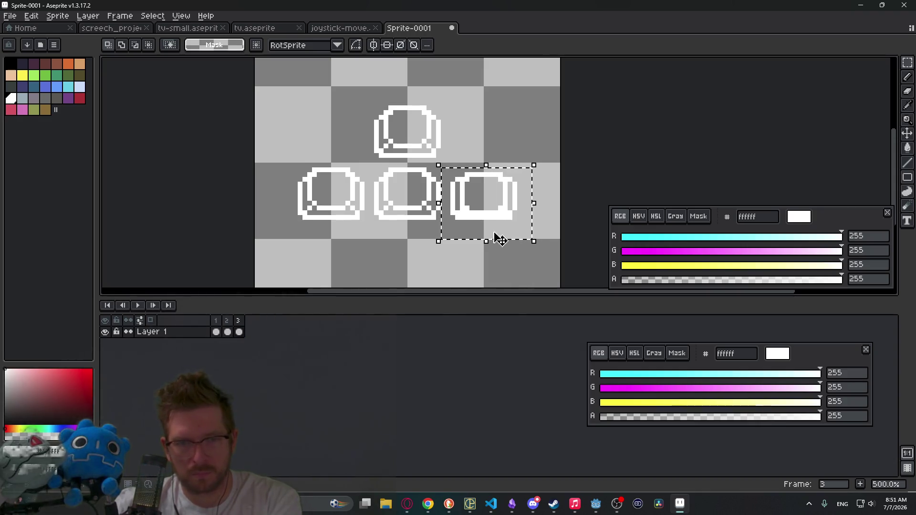
pyautogui.moveTo(505, 204); pyautogui.dragTo(438, 273)
pyautogui.moveTo(371, 164); pyautogui.dragTo(453, 224)
pyautogui.moveTo(395, 190); pyautogui.dragTo(468, 198)
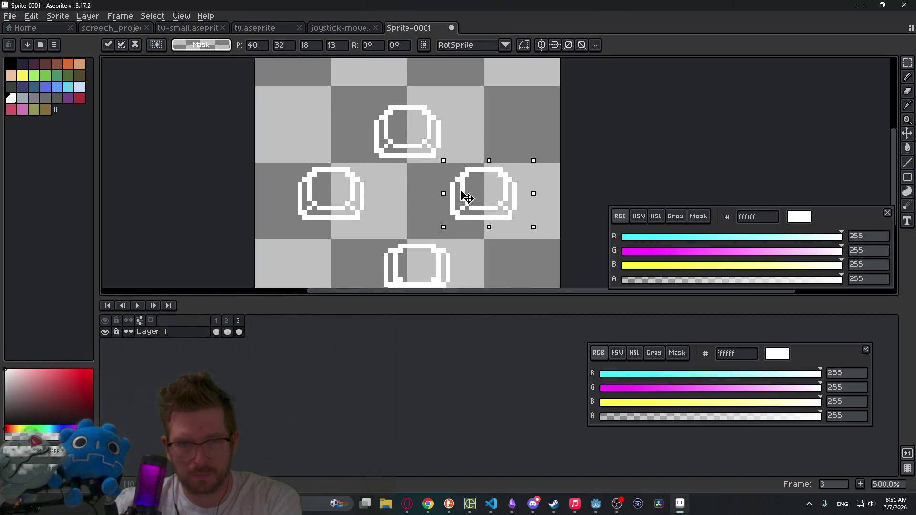
pyautogui.scroll(-2, 415, 191)
pyautogui.moveTo(386, 215); pyautogui.dragTo(477, 281)
pyautogui.moveTo(405, 251); pyautogui.dragTo(415, 180)
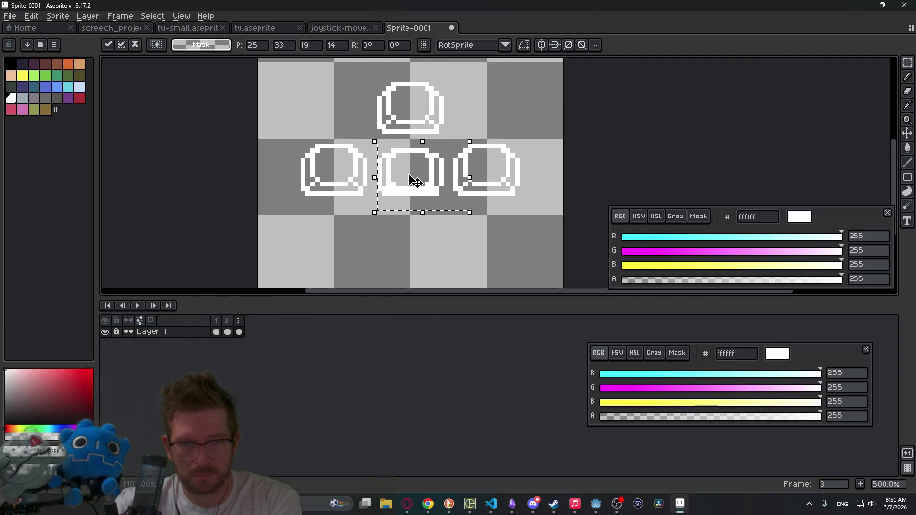
pyautogui.click(401, 225)
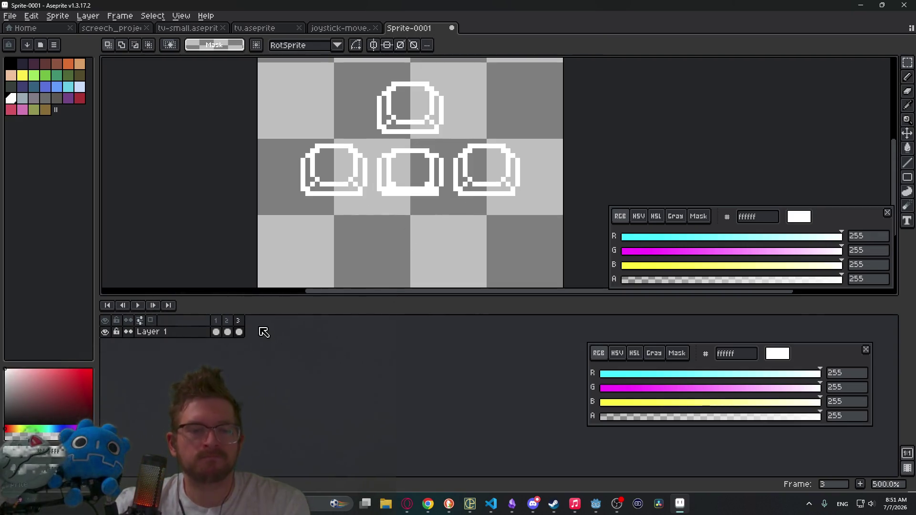
# Duplicate frame 3's cel into a new frame 4, then add a fifth frame
pyautogui.click(239, 332)
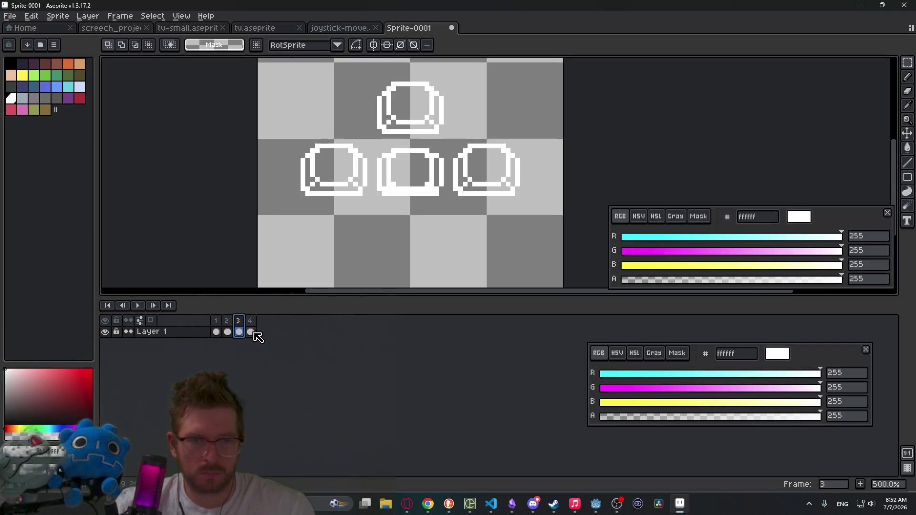
pyautogui.moveTo(251, 336); pyautogui.dragTo(229, 335)
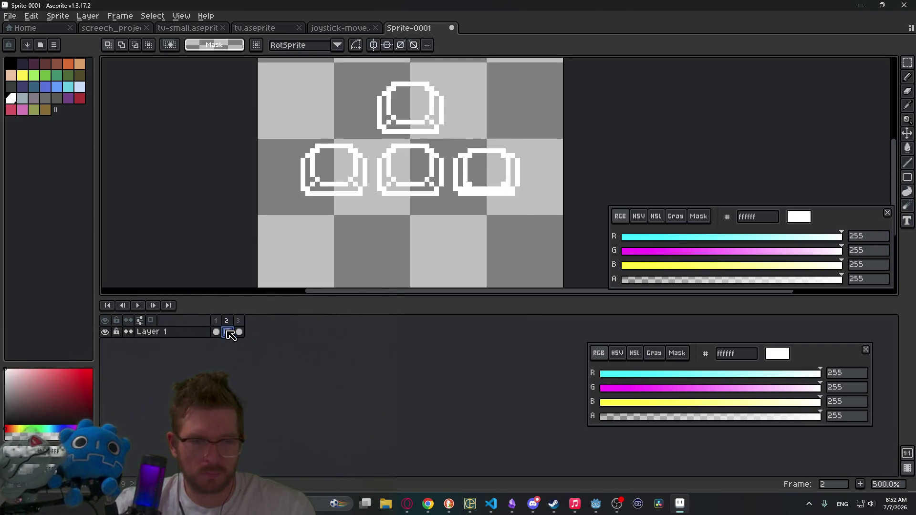
pyautogui.click(239, 332)
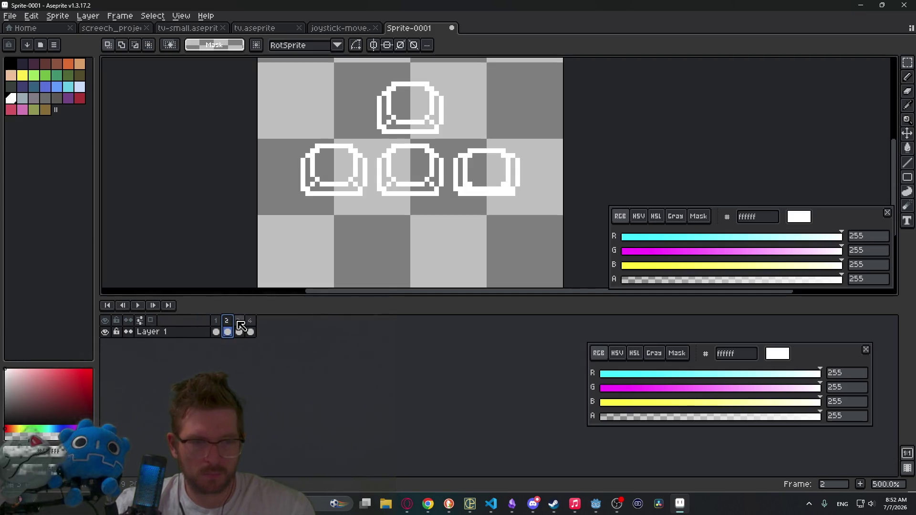
pyautogui.moveTo(245, 330); pyautogui.dragTo(251, 331)
pyautogui.click(251, 333)
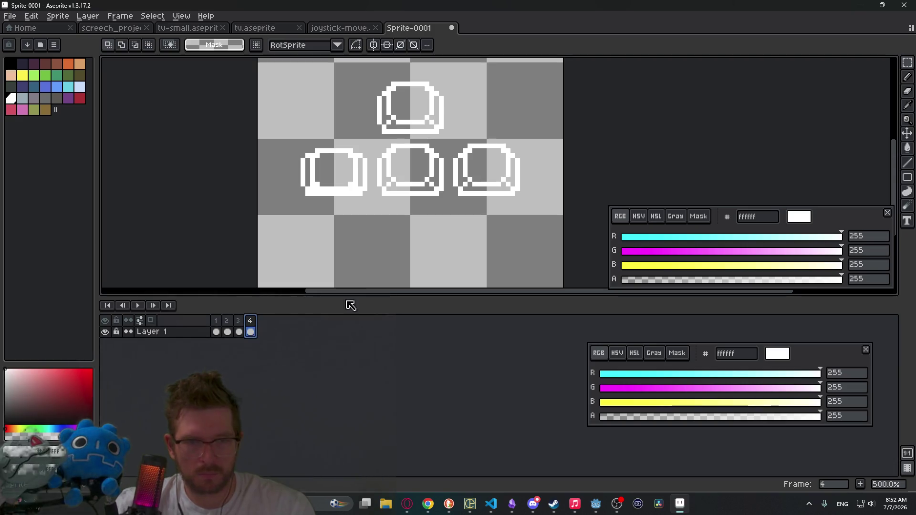
pyautogui.click(239, 333)
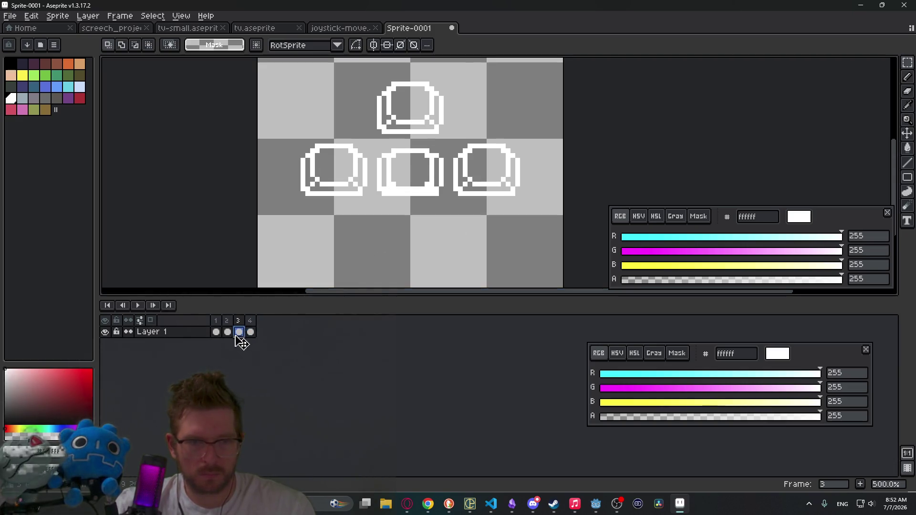
pyautogui.click(251, 329)
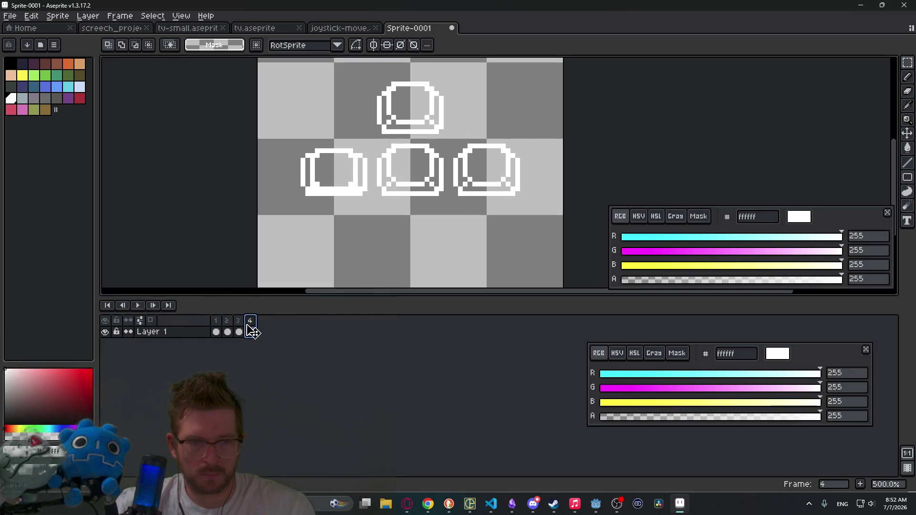
pyautogui.hotkey('alt', 'n')
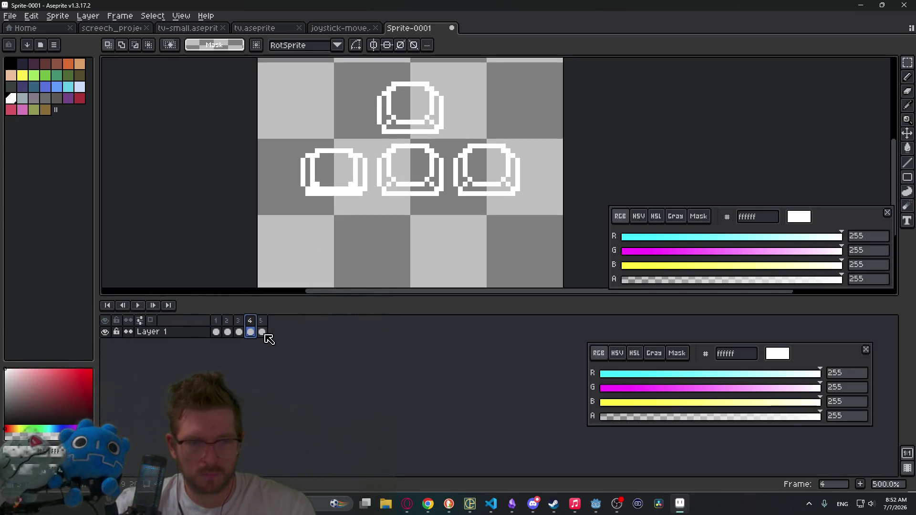
# Swap keycaps so the pressed one sits in the top slot and all bottom keycaps are raised
pyautogui.moveTo(293, 141); pyautogui.dragTo(374, 212)
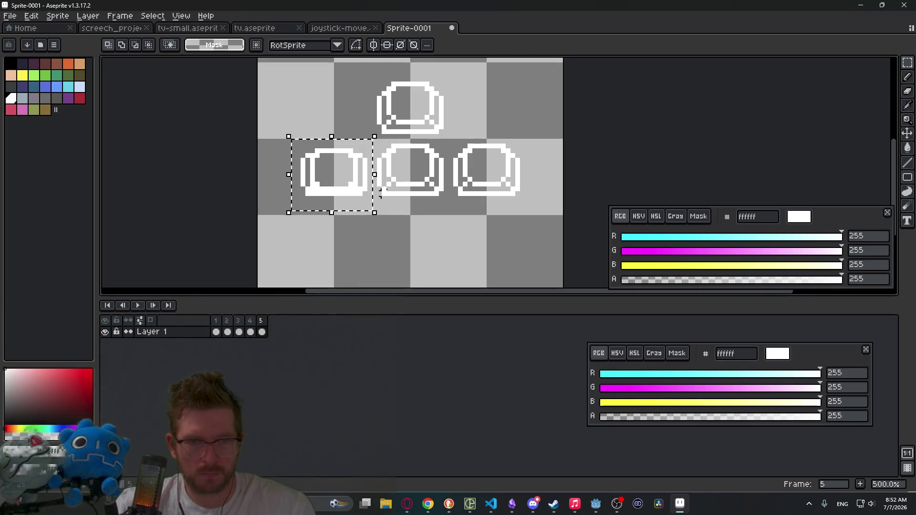
pyautogui.scroll(5, 334, 210)
pyautogui.moveTo(286, 262); pyautogui.dragTo(287, 153)
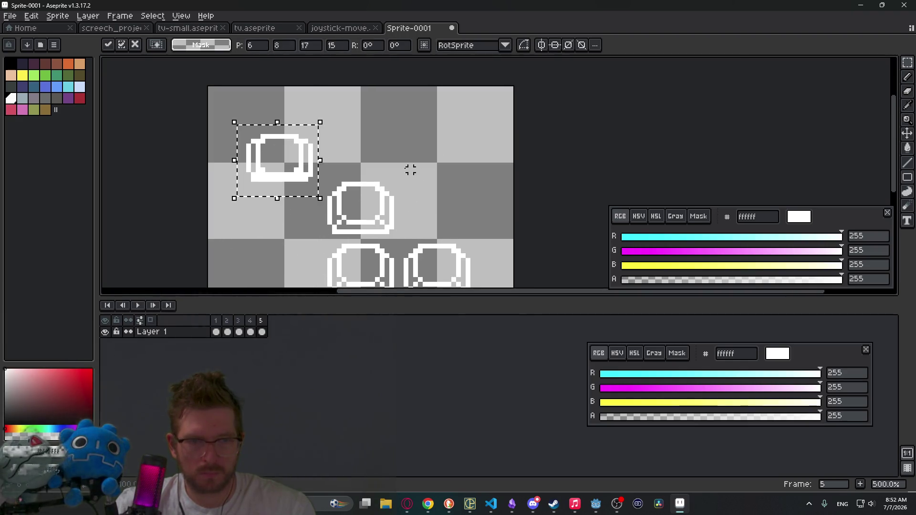
pyautogui.click(409, 170)
pyautogui.moveTo(324, 178); pyautogui.dragTo(415, 231)
pyautogui.scroll(-3, 410, 191)
pyautogui.moveTo(405, 135)
pyautogui.mouseDown()
pyautogui.moveTo(307, 200)
pyautogui.moveTo(322, 192)
pyautogui.mouseUp()
pyautogui.click(343, 92)
pyautogui.scroll(2, 343, 120)
pyautogui.moveTo(253, 98); pyautogui.dragTo(353, 185)
pyautogui.moveTo(321, 148); pyautogui.dragTo(398, 192)
pyautogui.click(444, 182)
# Play the five-frame animation to preview it, then stop playback
pyautogui.press('Return')
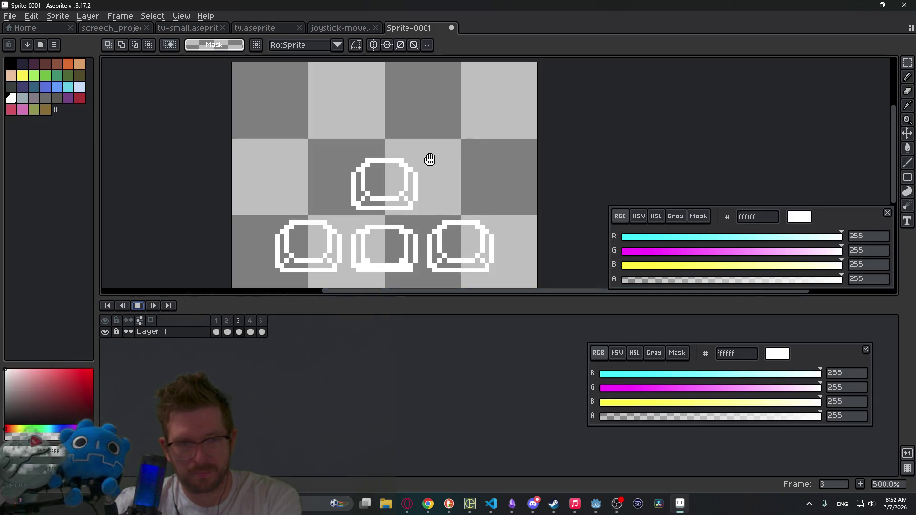
pyautogui.scroll(-5, 458, 148)
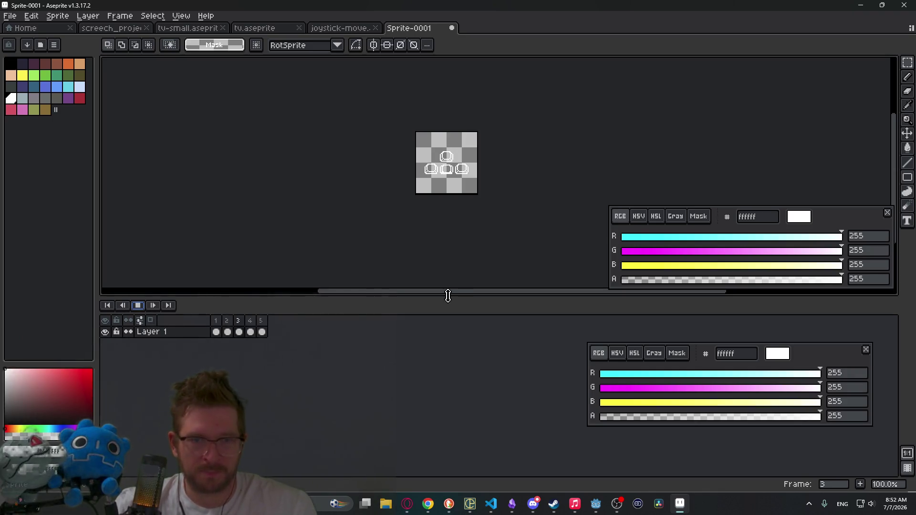
pyautogui.click(138, 305)
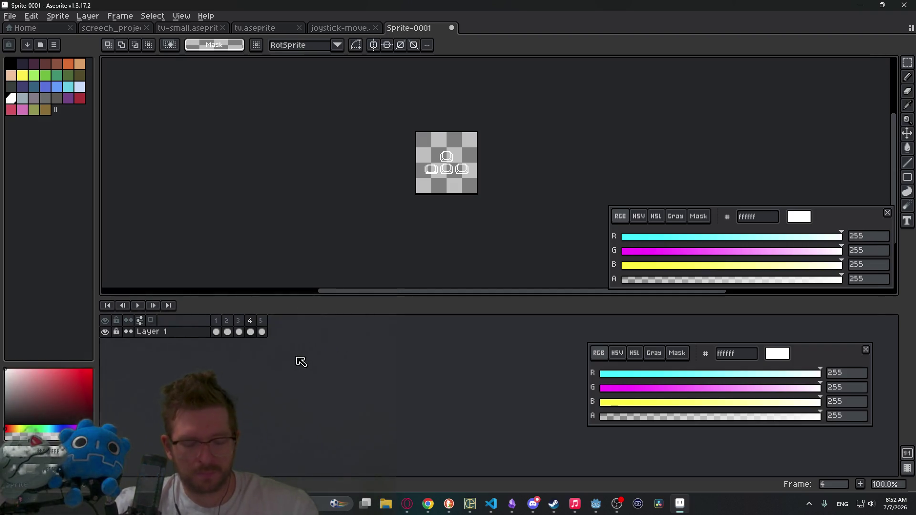
# Export the five-frame sheet as keys-move-Sheet into the ui/buttons folder, then bring up Godot
pyautogui.hotkey('ctrl', 's')
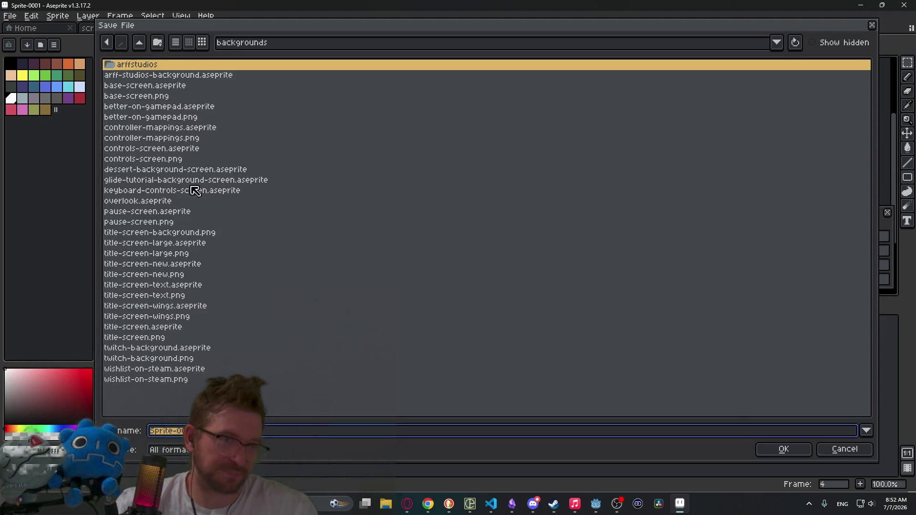
pyautogui.click(139, 43)
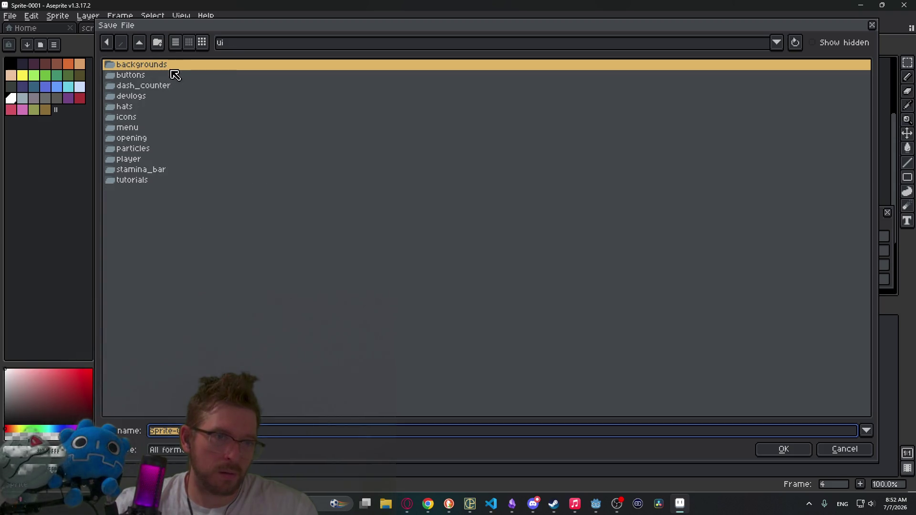
pyautogui.doubleClick(141, 76)
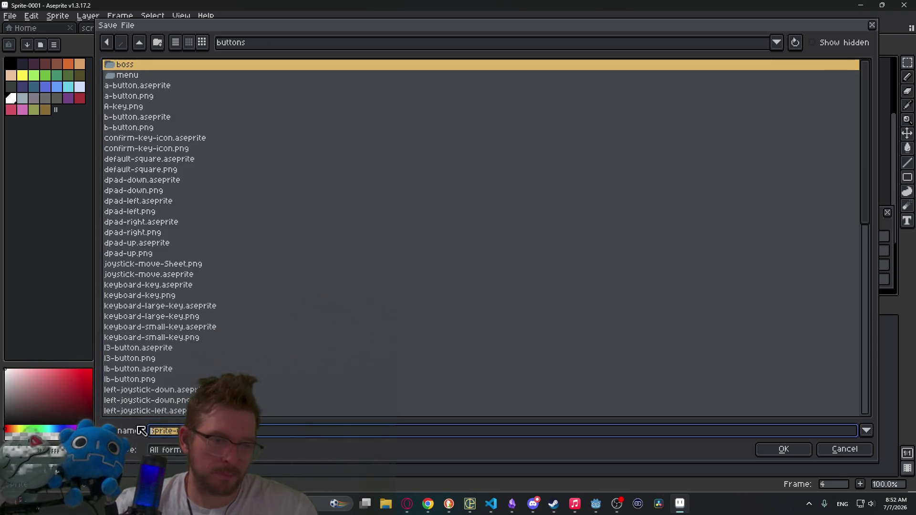
pyautogui.click(153, 431)
pyautogui.write('key-m')
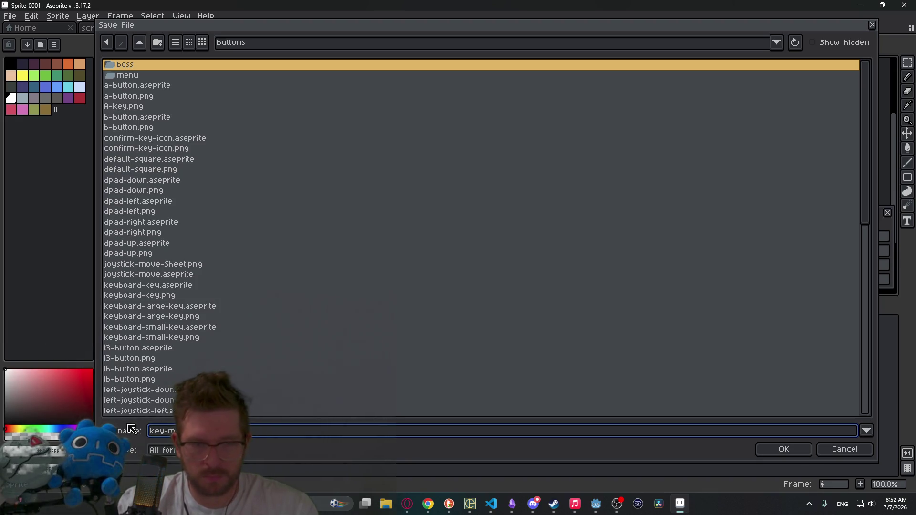
pyautogui.press('BackSpace')
pyautogui.write('s')
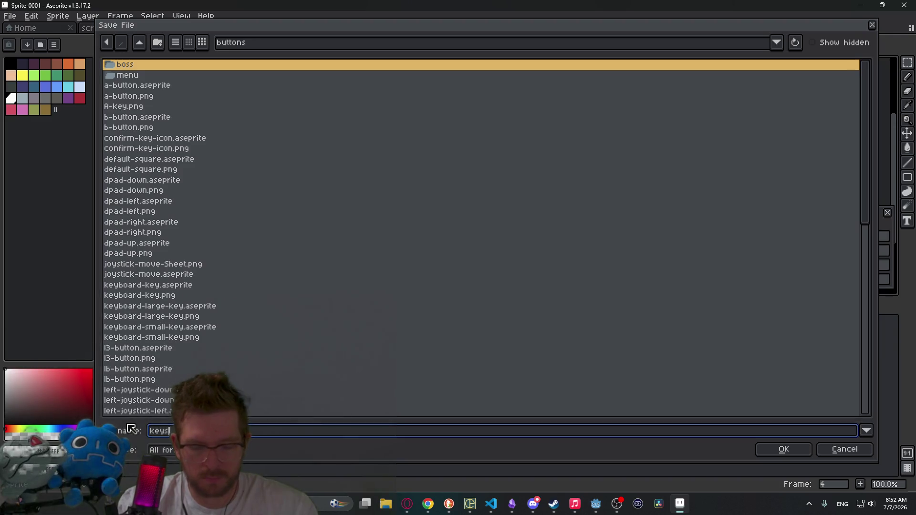
pyautogui.press('Return')
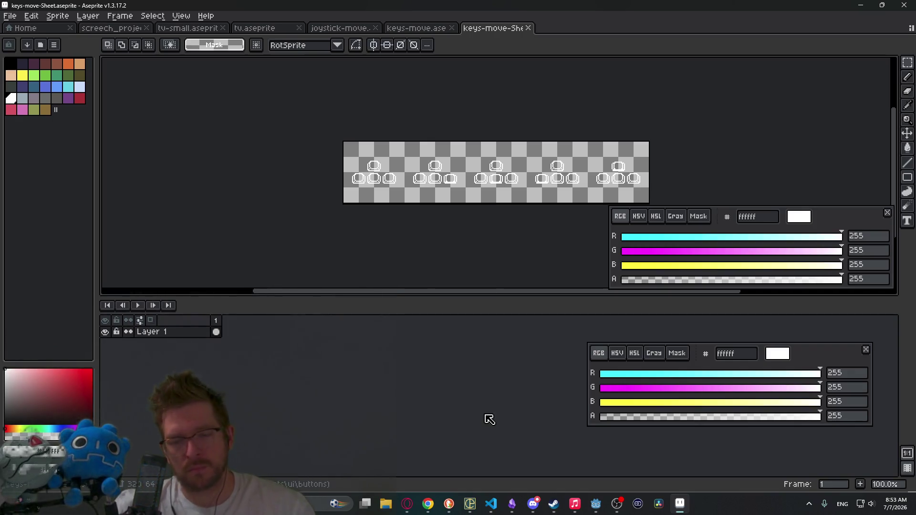
pyautogui.click(596, 503)
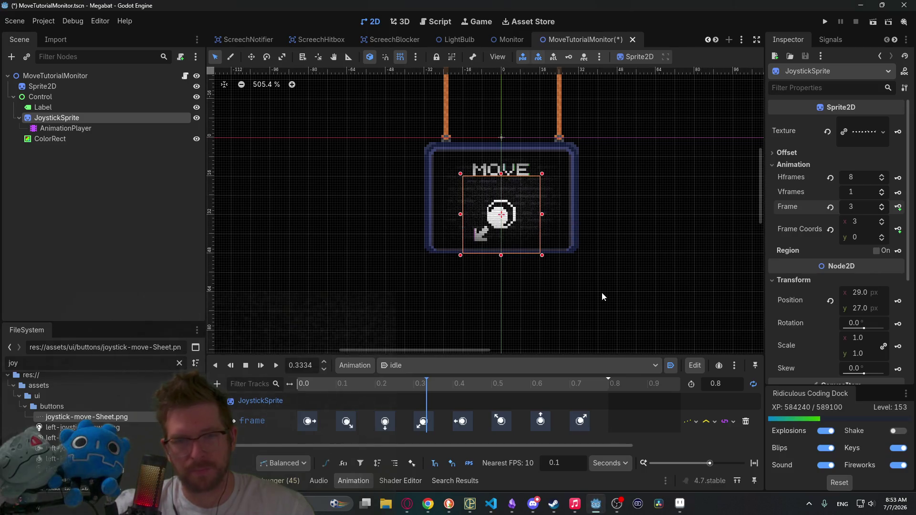